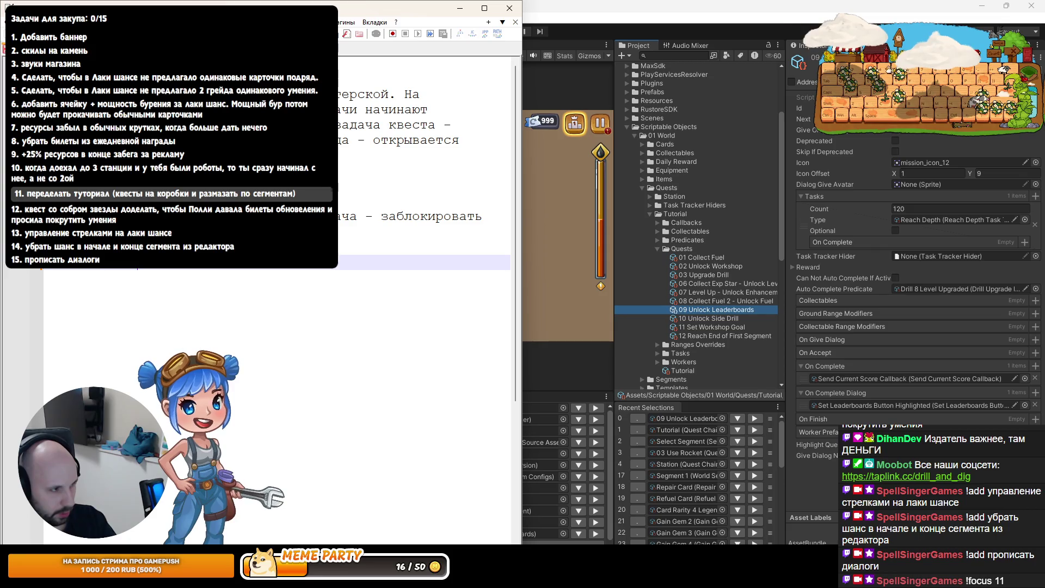
# Expand 01 World > Quests > Station > Quests to list Buy Builder Robot, Reach End Of Segment and Use Rocket
pyautogui.press('Return')
pyautogui.press('Return')
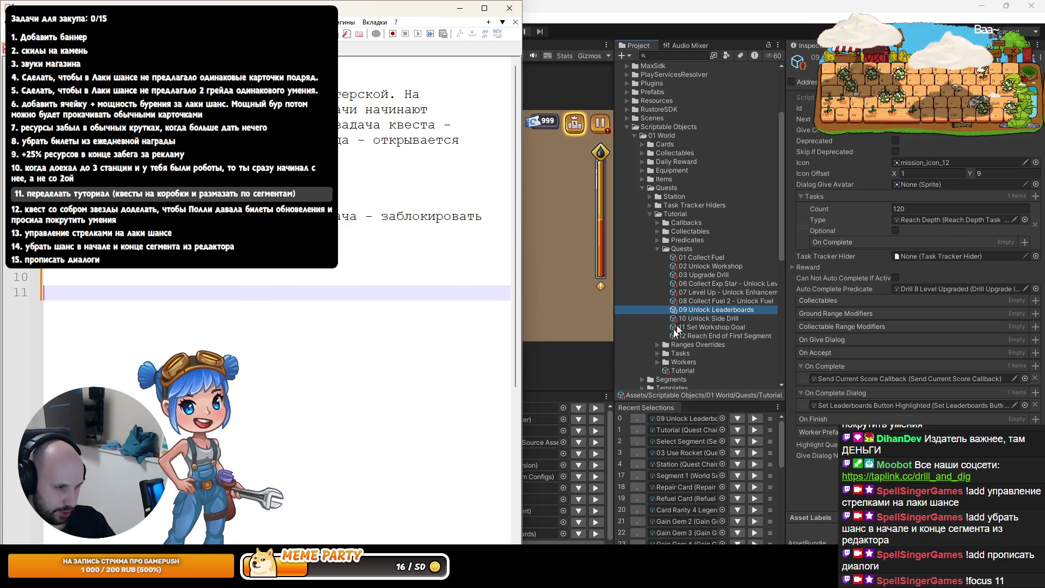
pyautogui.scroll(-1, 661, 341)
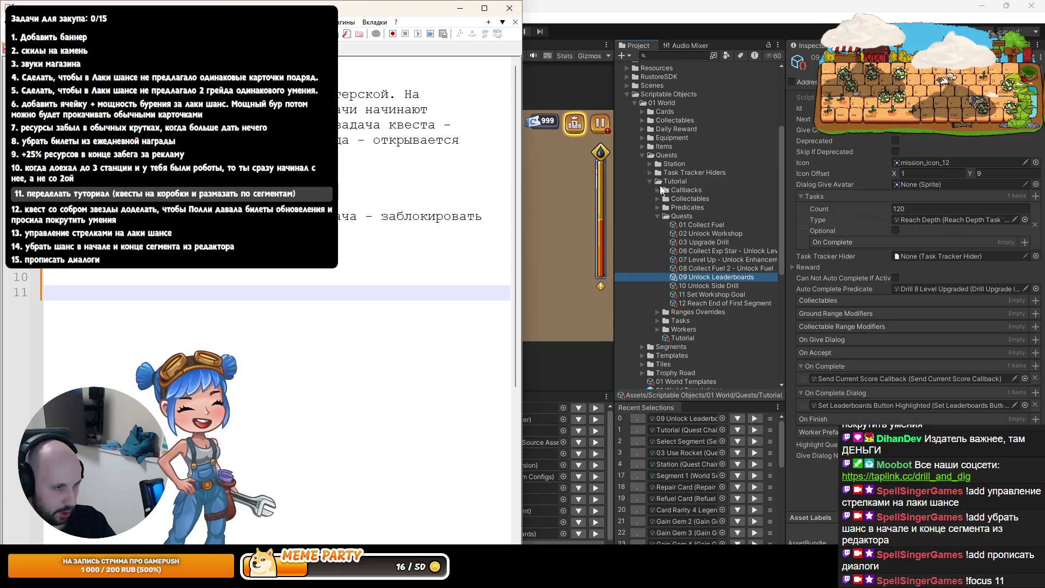
pyautogui.click(651, 163)
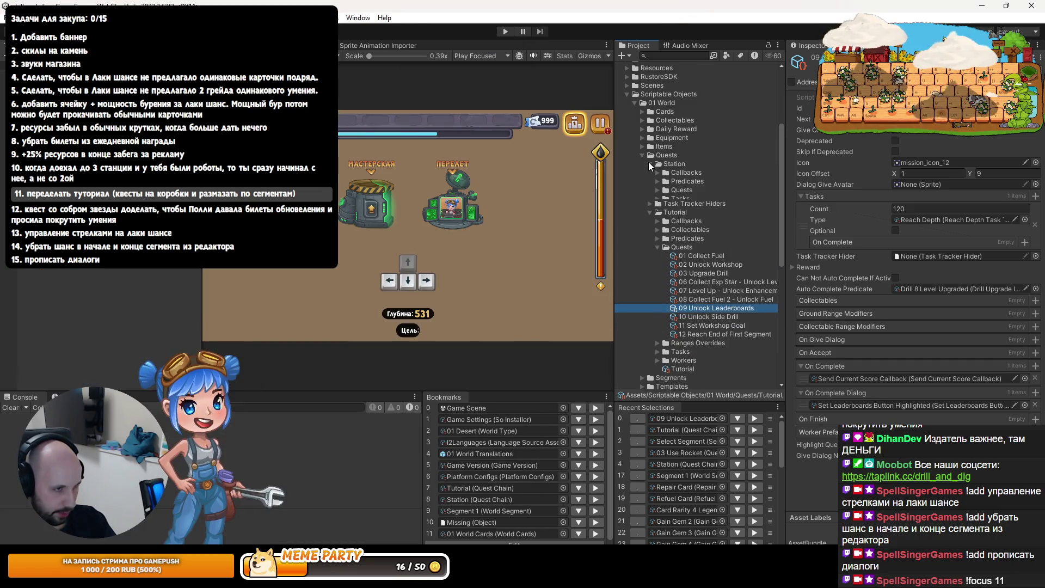
pyautogui.click(657, 190)
pyautogui.hotkey('alt', 'Tab')
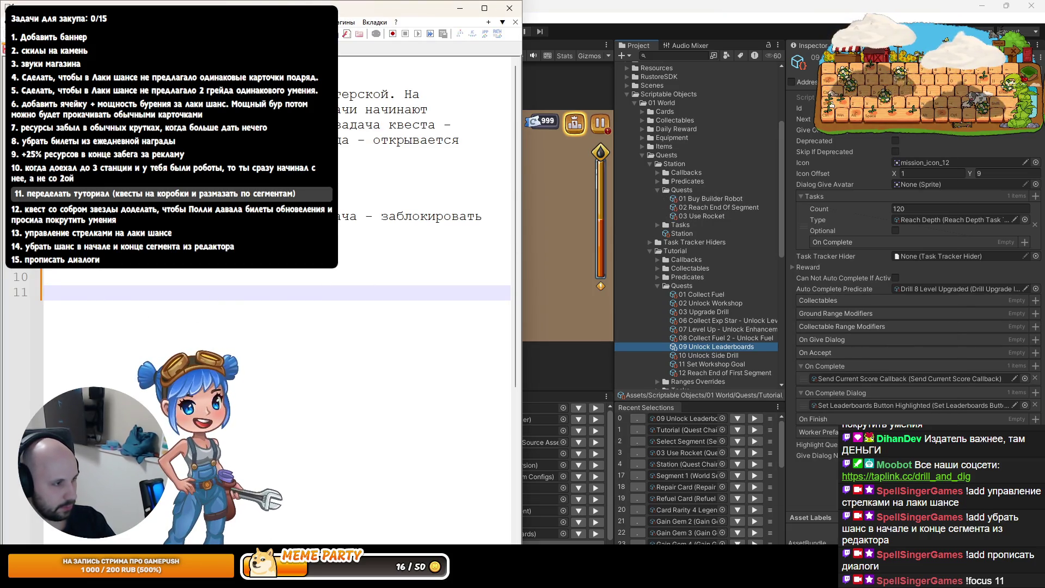
# Type the heading ЦЕПОЧКА СТАНЦИЯ and draft the first step lines in capitals
pyautogui.write('ЦЕПОЧКА СТАНЦИЯ')
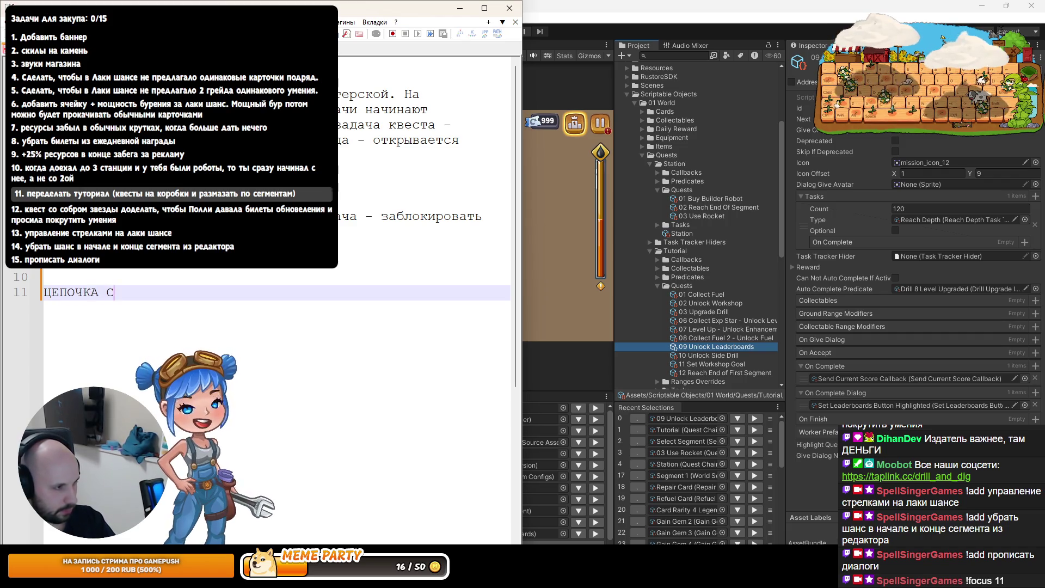
pyautogui.press('Return')
pyautogui.press('Return')
pyautogui.write('КУПИТЬ РОБОТА')
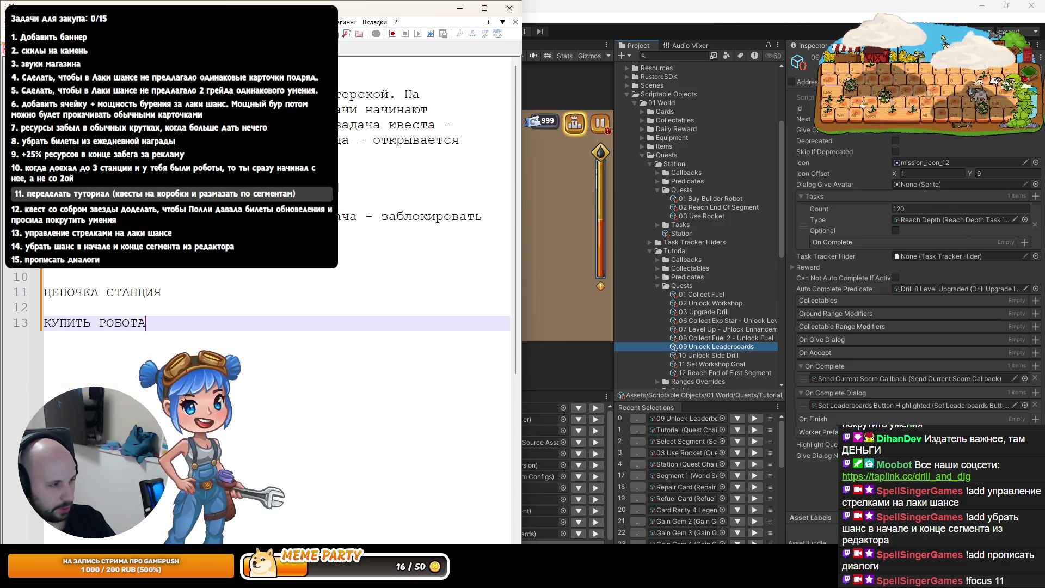
pyautogui.press('Return')
pyautogui.write('ДОЕХАТ')
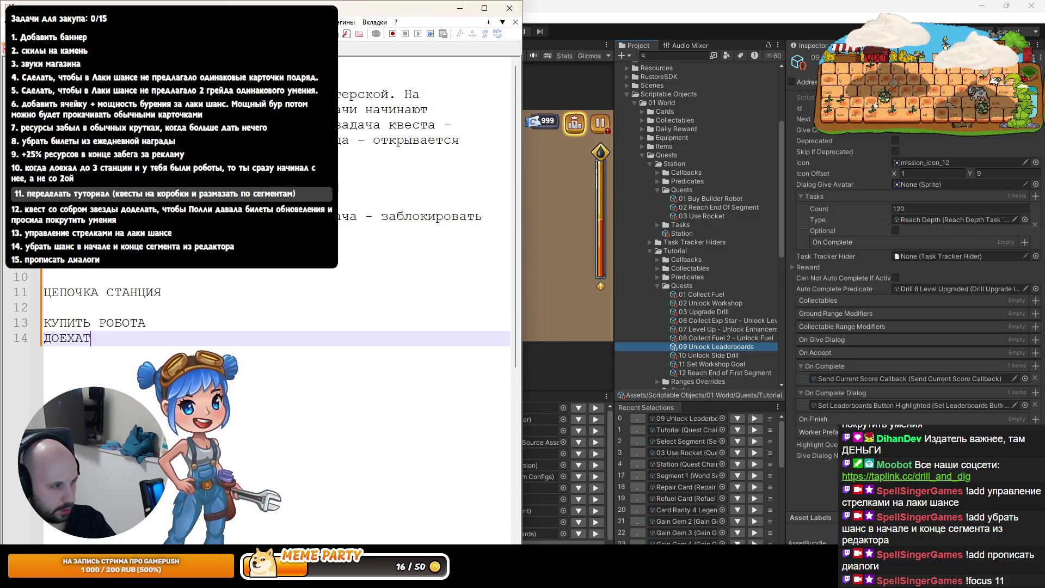
pyautogui.write('Ь ДО КОНЦА')
pyautogui.press('Return')
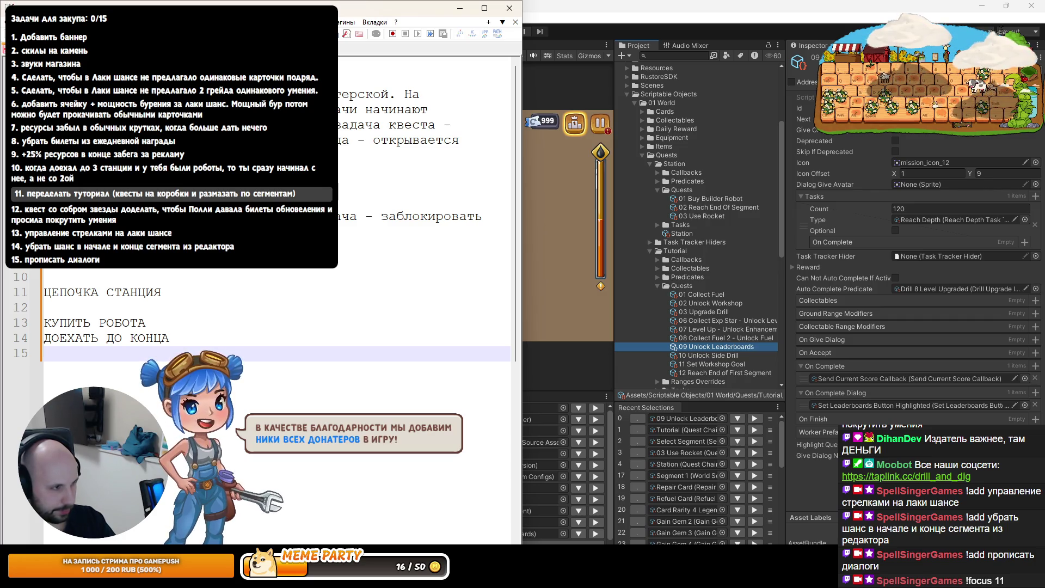
# Replace the capitalised lines with Купить робота, Выпустить робота and Использовать ракету
pyautogui.hotkey('shift', 'Up')
pyautogui.hotkey('shift', 'Up')
pyautogui.press('BackSpace')
pyautogui.write('Купить робота')
pyautogui.press('Return')
pyautogui.write('Доехат')
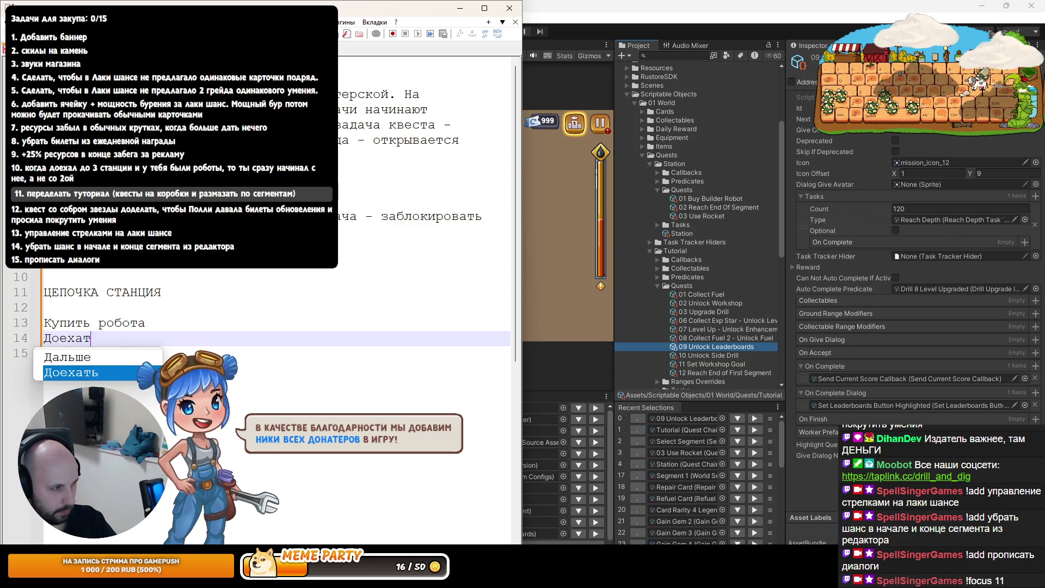
pyautogui.write('ь до цон')
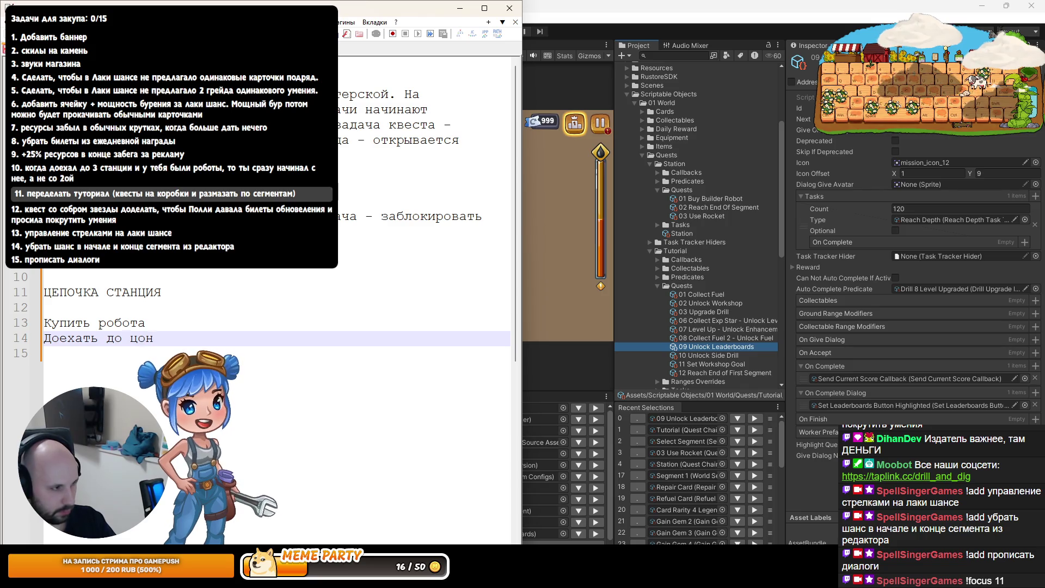
pyautogui.hotkey('shift', 'Home')
pyautogui.press('BackSpace')
pyautogui.write('Выпустить робота')
pyautogui.press('Return')
pyautogui.write('Использовта')
pyautogui.press('BackSpace')
pyautogui.press('BackSpace')
pyautogui.press('BackSpace')
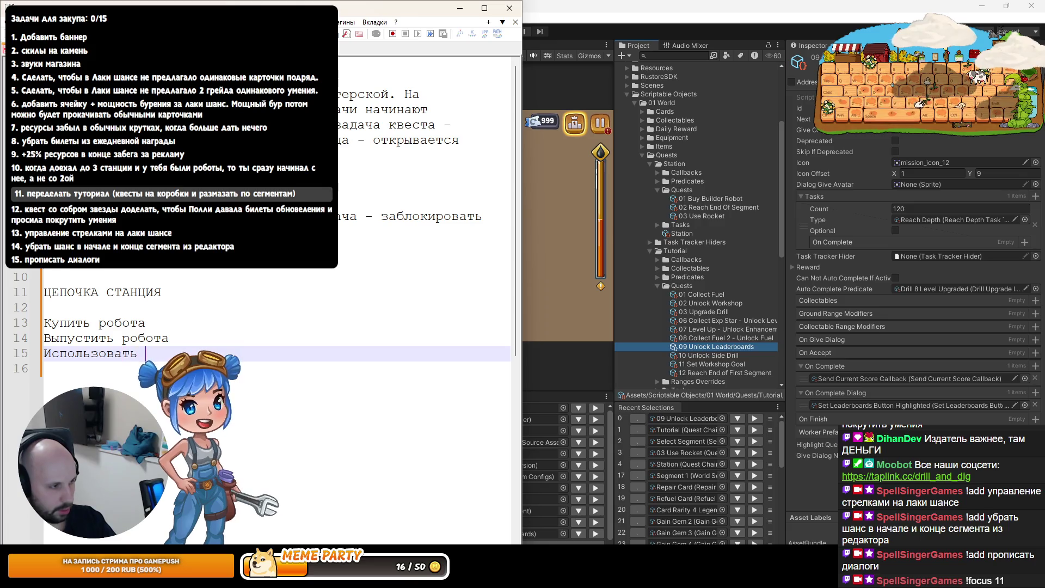
pyautogui.press('Return')
pyautogui.press('Return')
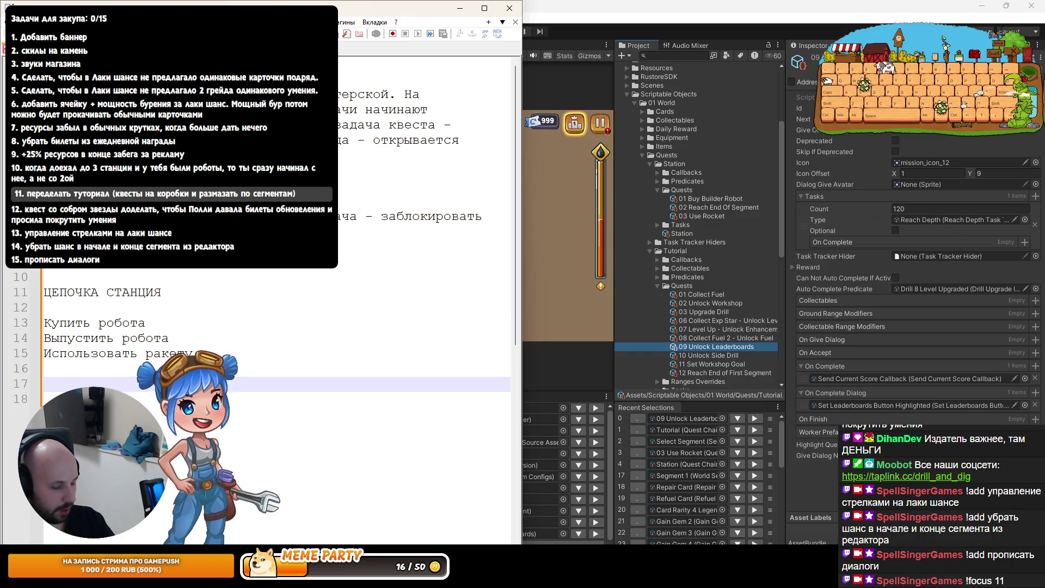
pyautogui.write('Цепочк')
# Add the ЦЕПОЧКА ПРОДОЛЖЕНИЕ ИГРЫ heading, noting it opens once both previous chains are done
pyautogui.hotkey('ctrl', 'z')
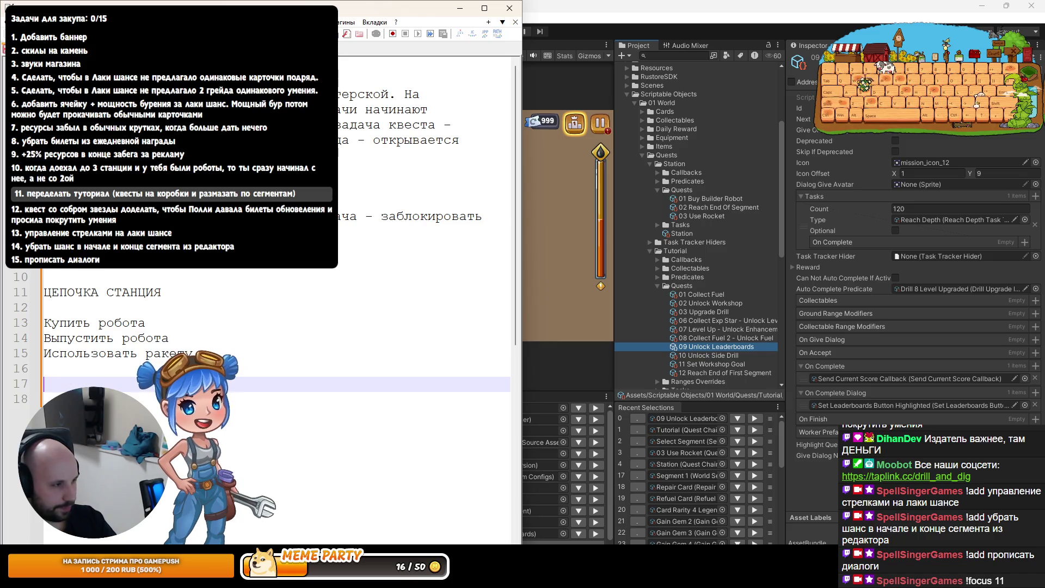
pyautogui.write('ЦЕПОЧКА ПРОДОЛЖЕНИЕ ИГРЫ')
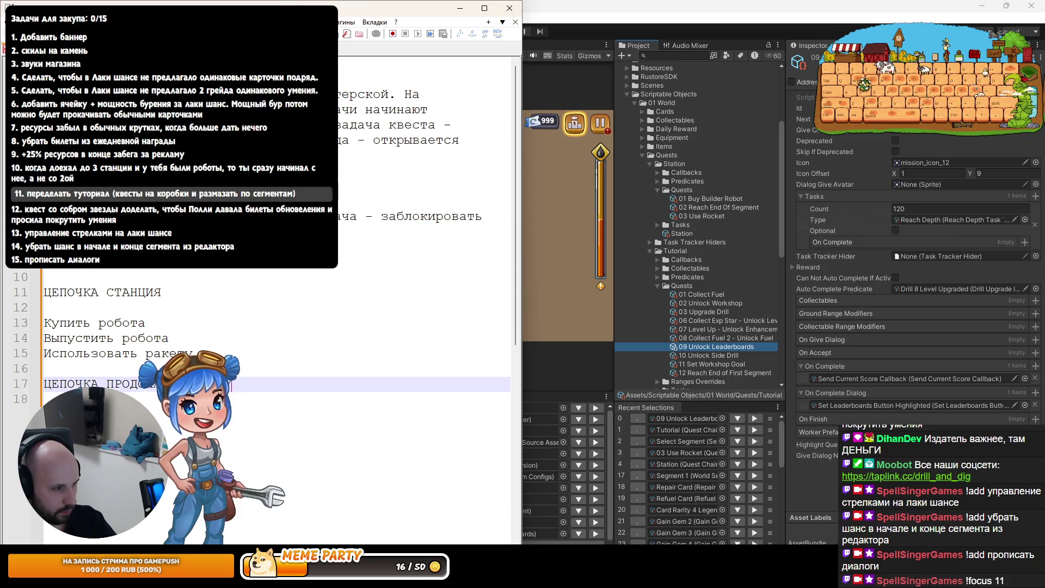
pyautogui.write('РА (окрывается,')
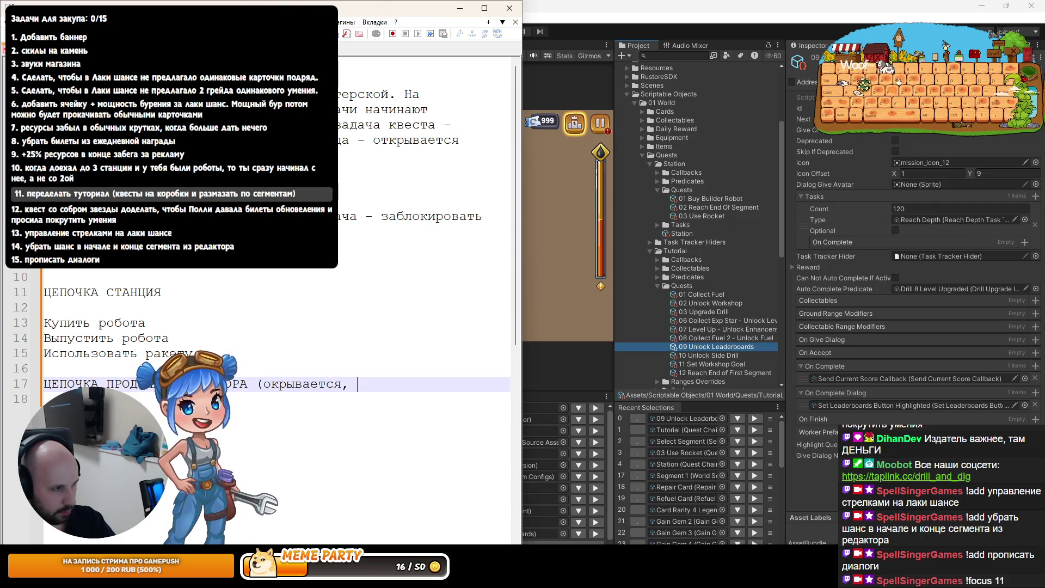
pyautogui.write(' когда ')
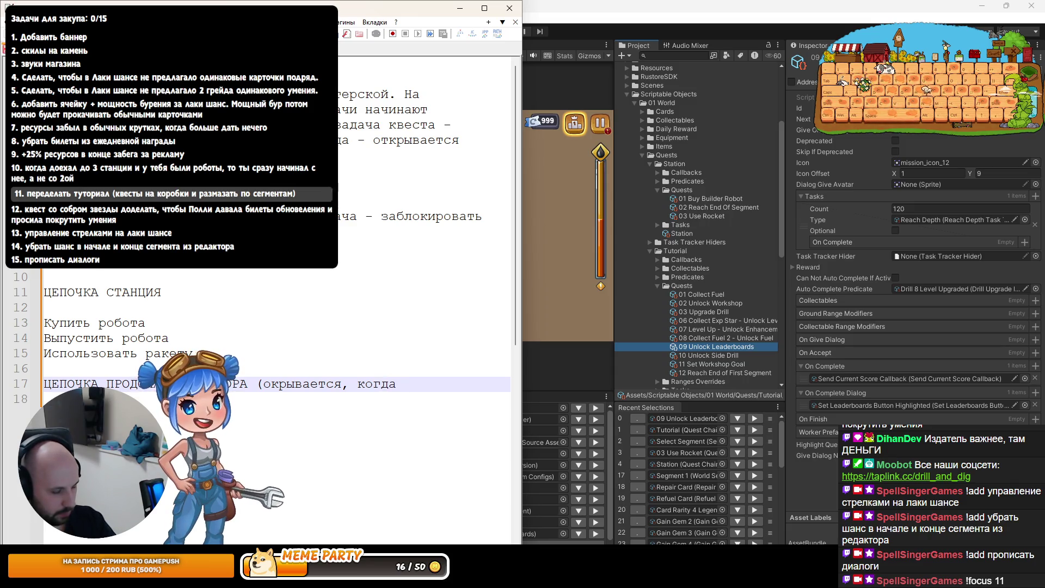
pyautogui.write('обе цепочки вы')
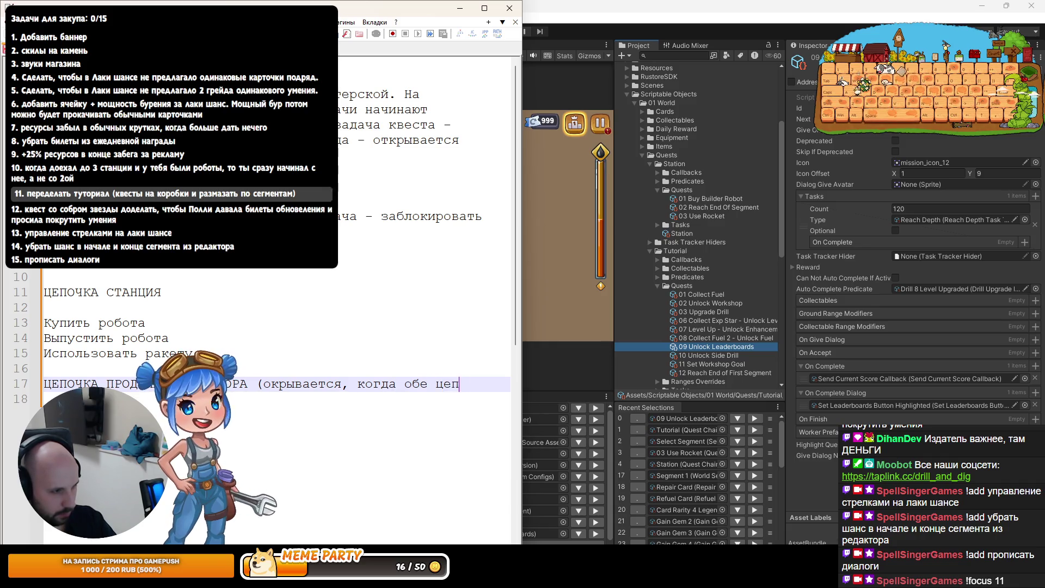
pyautogui.press('BackSpace')
pyautogui.press('BackSpace')
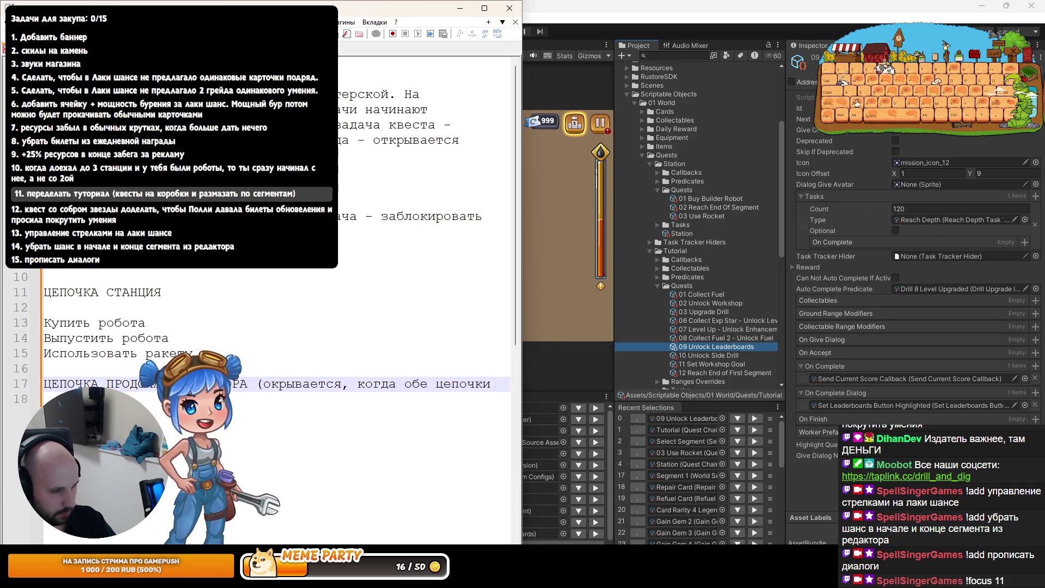
pyautogui.hotkey('ctrl', 'BackSpace')
pyautogui.write('пре')
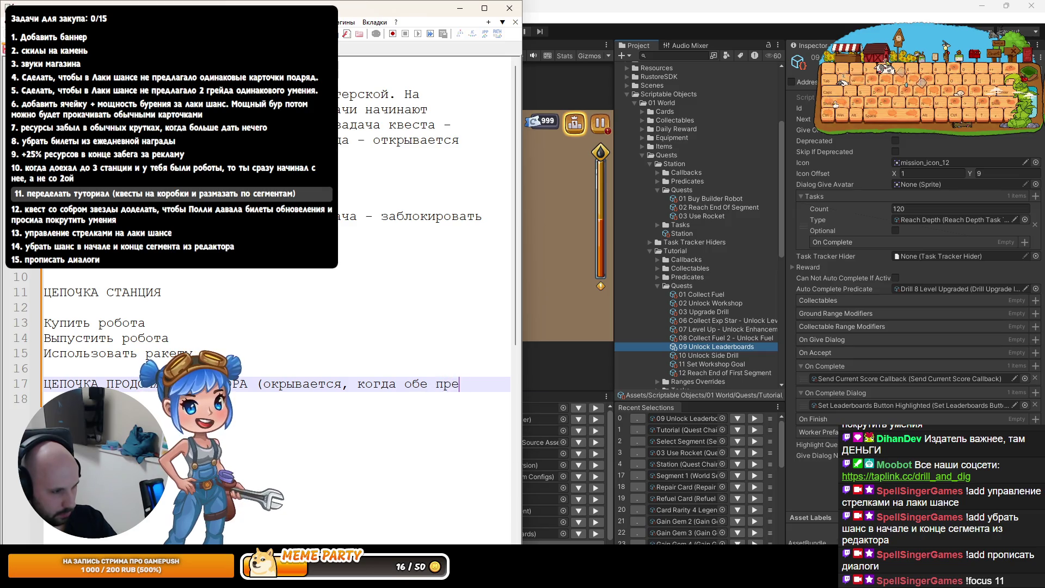
pyautogui.write('дыдвыполнены)')
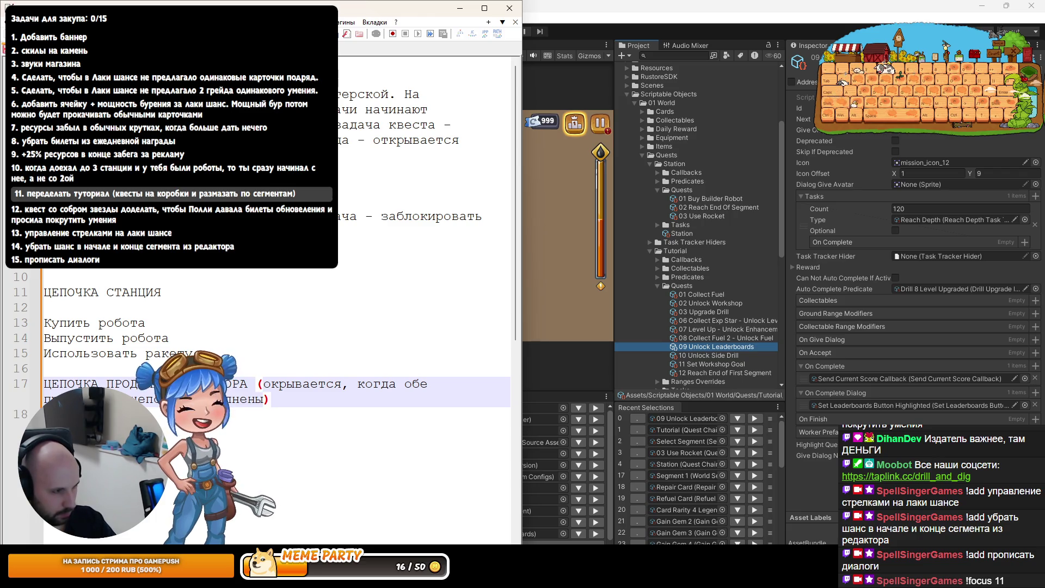
pyautogui.press('Return')
pyautogui.press('Return')
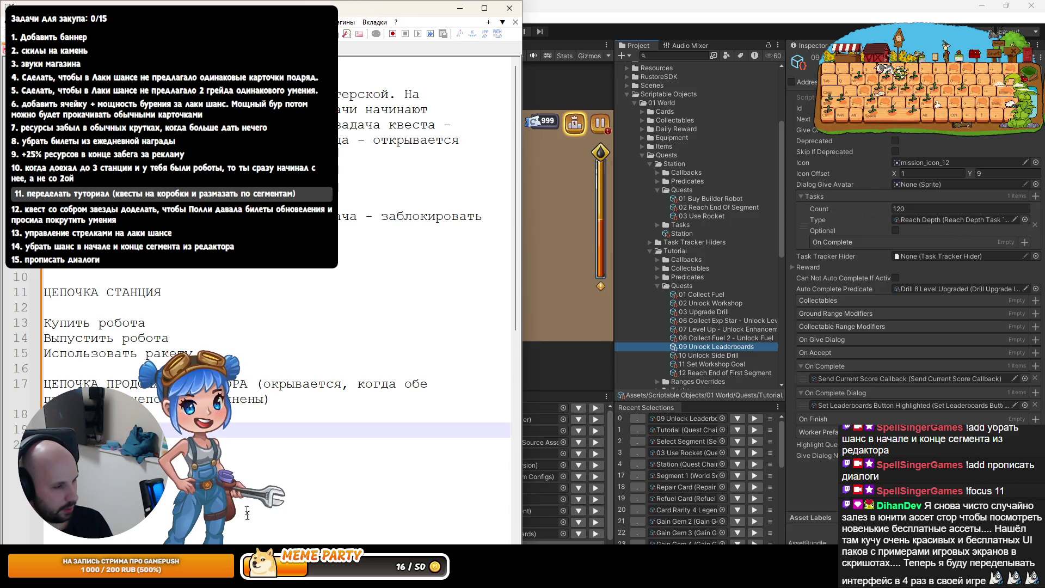
pyautogui.hotkey('alt', 'Tab')
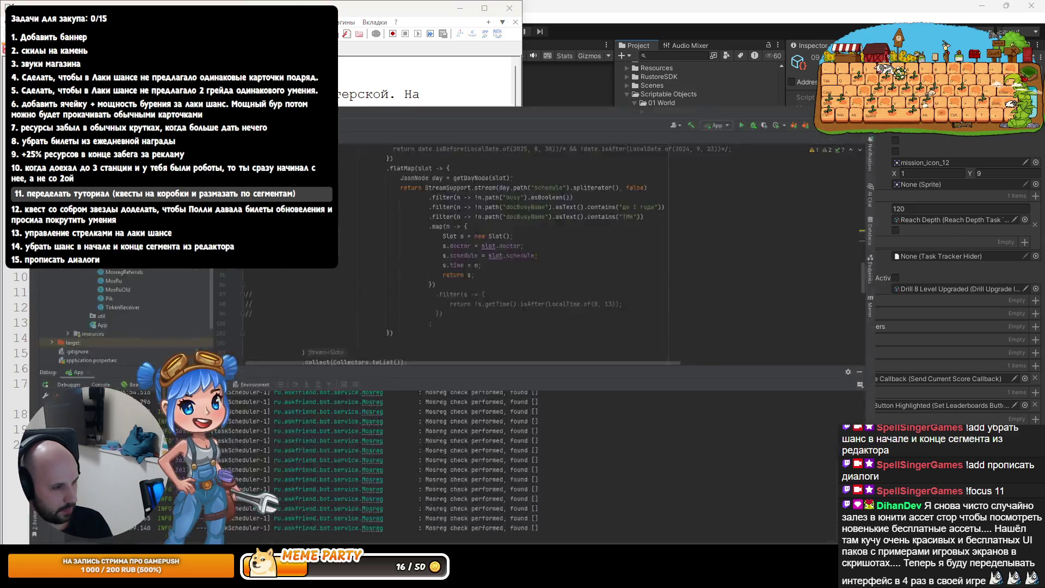
# Review the BigDrillBuff, ShieldBuff and DoubleDamageBuff item types in Rider's WorkshopService, then return to Unity
pyautogui.hotkey('alt', 'Tab')
pyautogui.hotkey('alt', 'Tab')
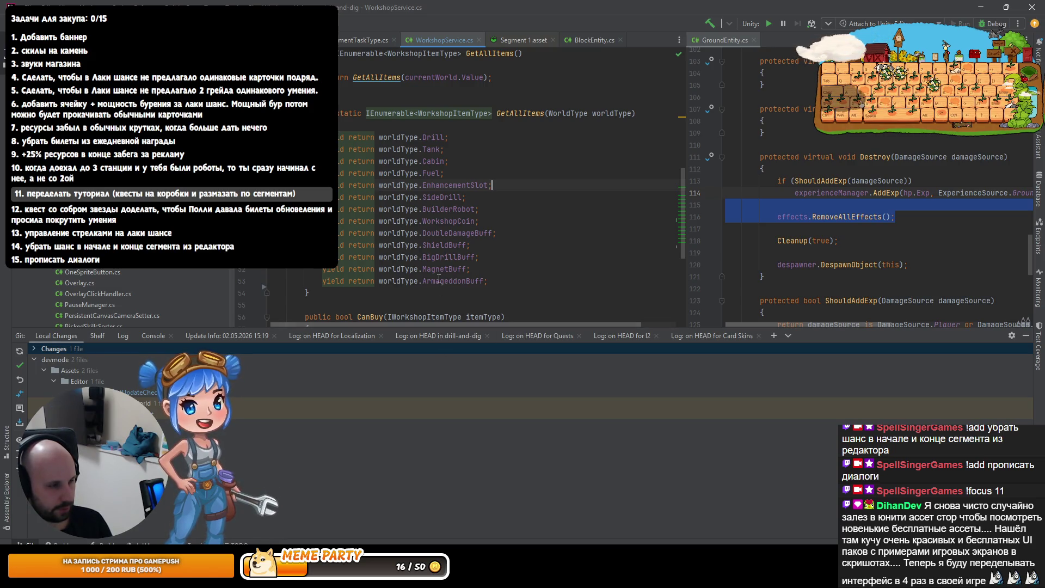
pyautogui.moveTo(439, 280)
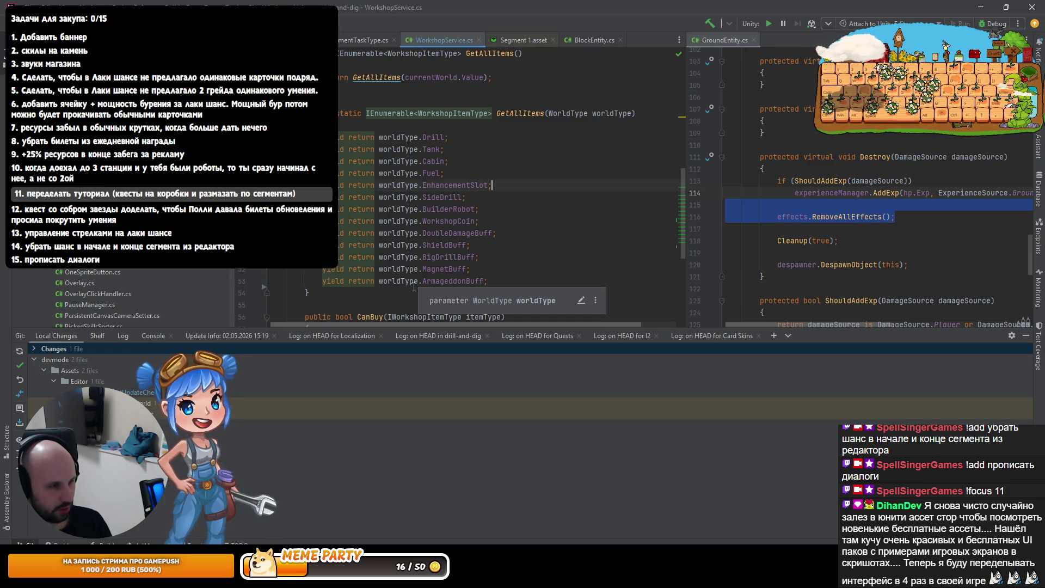
pyautogui.click(430, 258)
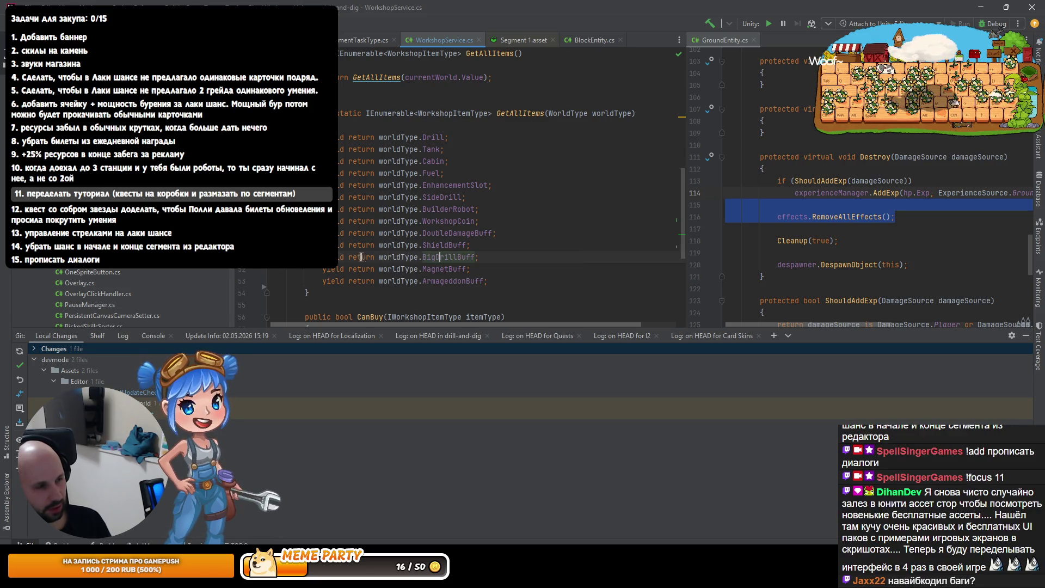
pyautogui.click(444, 245)
pyautogui.doubleClick(449, 233)
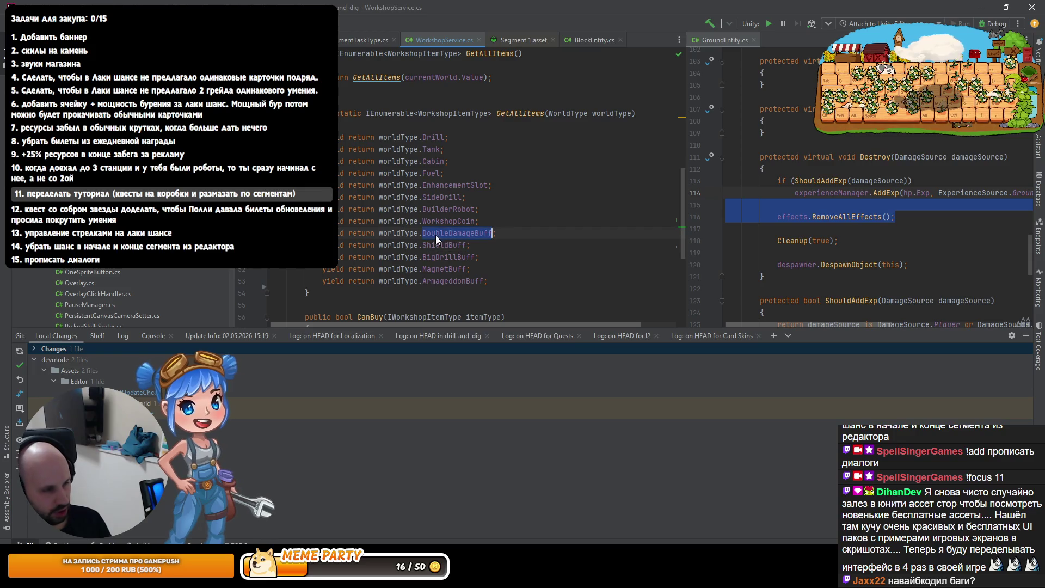
pyautogui.click(438, 262)
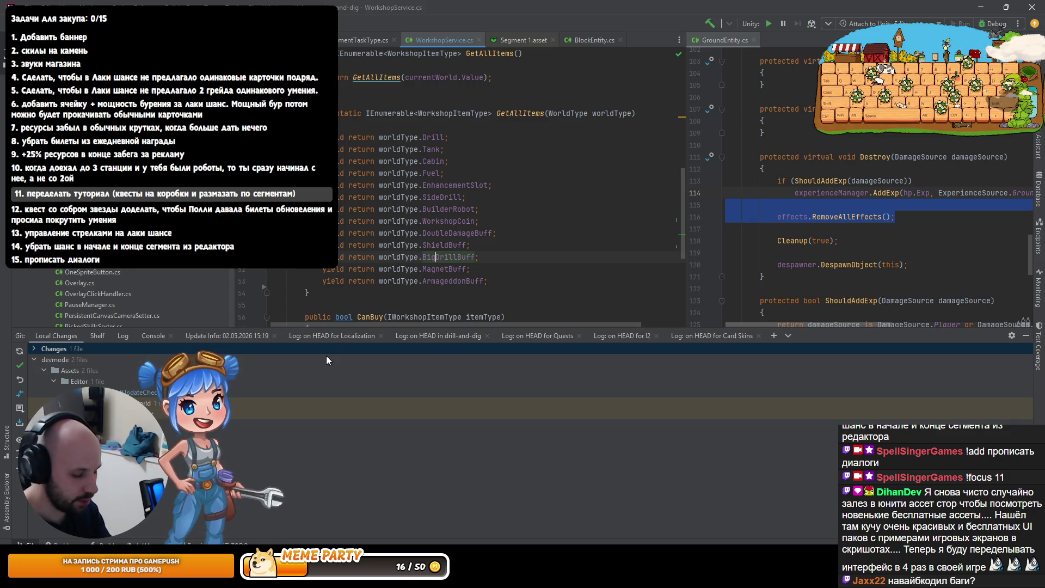
pyautogui.hotkey('ctrl', 'n')
pyautogui.hotkey('alt', 'Tab')
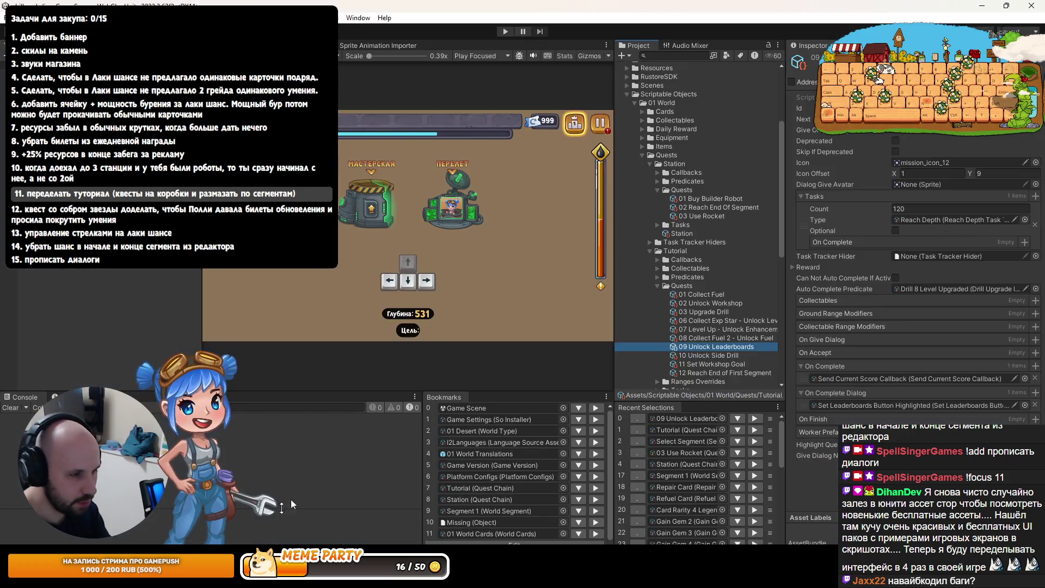
# Search the Project for 'double da', open 07 Double Damage Buff, then clear the search
pyautogui.click(669, 56)
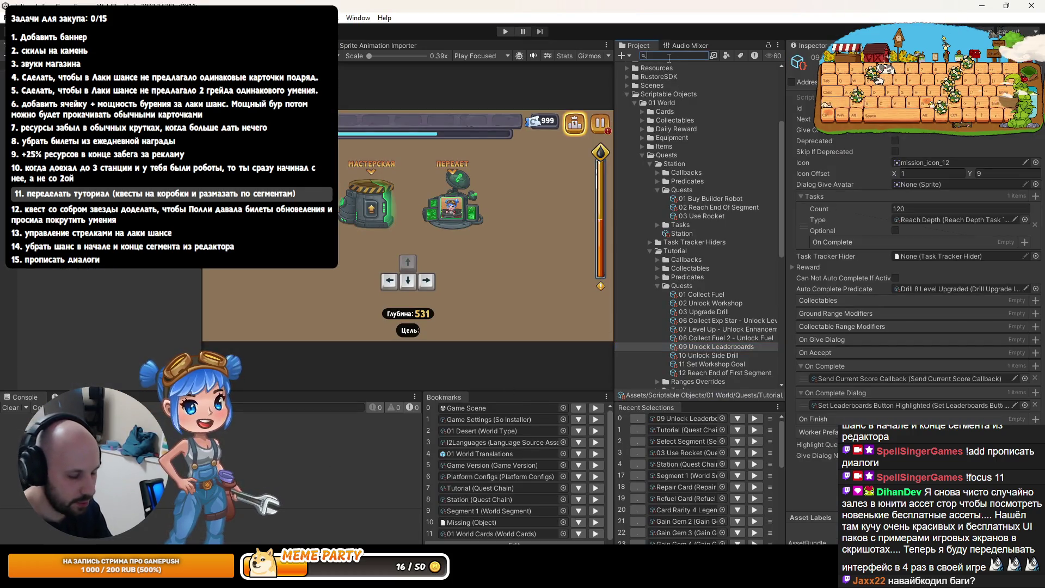
pyautogui.write('выгри')
pyautogui.press('BackSpace')
pyautogui.press('BackSpace')
pyautogui.press('BackSpace')
pyautogui.write('double')
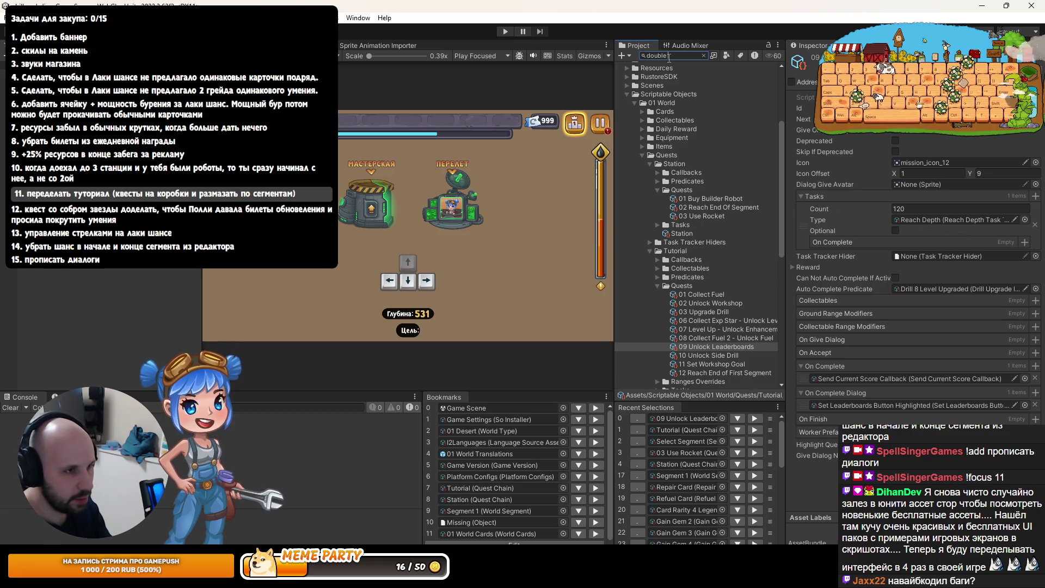
pyautogui.write(' da')
pyautogui.click(683, 78)
pyautogui.click(700, 56)
pyautogui.click(704, 55)
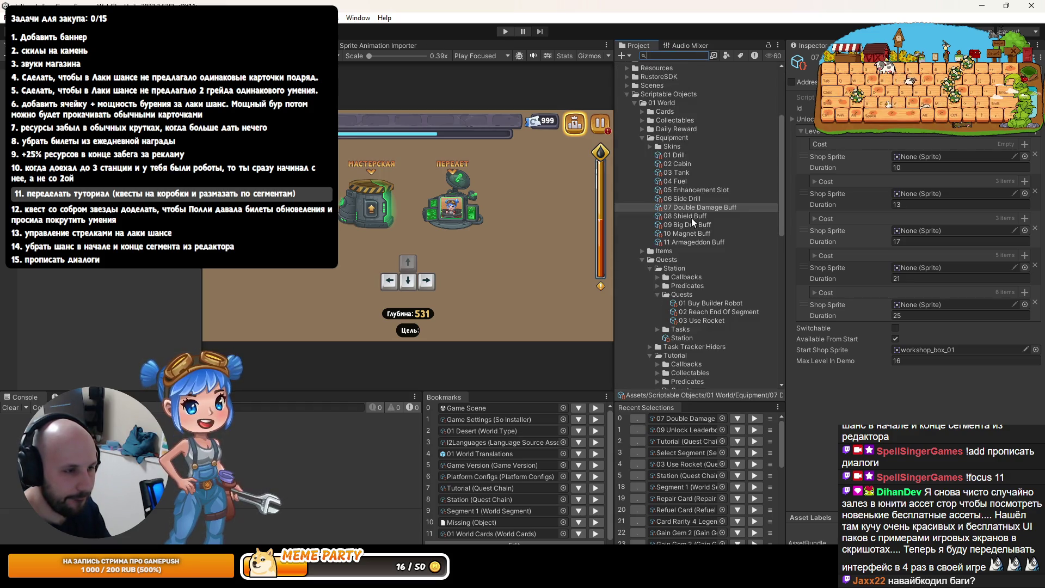
# Compare the level settings of buff assets 07 through 11 in the Inspector
pyautogui.click(691, 217)
pyautogui.click(684, 225)
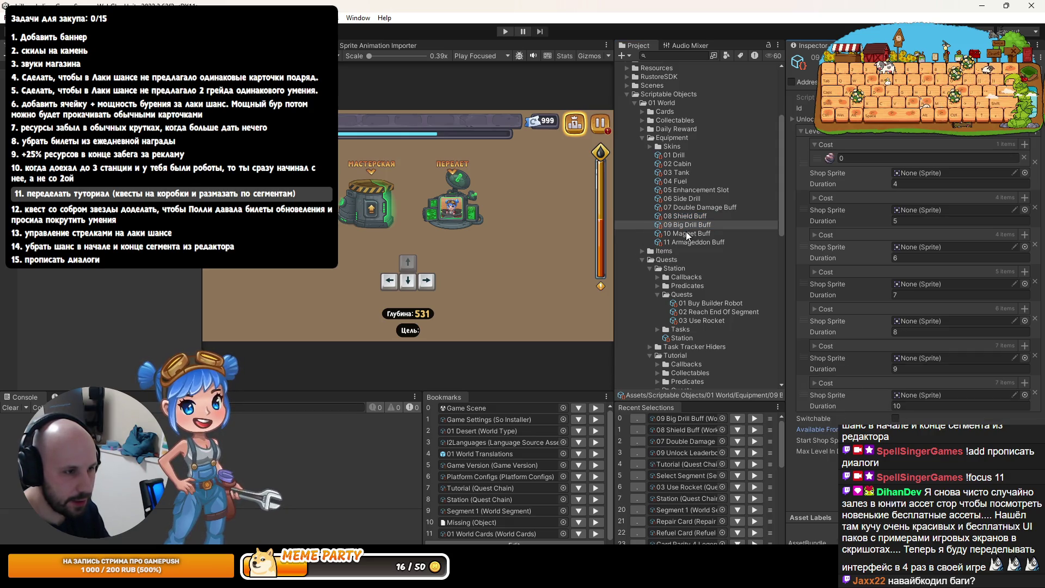
pyautogui.click(685, 232)
pyautogui.click(687, 241)
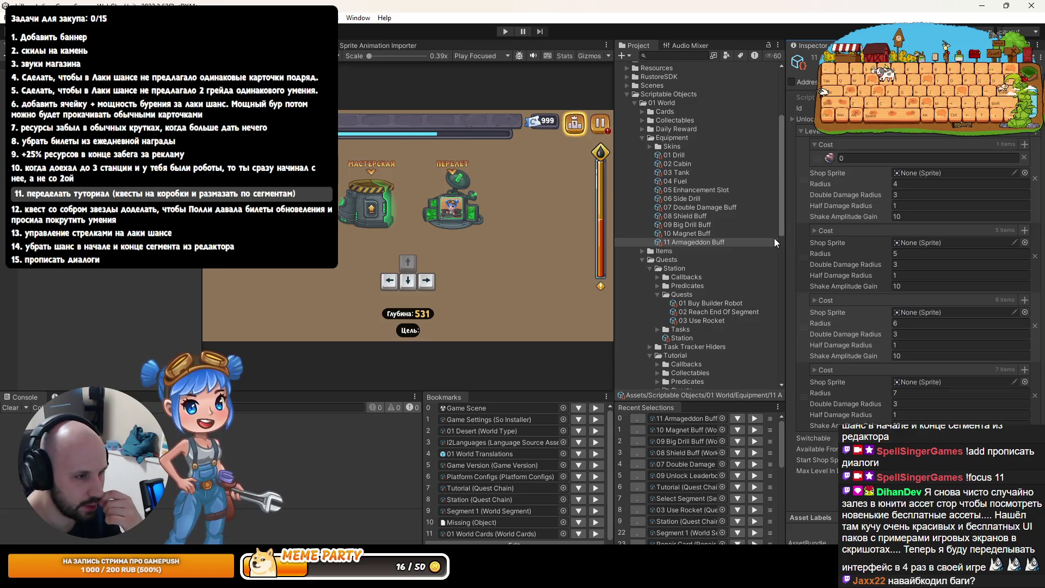
pyautogui.click(740, 234)
pyautogui.click(729, 215)
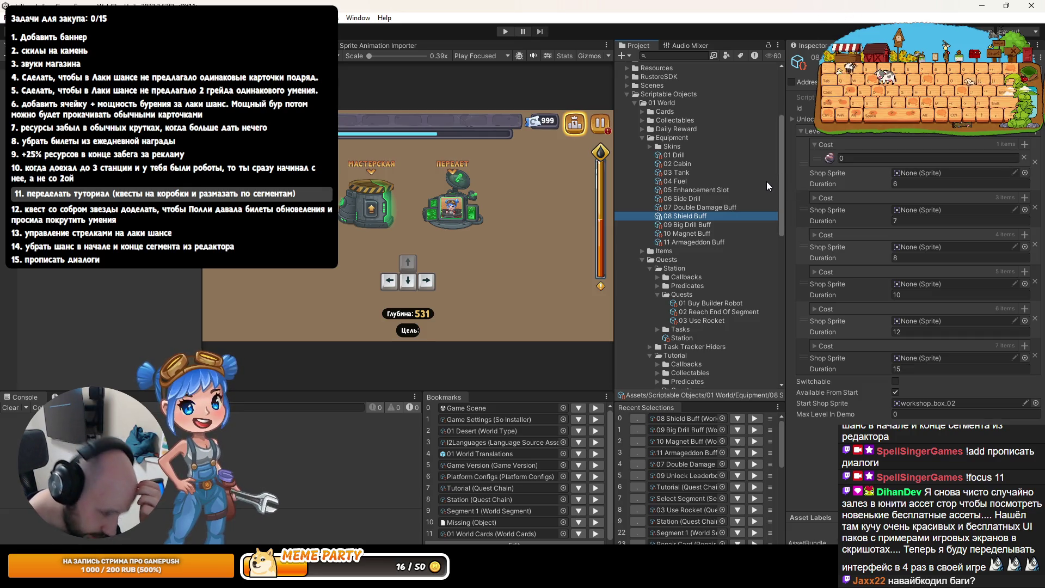
pyautogui.click(706, 207)
pyautogui.click(700, 215)
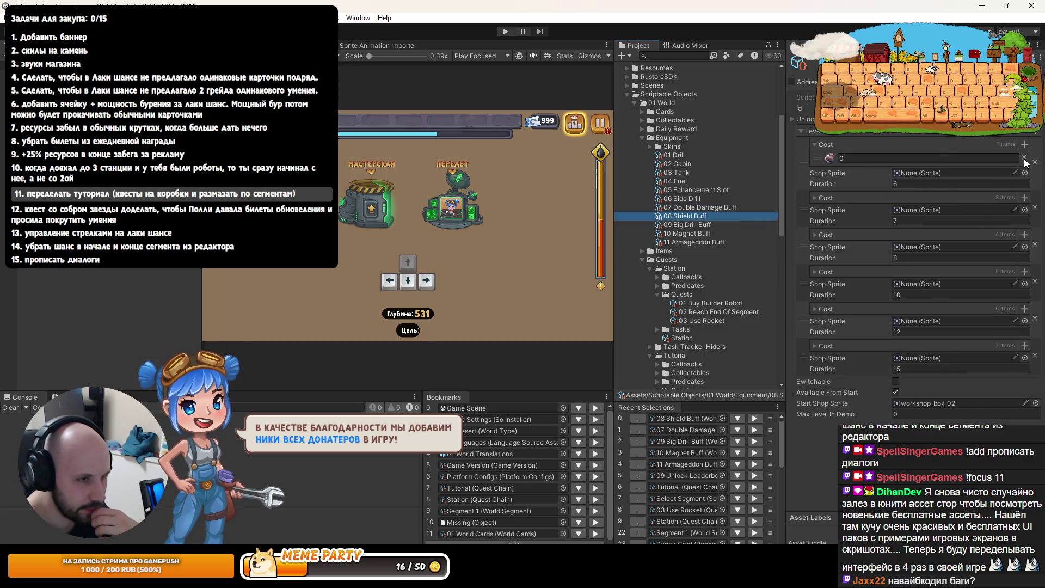
# Remove the first level's Cost entry from 09 Big Drill Buff and 11 Armageddon Buff
pyautogui.click(714, 225)
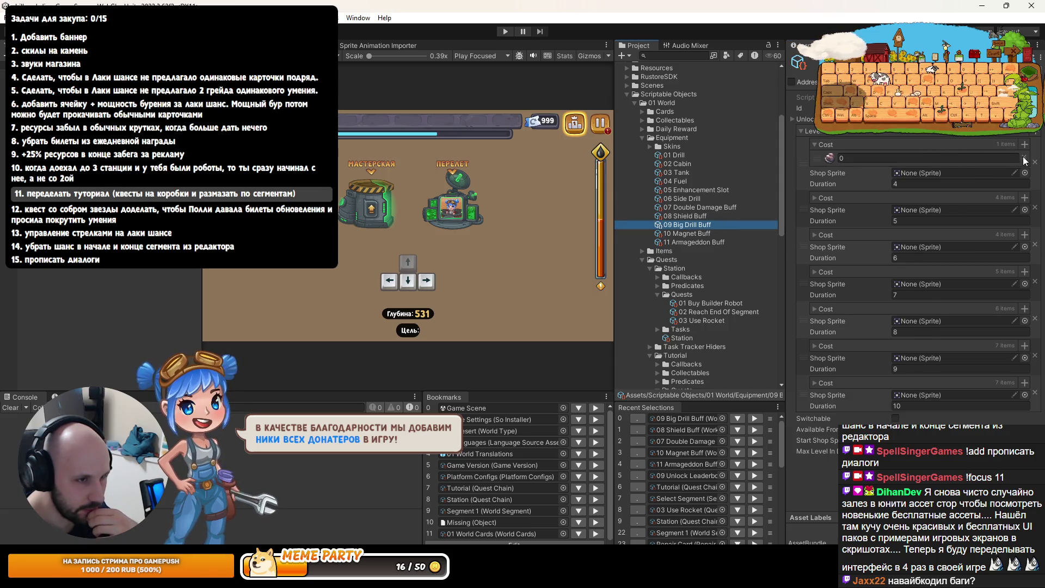
pyautogui.click(1024, 157)
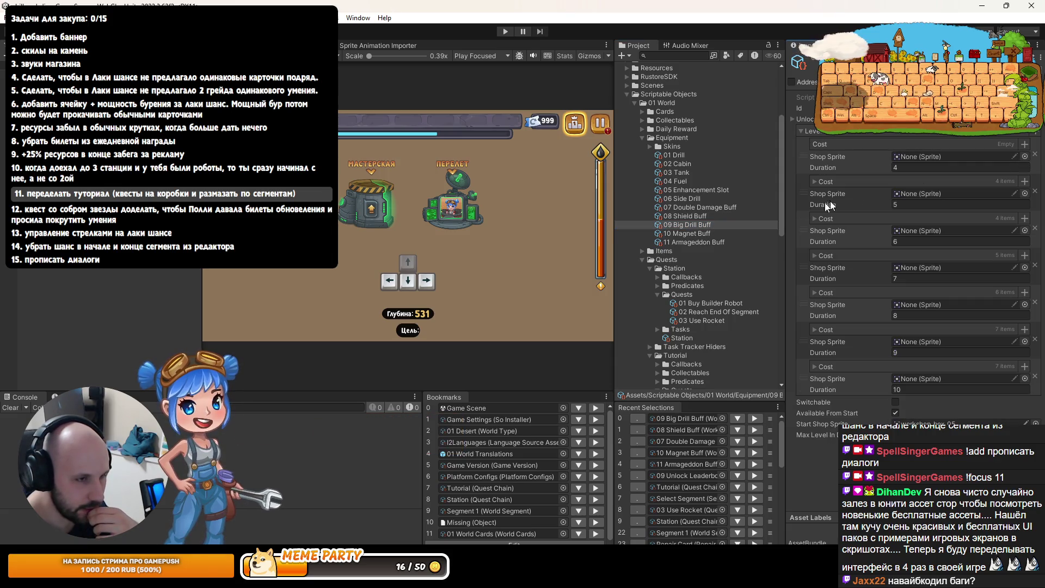
pyautogui.click(697, 233)
pyautogui.press('Down')
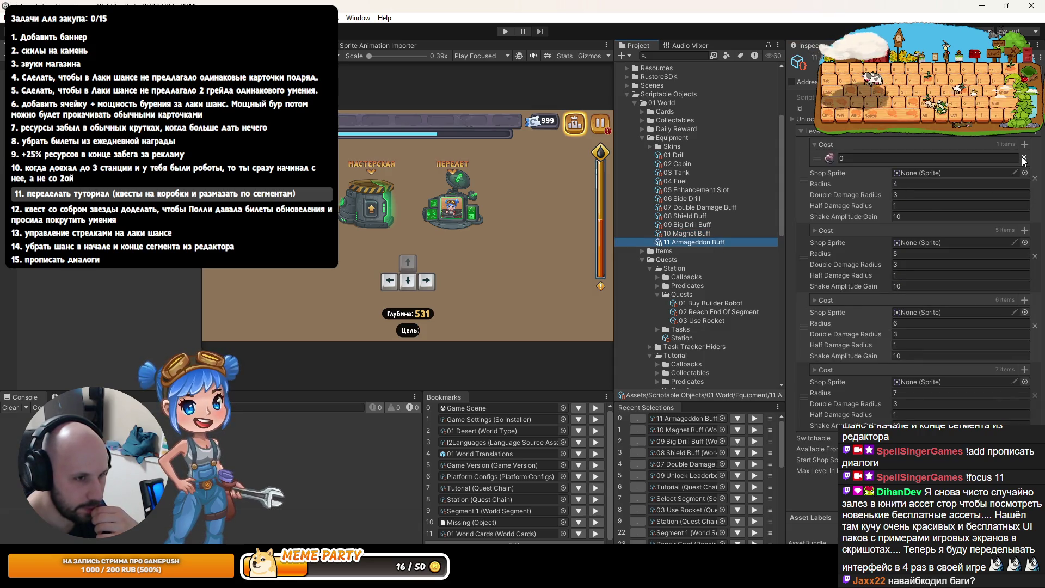
pyautogui.click(1024, 159)
pyautogui.click(712, 236)
pyautogui.click(713, 224)
pyautogui.click(716, 215)
pyautogui.click(717, 208)
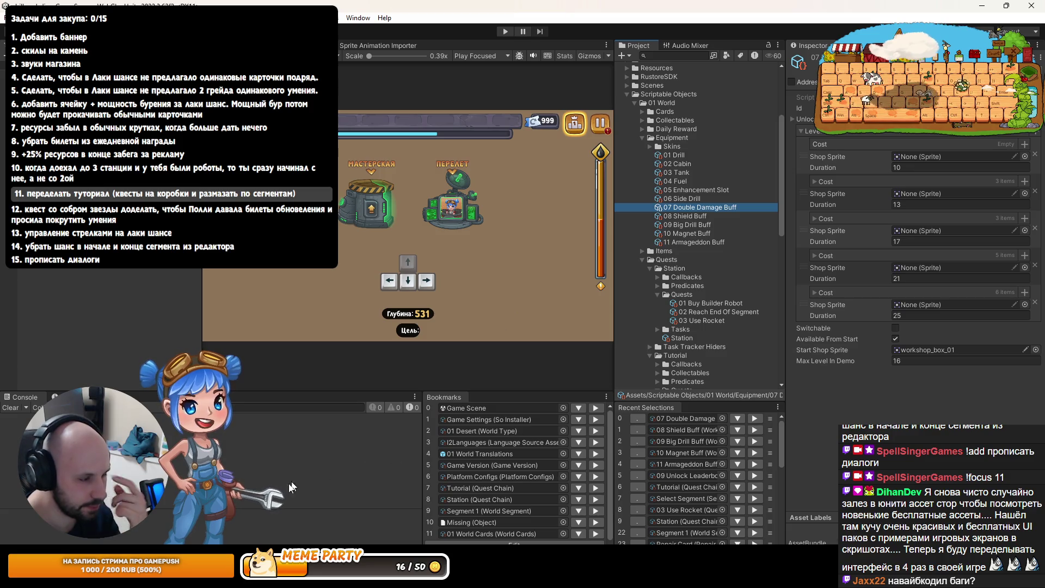
pyautogui.hotkey('alt', 'Tab')
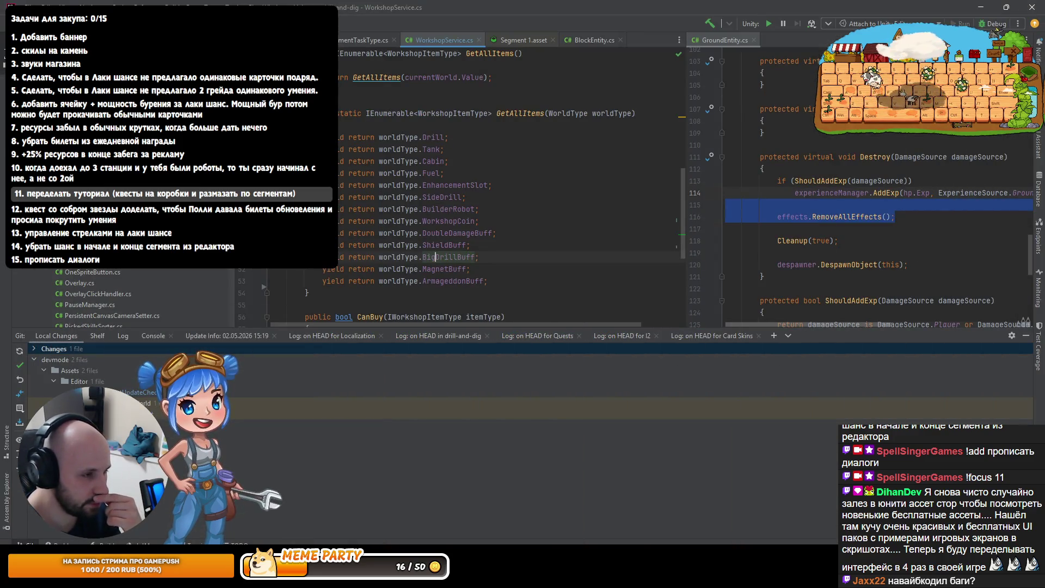
# Put the notes cursor on empty line 20 and scroll Unity's Project panel to the Tutorial quests
pyautogui.hotkey('alt', 'Tab')
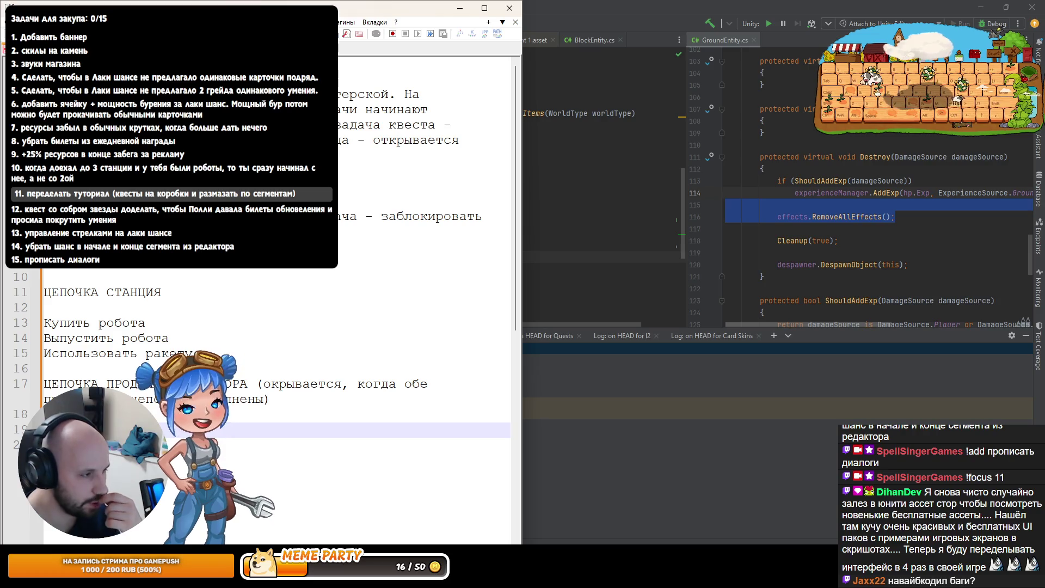
pyautogui.click(272, 445)
pyautogui.hotkey('alt', 'Tab')
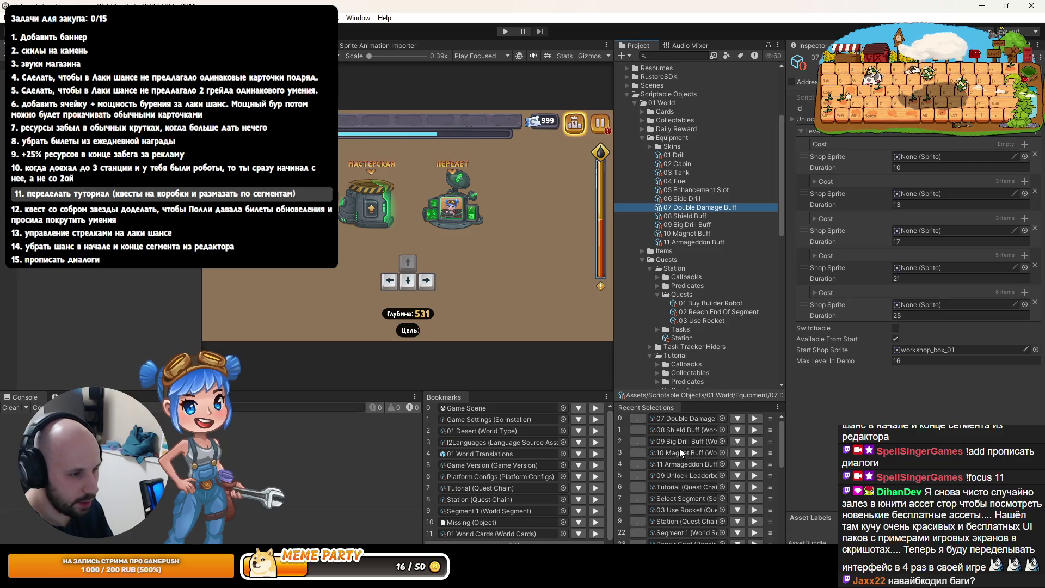
pyautogui.scroll(-5, 682, 337)
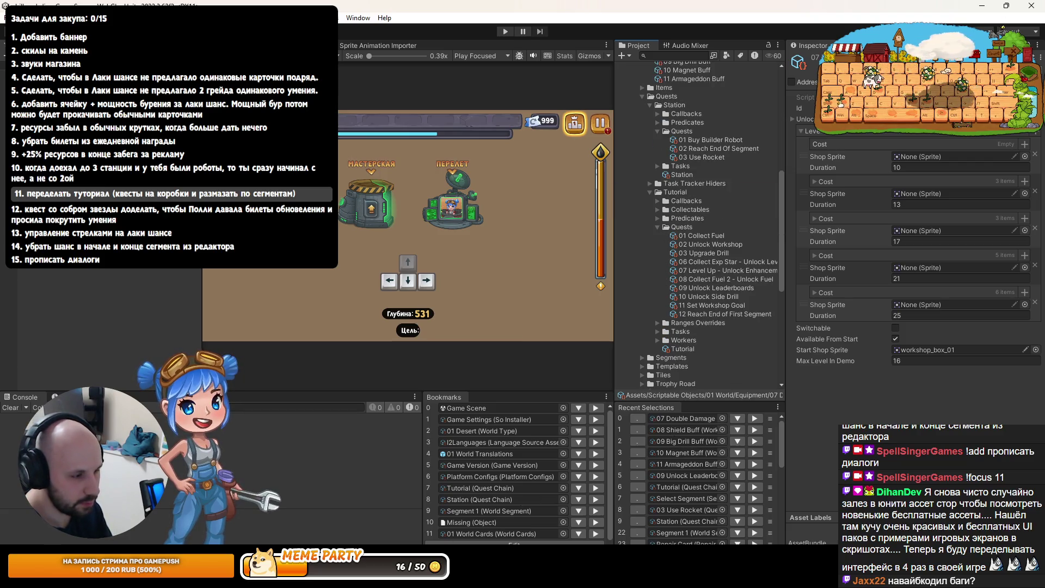
pyautogui.hotkey('alt', 'Tab')
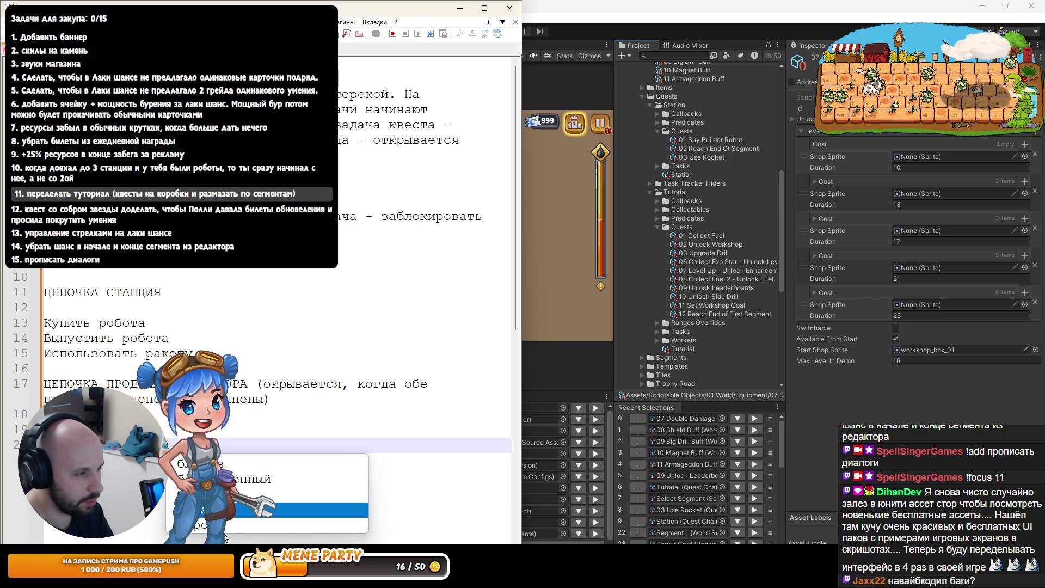
# Add several new lines to the tutorial notes and start typing 'Км'
pyautogui.click(228, 459)
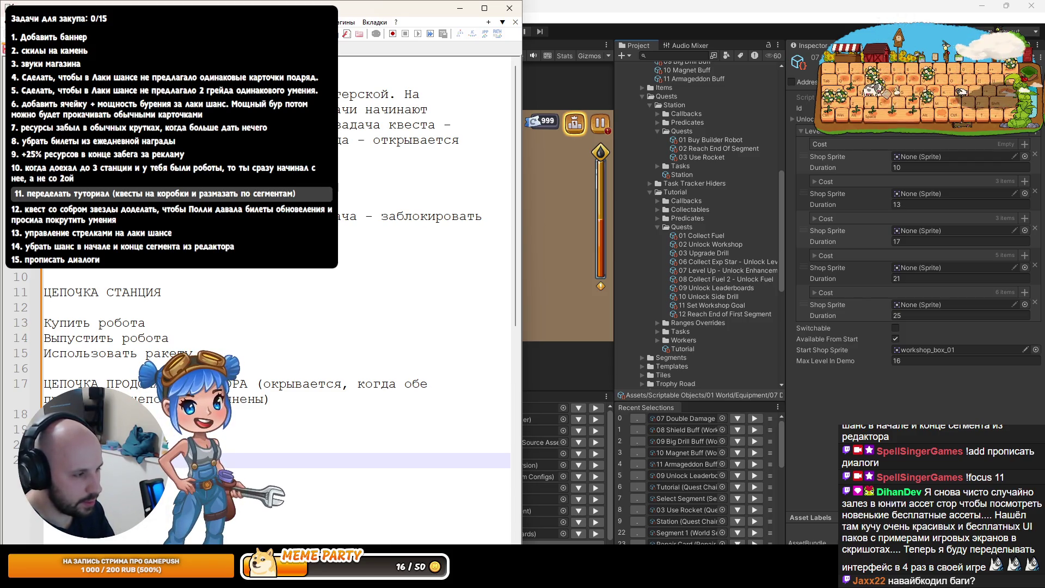
pyautogui.press('Return')
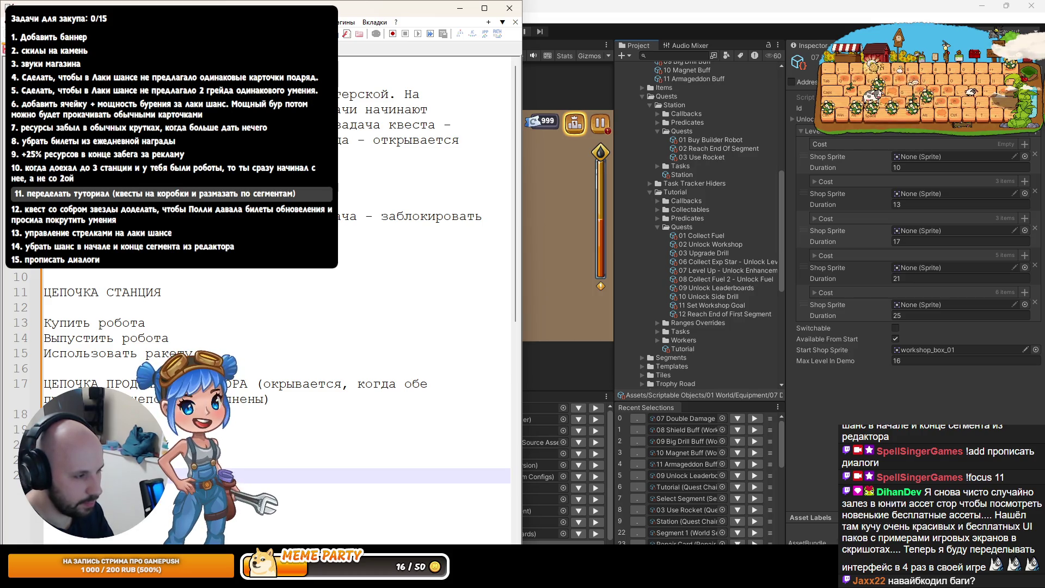
pyautogui.press('Return')
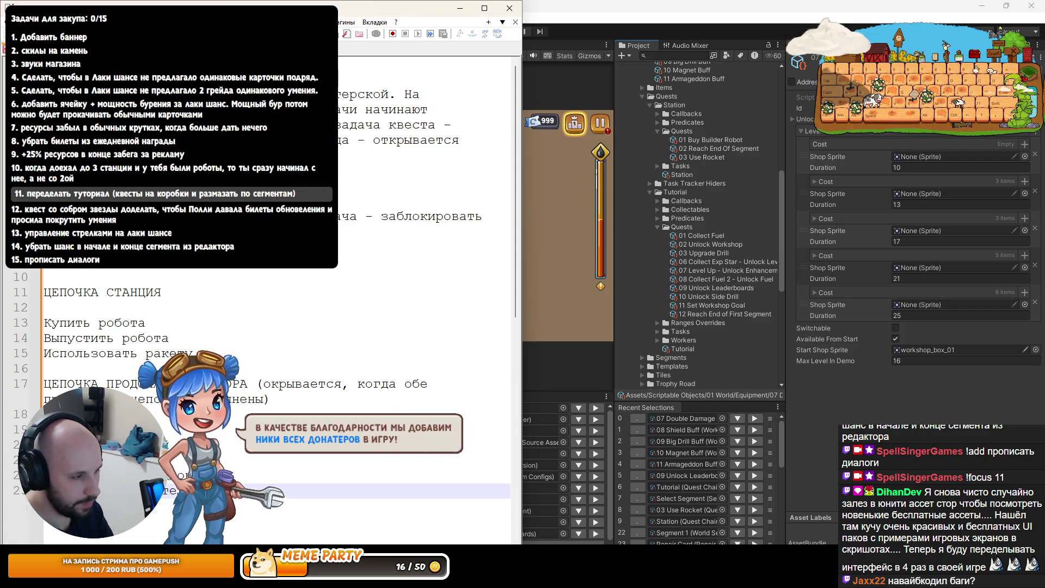
pyautogui.press('Return')
pyautogui.write('К')
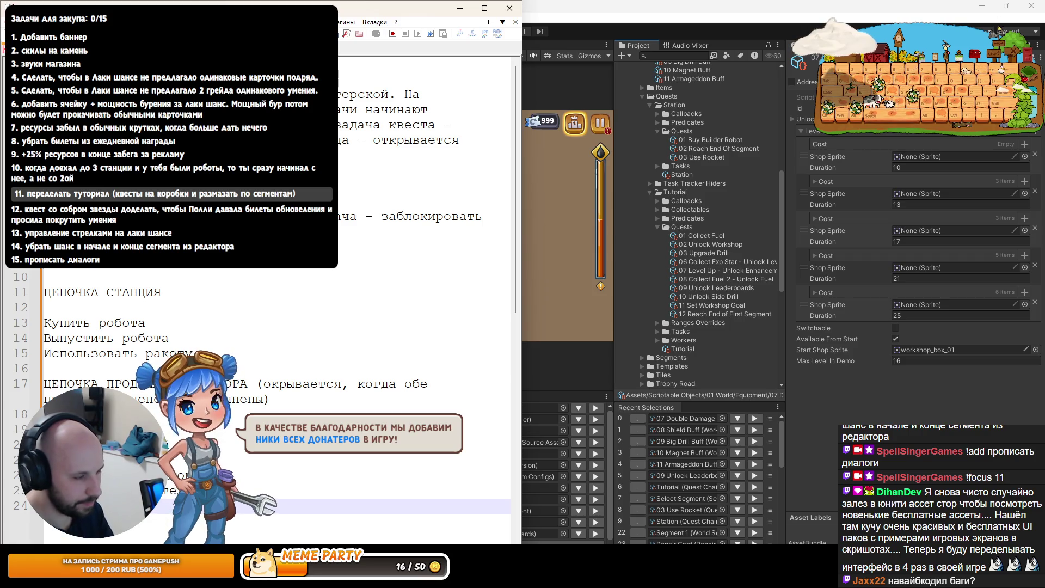
pyautogui.write('м')
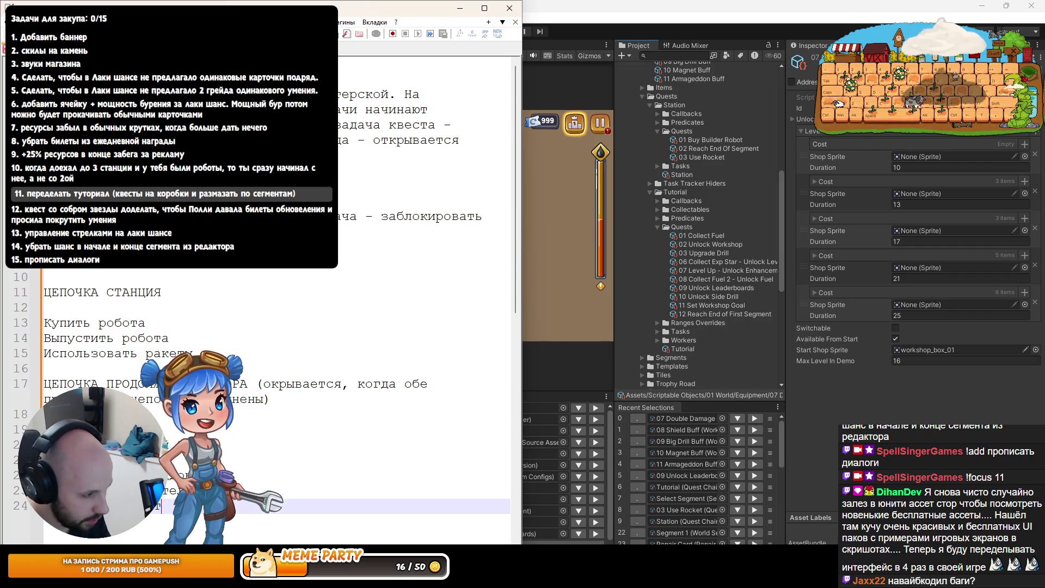
# Remove empty line 25 and place the cursor at the end of the Квест на магнит line
pyautogui.press('Up')
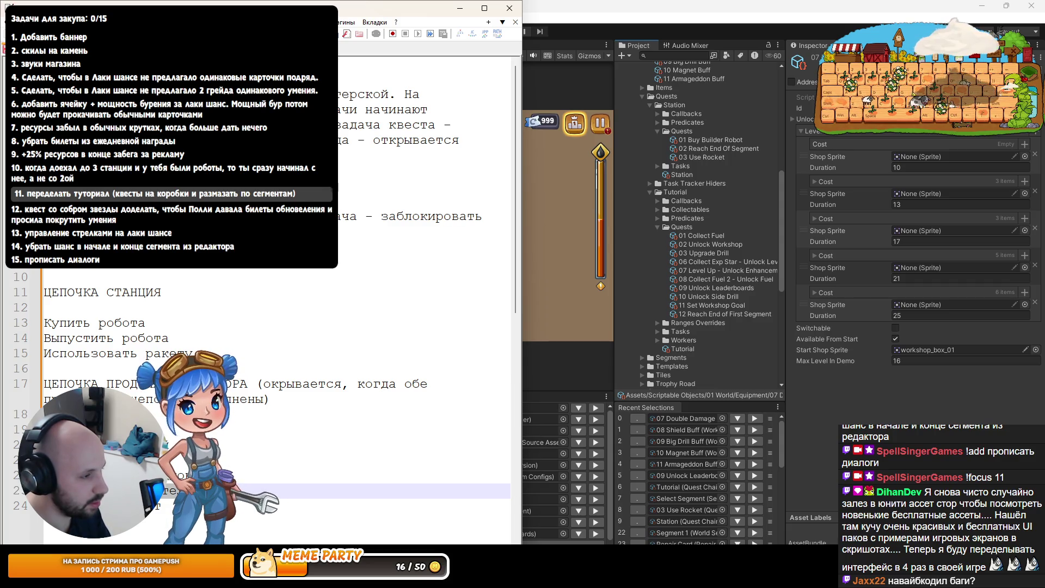
pyautogui.press('Up')
pyautogui.press('Up')
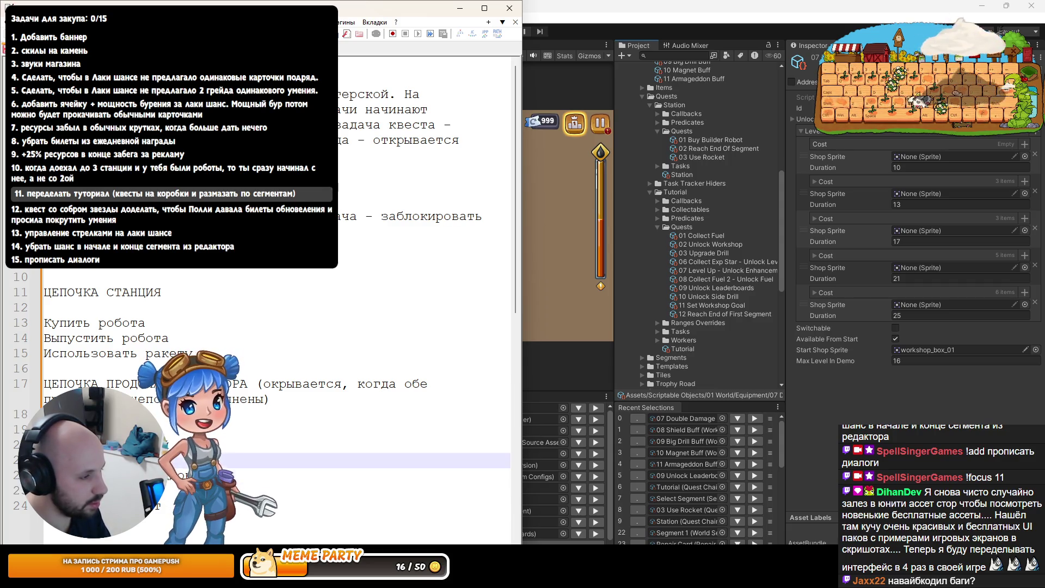
pyautogui.press('Down')
pyautogui.press('Down')
pyautogui.press('Up')
pyautogui.press('Up')
pyautogui.press('Up')
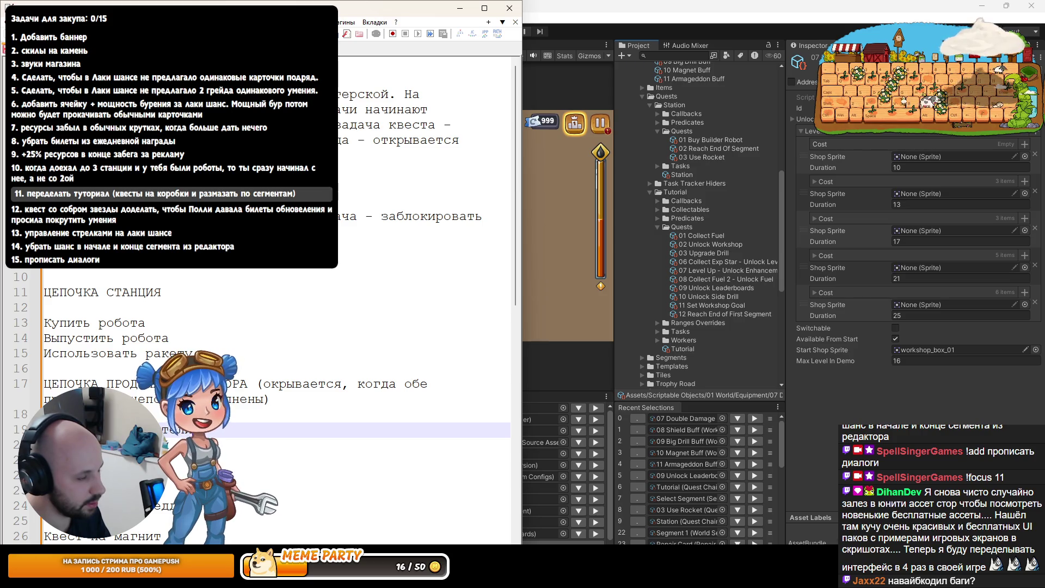
pyautogui.press('Down')
pyautogui.press('Down')
pyautogui.press('Down')
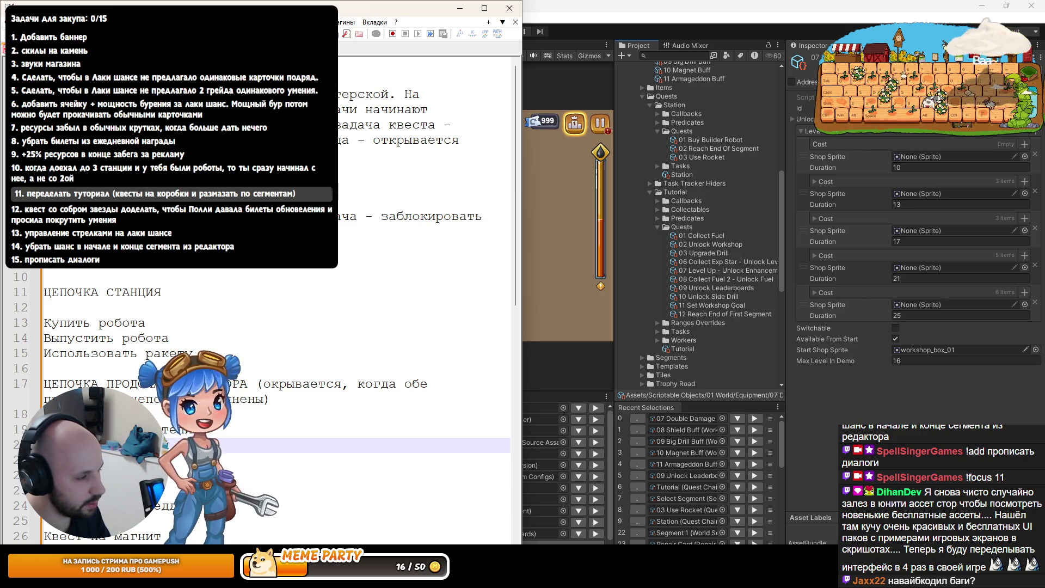
pyautogui.press('BackSpace')
pyautogui.press('Up')
pyautogui.click(161, 521)
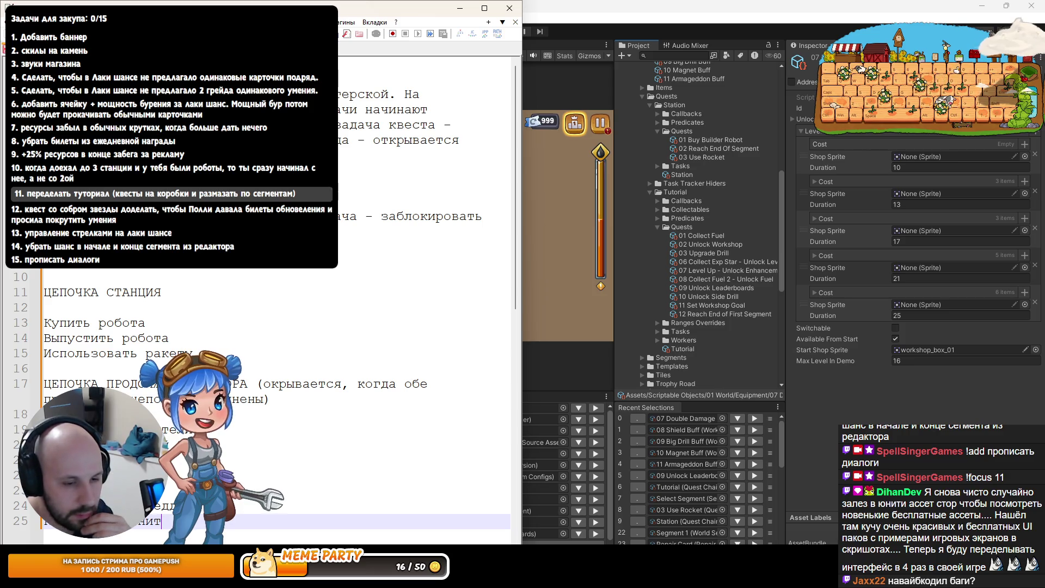
pyautogui.hotkey('alt', 'Tab')
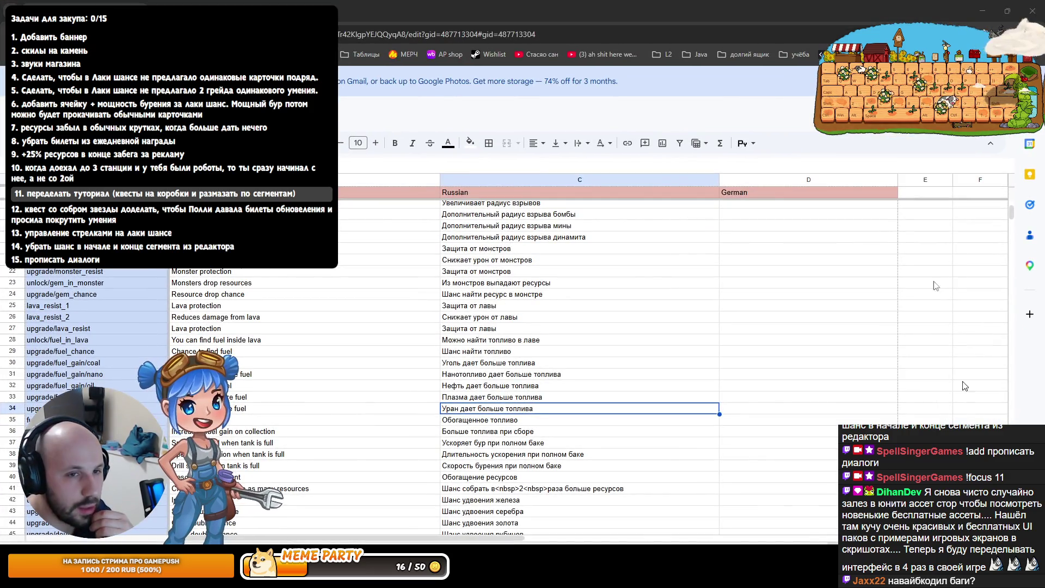
# Return from the translation spreadsheet to the Notepad++ quest notes
pyautogui.hotkey('alt', 'Tab')
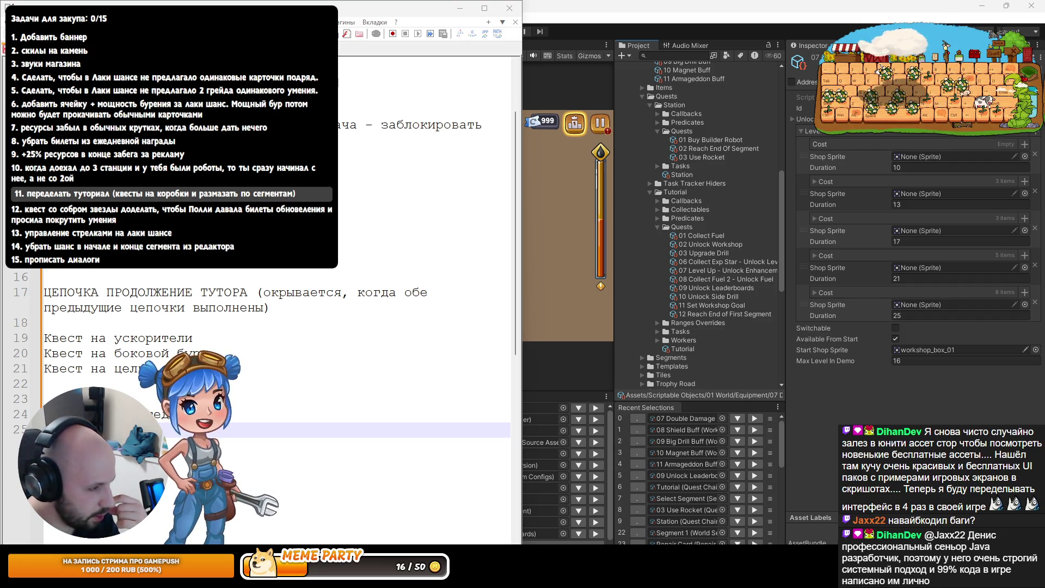
# Select the Квест на ускорители lines, then add new lines below line 25
pyautogui.press('Up')
pyautogui.press('Up')
pyautogui.press('Up')
pyautogui.hotkey('shift', 'End')
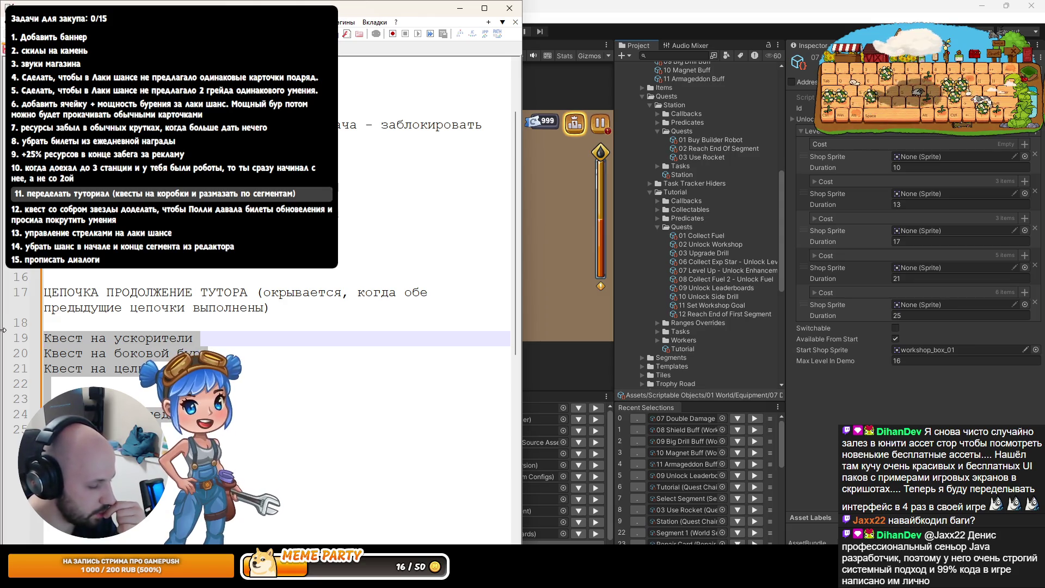
pyautogui.moveTo(129, 413)
pyautogui.mouseDown()
pyautogui.moveTo(11, 340)
pyautogui.moveTo(3, 347)
pyautogui.mouseUp()
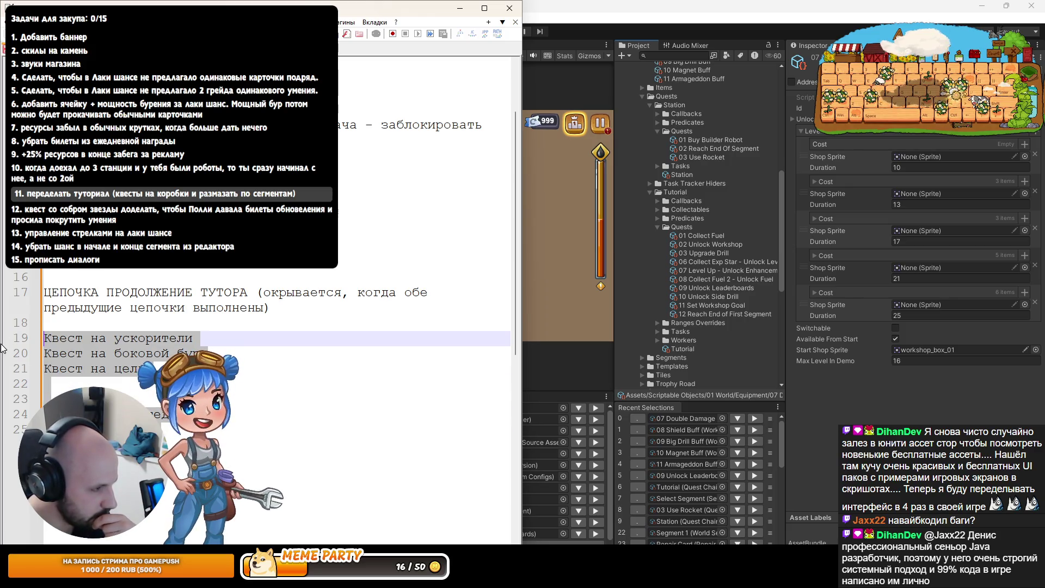
pyautogui.click(108, 414)
pyautogui.press('Up')
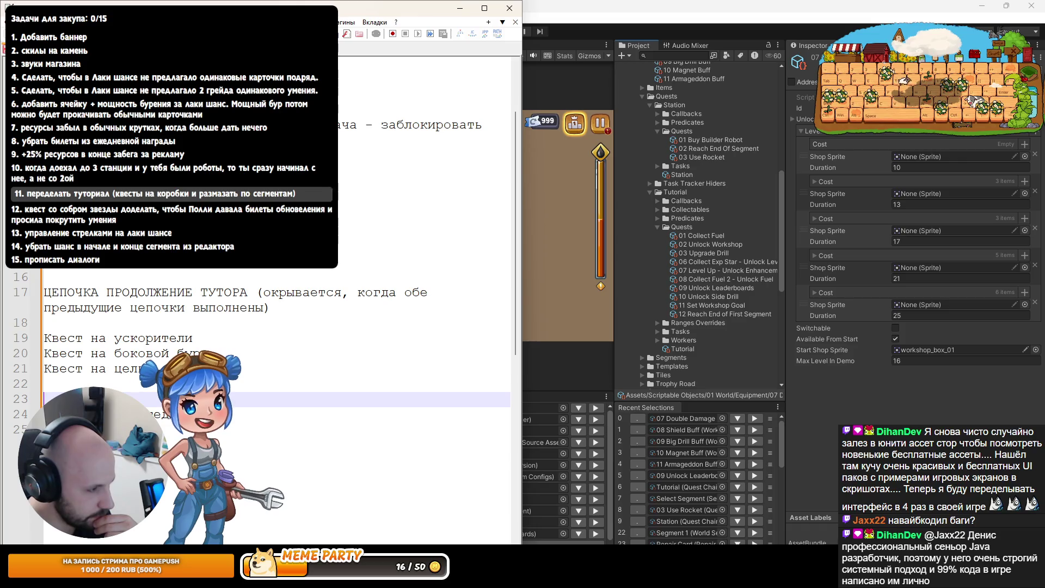
pyautogui.press('Down')
pyautogui.press('Down')
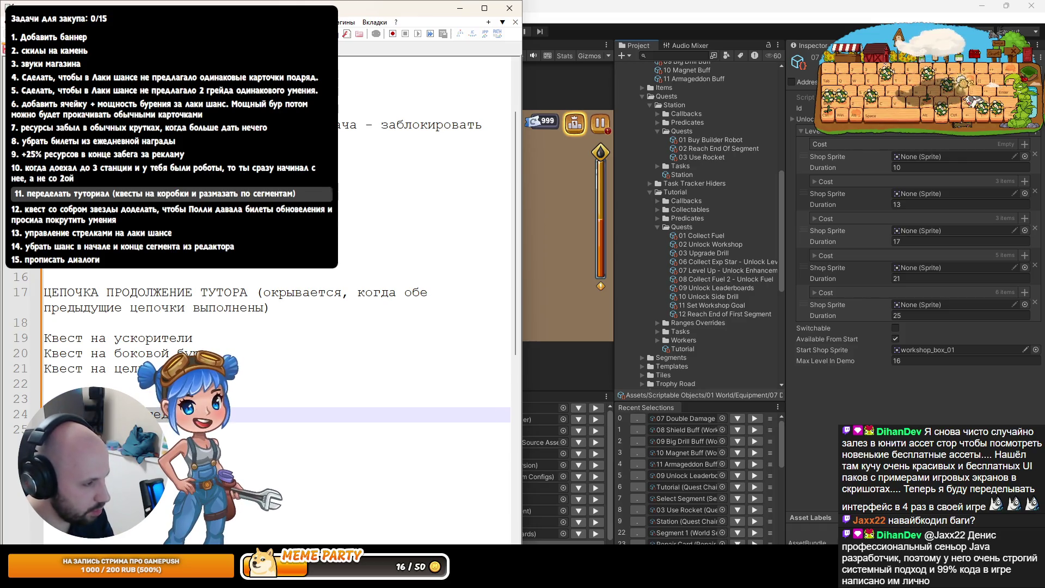
pyautogui.hotkey('ctrl', 'v')
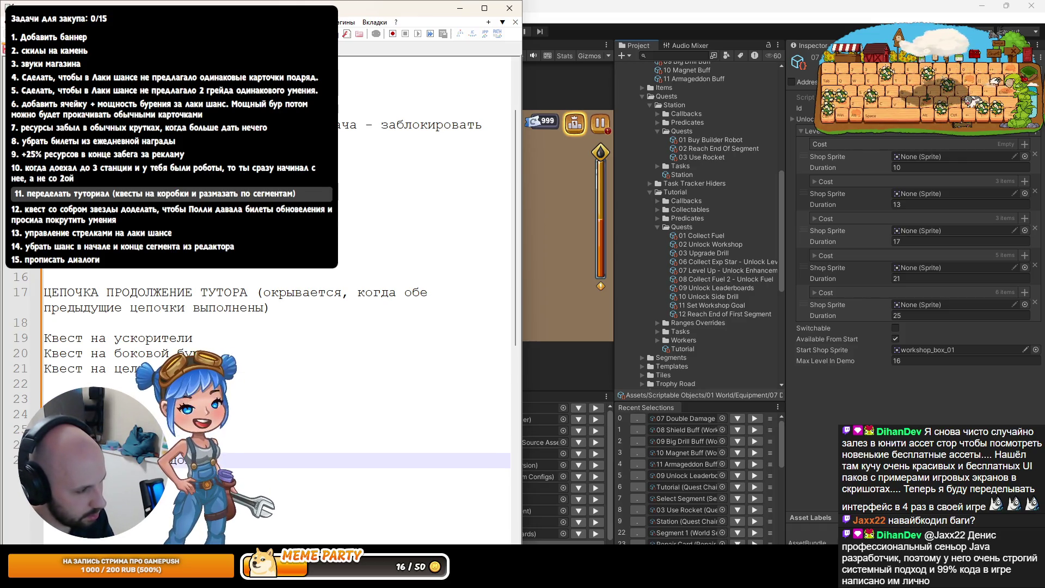
pyautogui.press('Up')
pyautogui.press('Up')
pyautogui.press('Up')
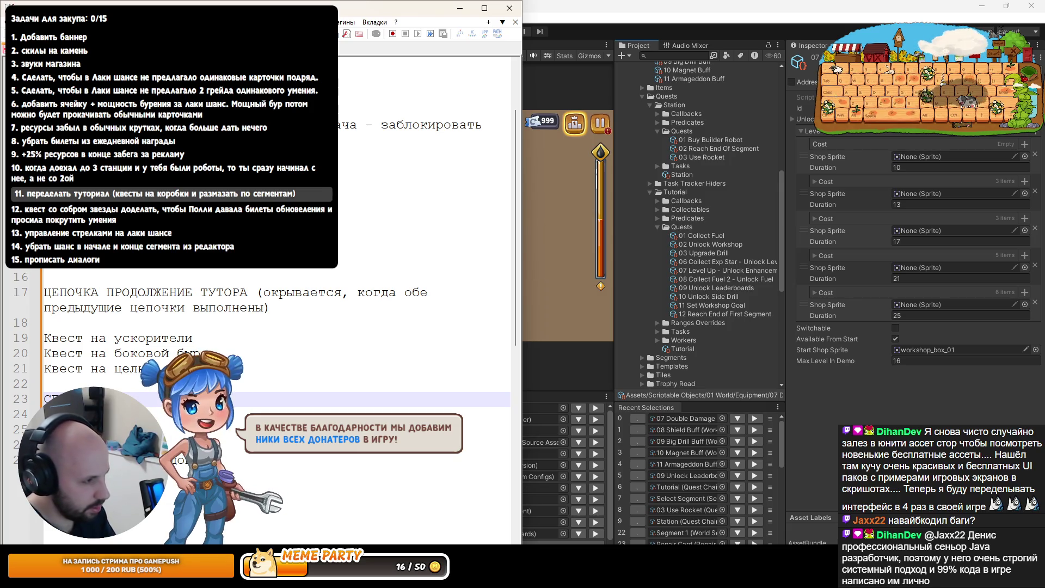
pyautogui.press('Down')
pyautogui.press('Down')
pyautogui.press('Down')
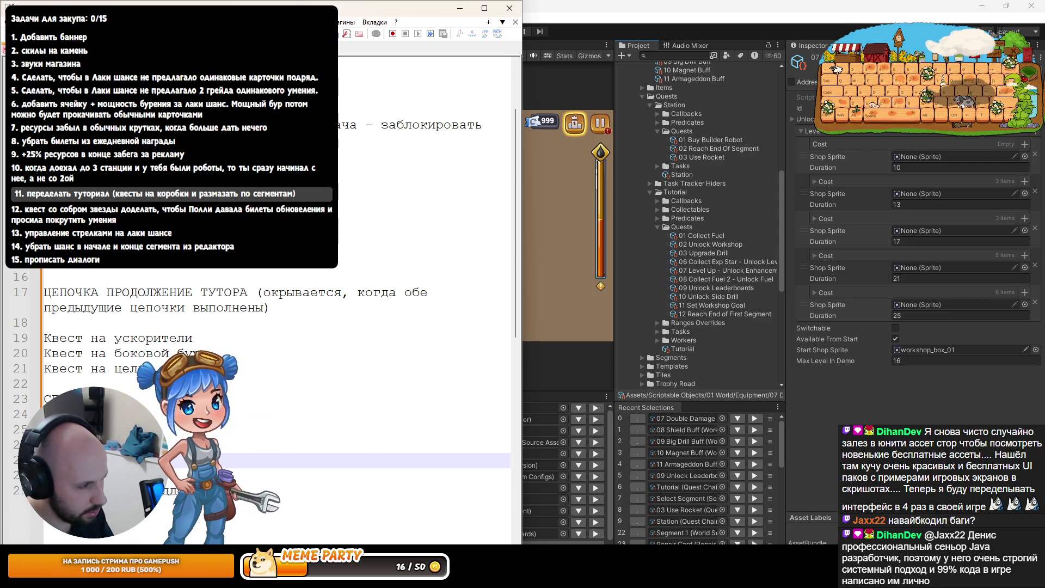
# Try moving the side-drill quest line up from line 20, then undo to restore it
pyautogui.press('Up')
pyautogui.press('Up')
pyautogui.press('Up')
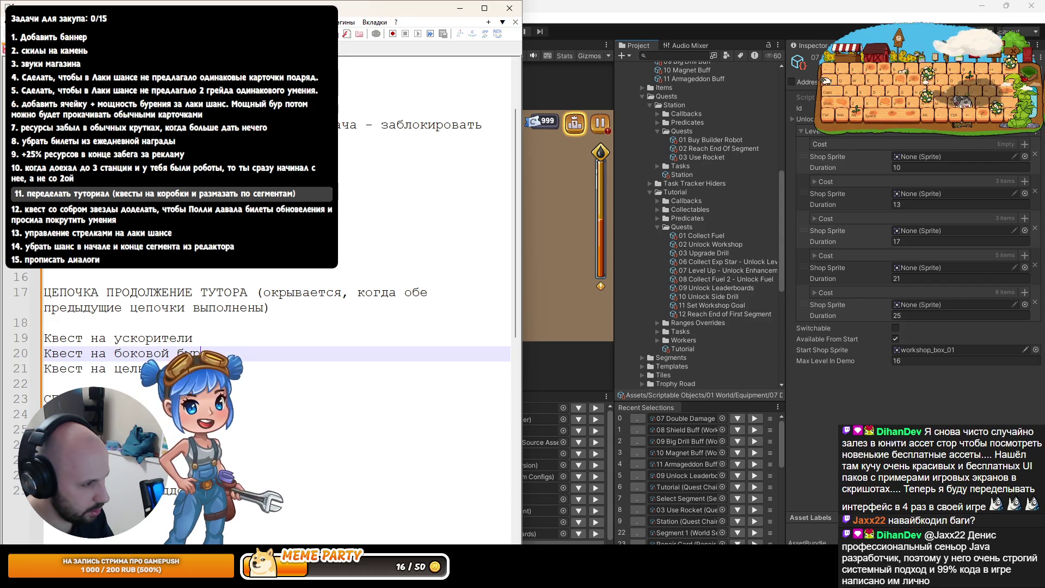
pyautogui.hotkey('shift', 'End')
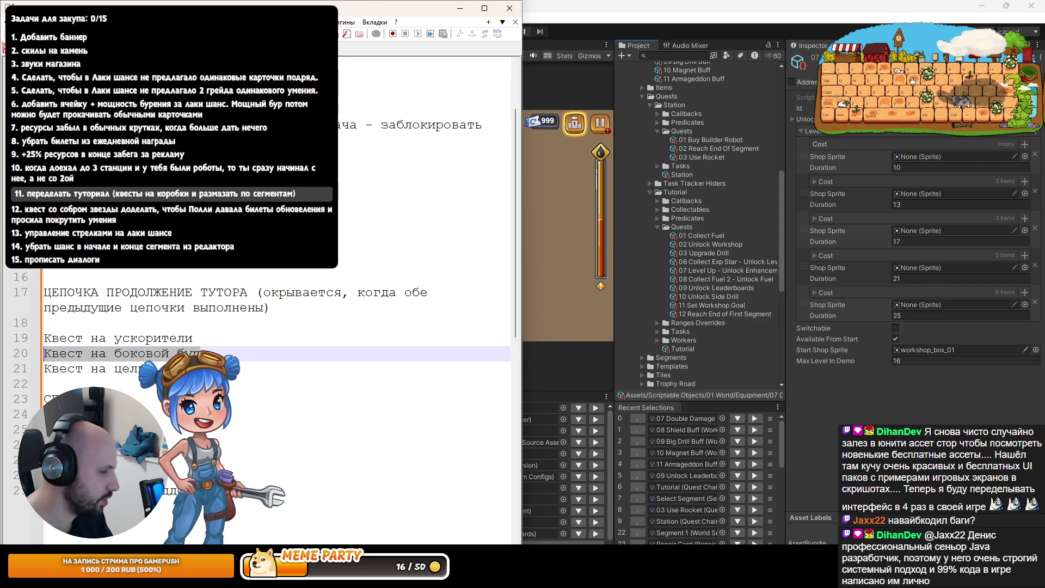
pyautogui.hotkey('ctrl', 'x')
pyautogui.press('Up')
pyautogui.hotkey('ctrl', 'v')
pyautogui.hotkey('ctrl', 'z')
pyautogui.hotkey('ctrl', 'z')
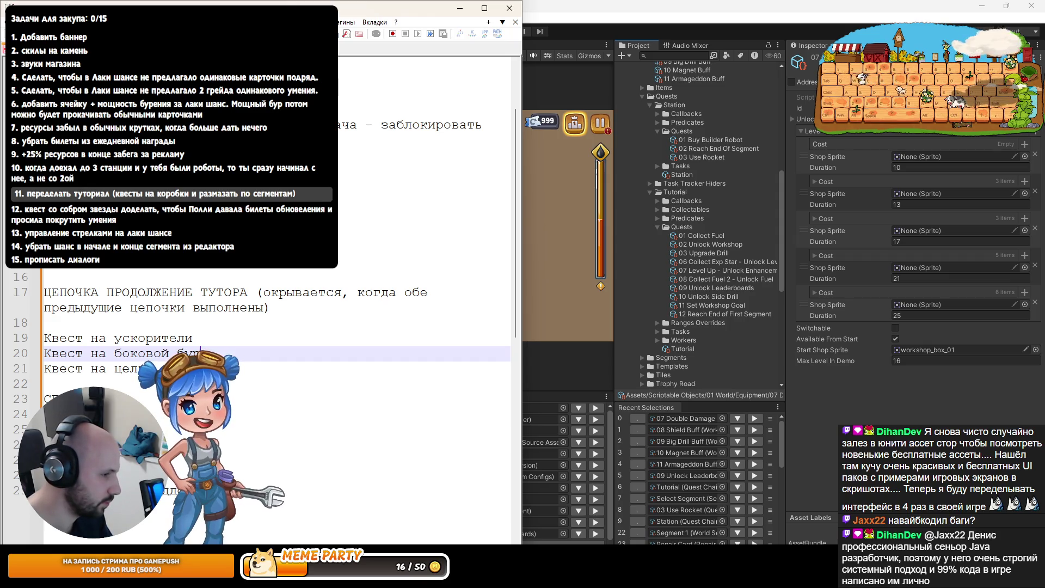
pyautogui.press('Up')
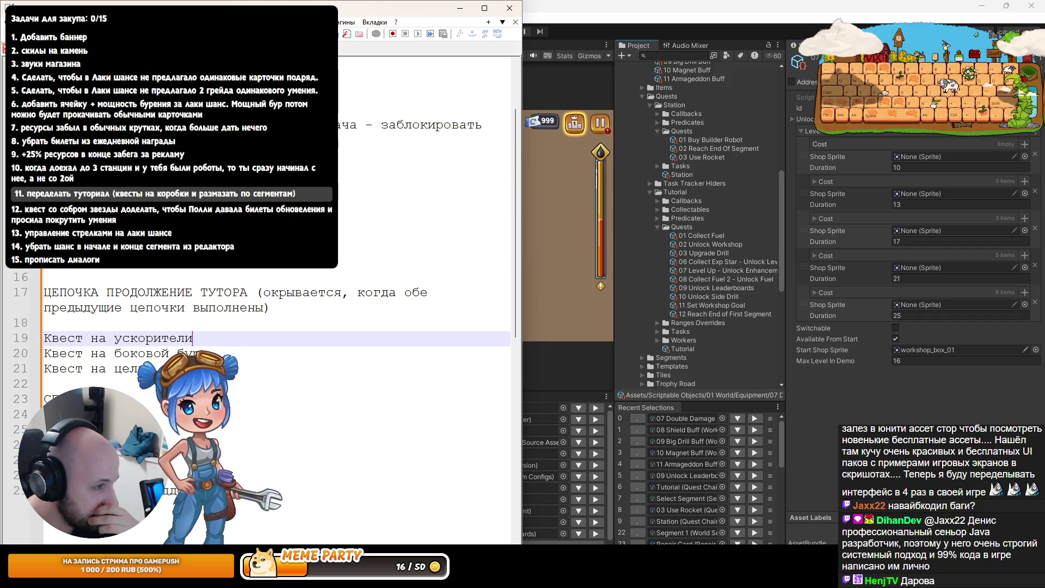
# Drag the Notepad++ notes window off screen to reveal Unity's running game and Tutorial quests
pyautogui.scroll(2, 262, 299)
pyautogui.scroll(-2, 262, 299)
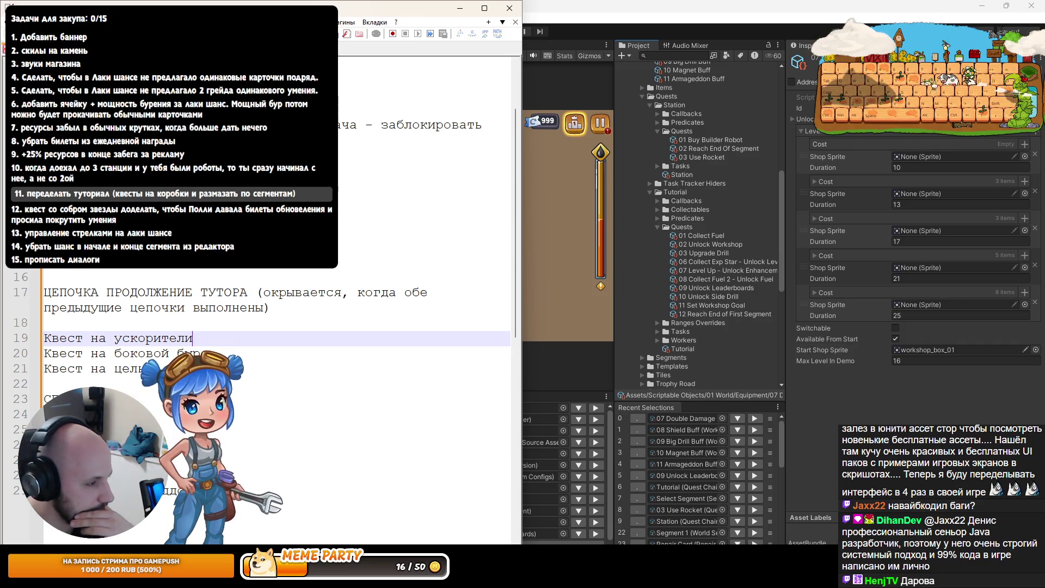
pyautogui.scroll(2, 261, 299)
pyautogui.moveTo(184, 2); pyautogui.dragTo(1044, 6)
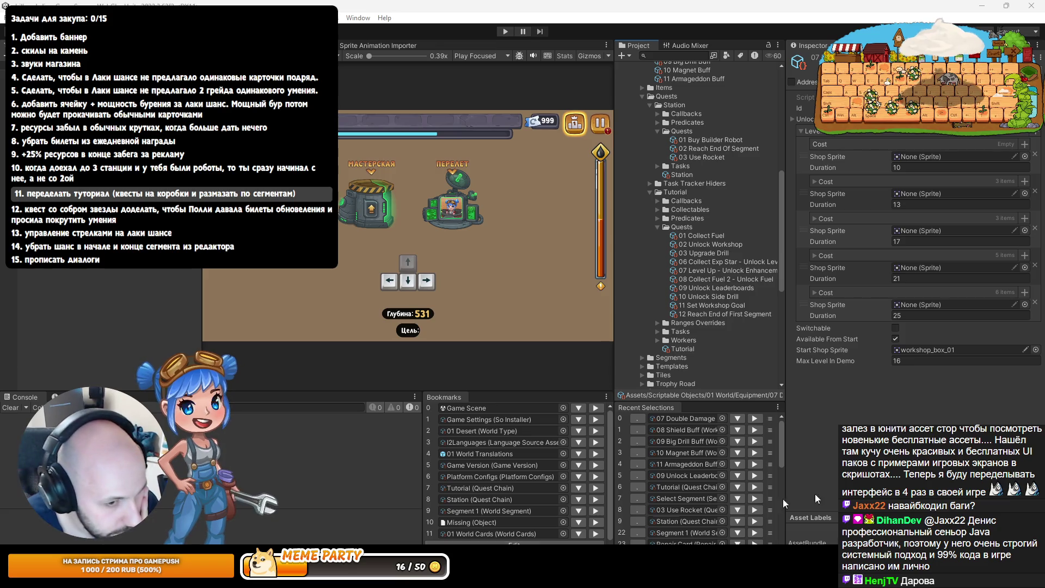
# Bring the maximized Notepad++ tutorial quest notes back in front of Unity
pyautogui.hotkey('alt', 'Tab')
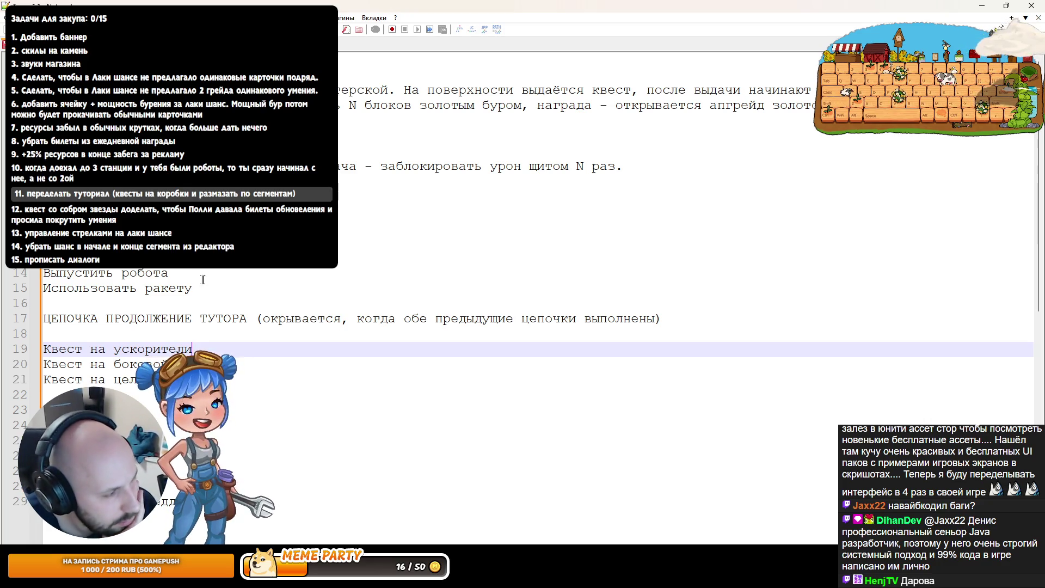
# Review the station chain lines in the notes, then return to the Unity Editor
pyautogui.press('Up')
pyautogui.press('Up')
pyautogui.press('Up')
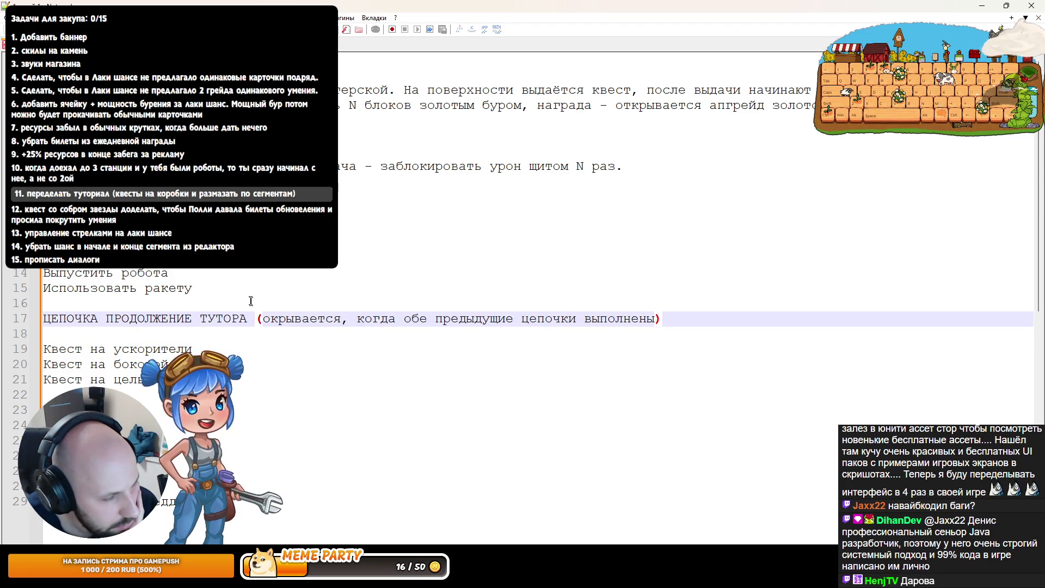
pyautogui.press('Up')
pyautogui.press('Up')
pyautogui.press('Up')
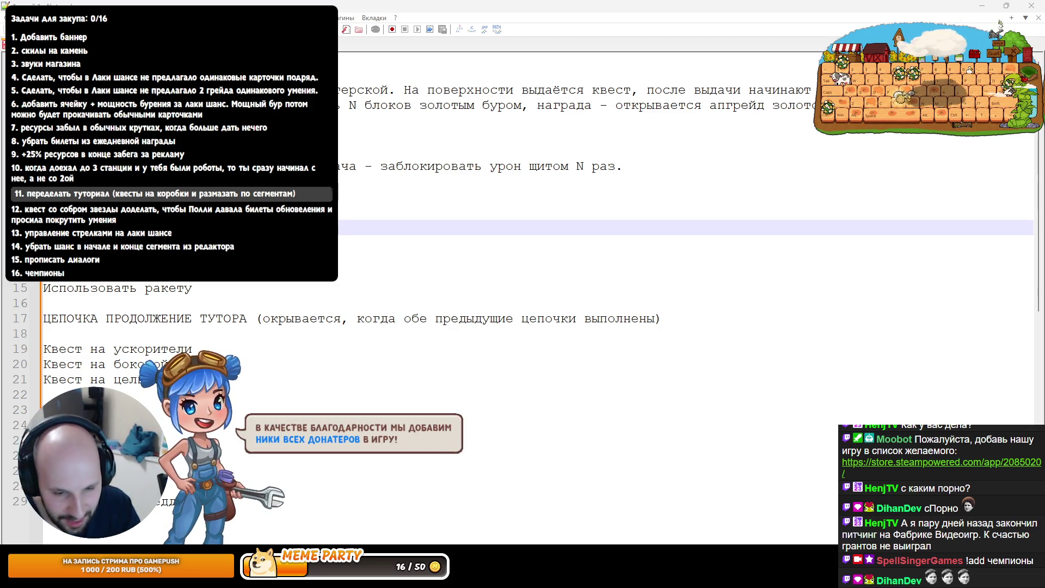
pyautogui.hotkey('alt', 'Tab')
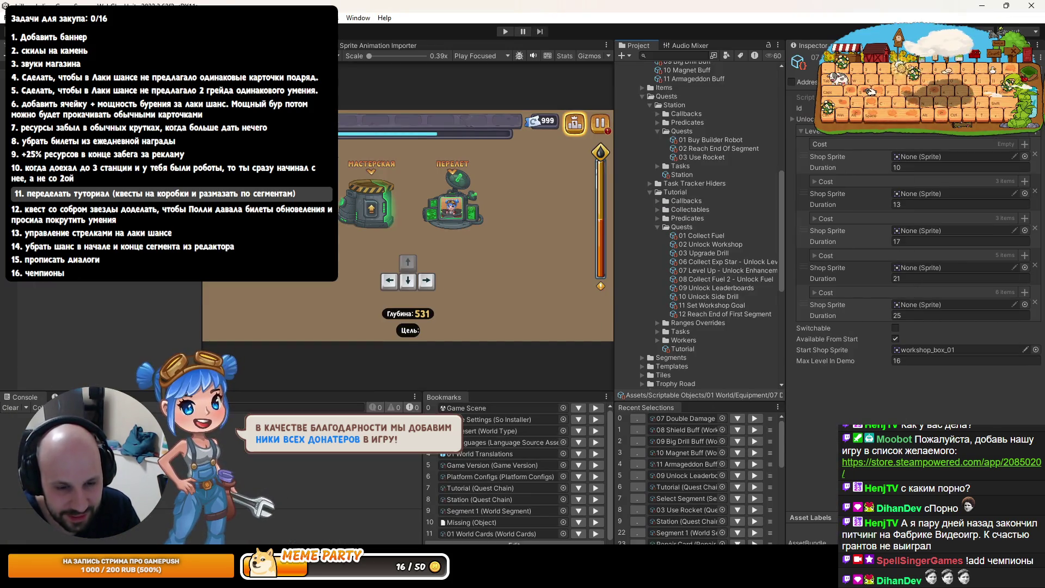
pyautogui.hotkey('alt', 'Tab')
pyautogui.hotkey('alt', 'Tab')
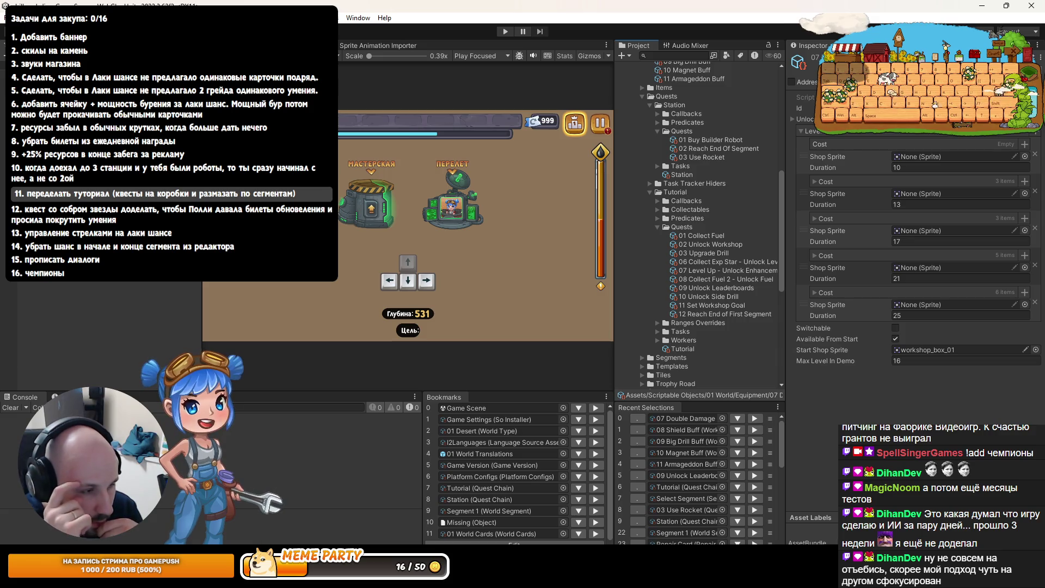
# Glance at the tutorial quest design notes, then go back to the Unity project
pyautogui.hotkey('alt', 'Tab')
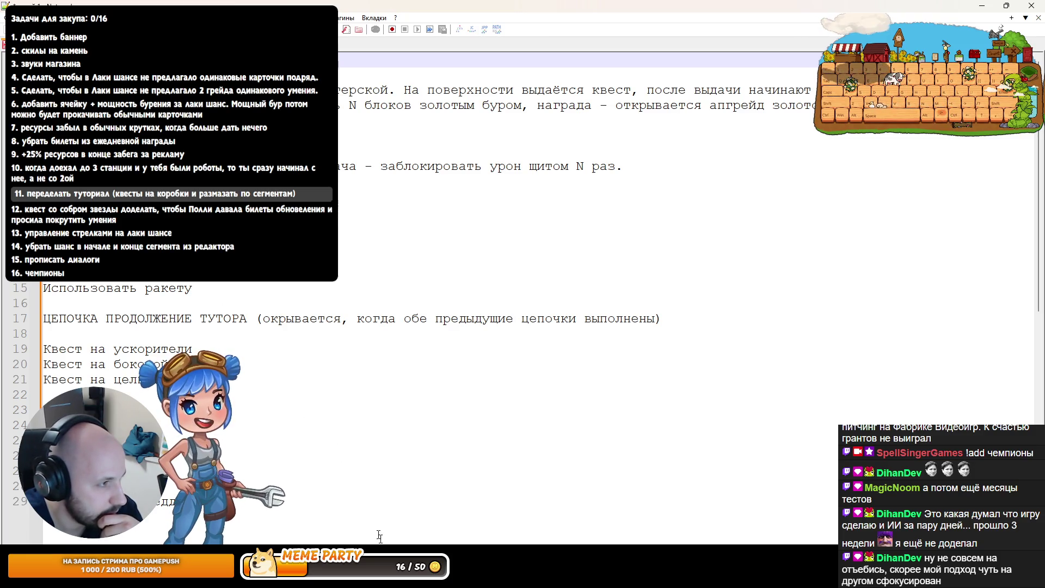
pyautogui.hotkey('alt', 'Tab')
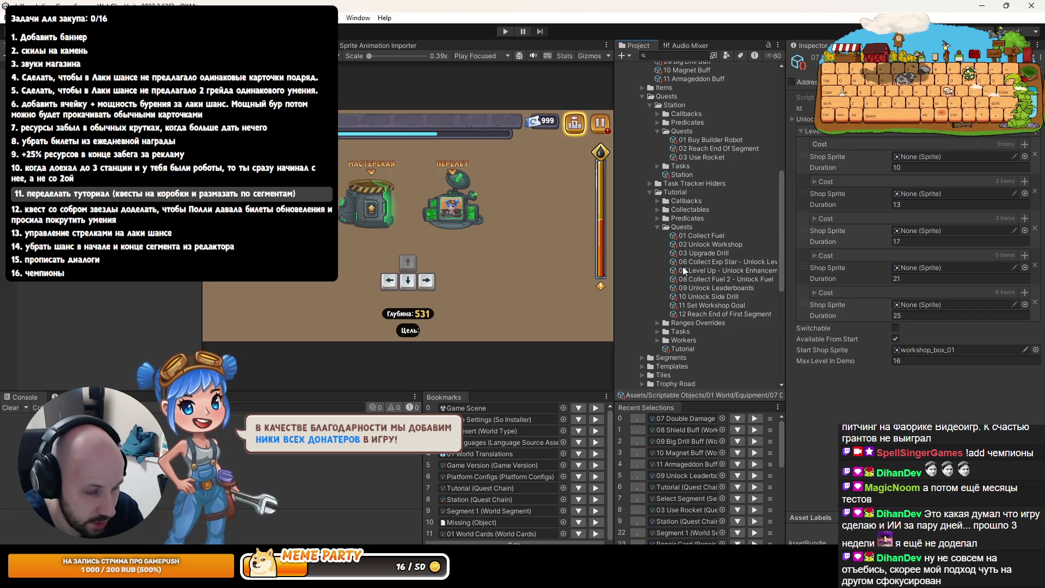
pyautogui.hotkey('alt', 'Tab')
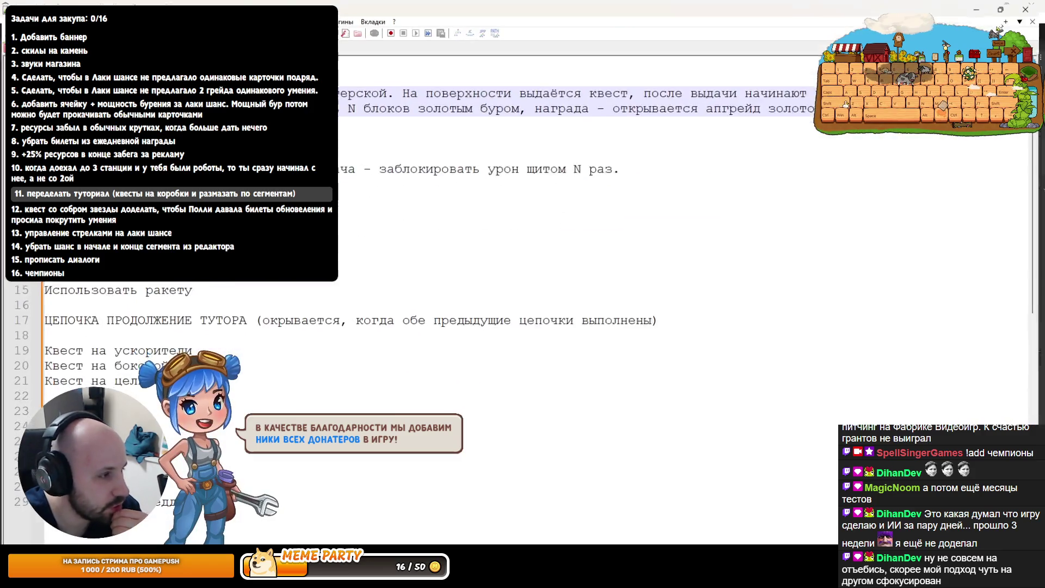
# Select and review the tutorial chain quest lines, including Квест на ускорители, then return to Unity
pyautogui.moveTo(404, 90); pyautogui.dragTo(340, 91)
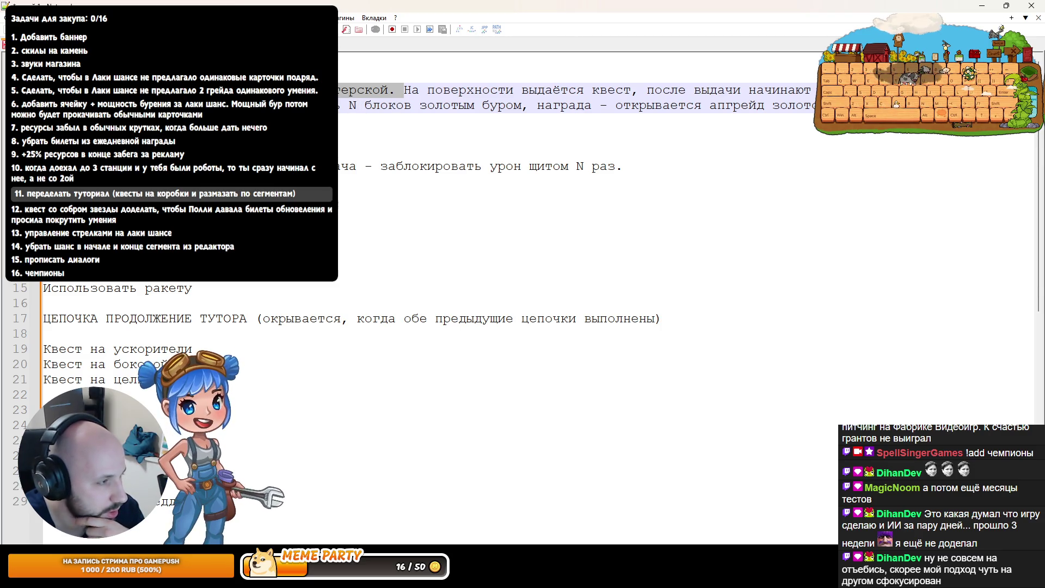
pyautogui.click(3, 133)
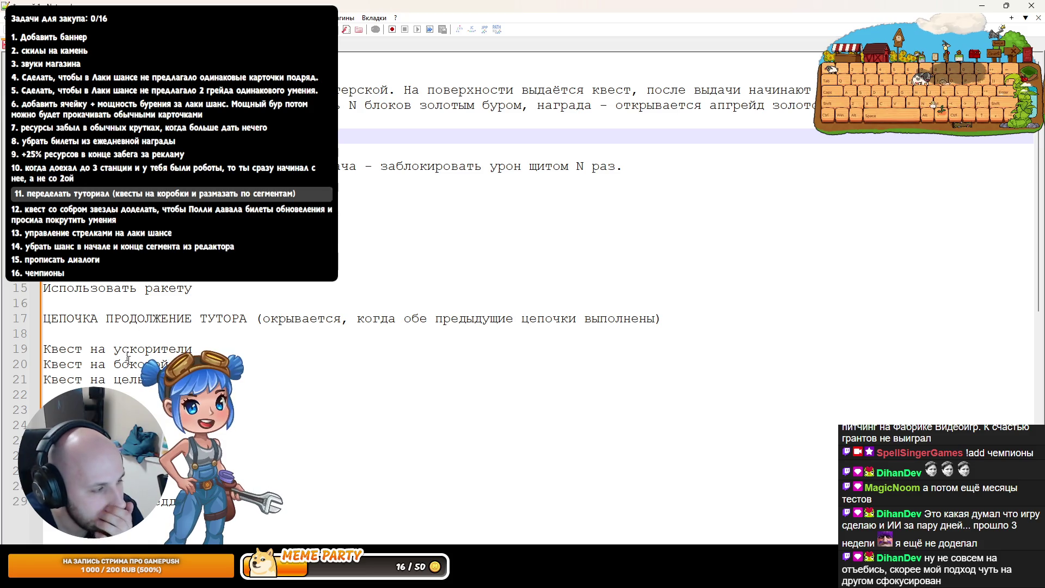
pyautogui.moveTo(43, 394); pyautogui.dragTo(1, 371)
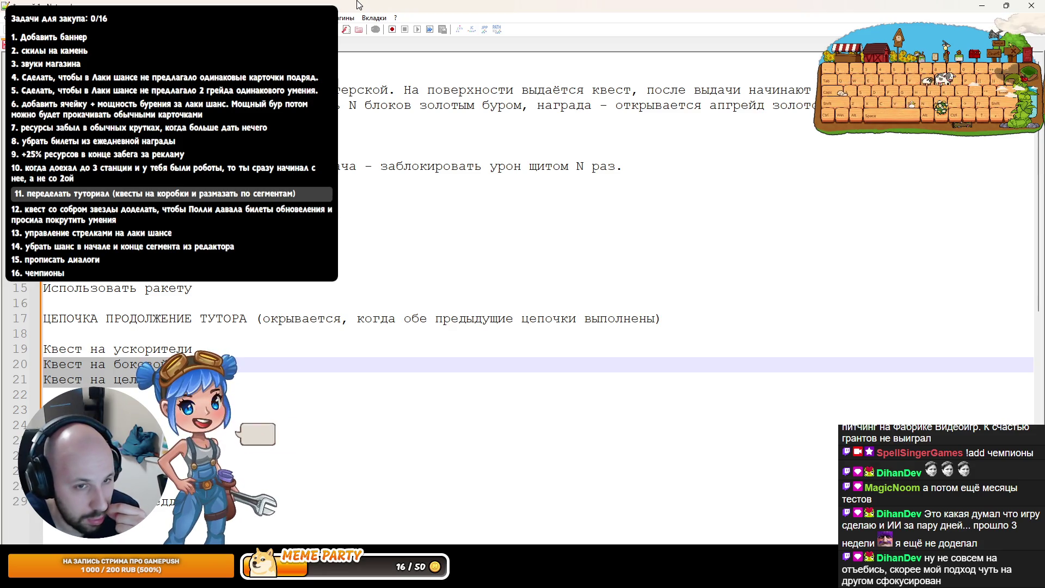
pyautogui.click(351, 136)
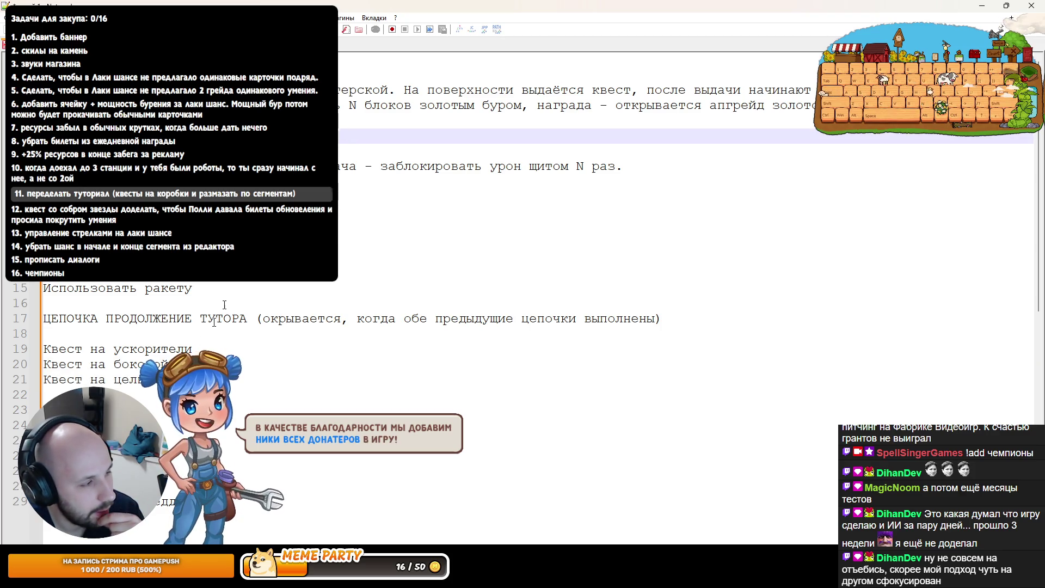
pyautogui.click(44, 365)
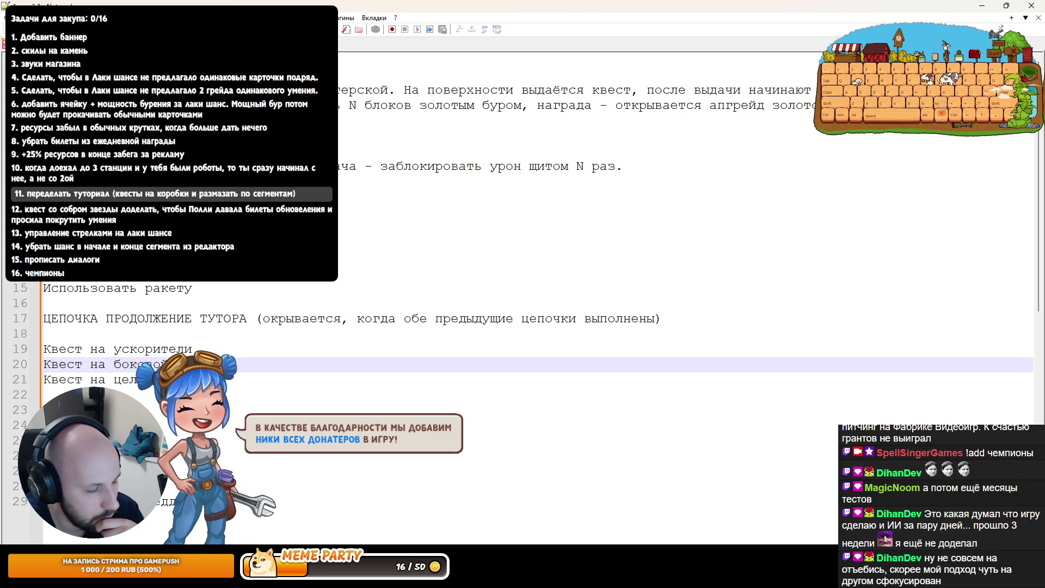
pyautogui.press('Up')
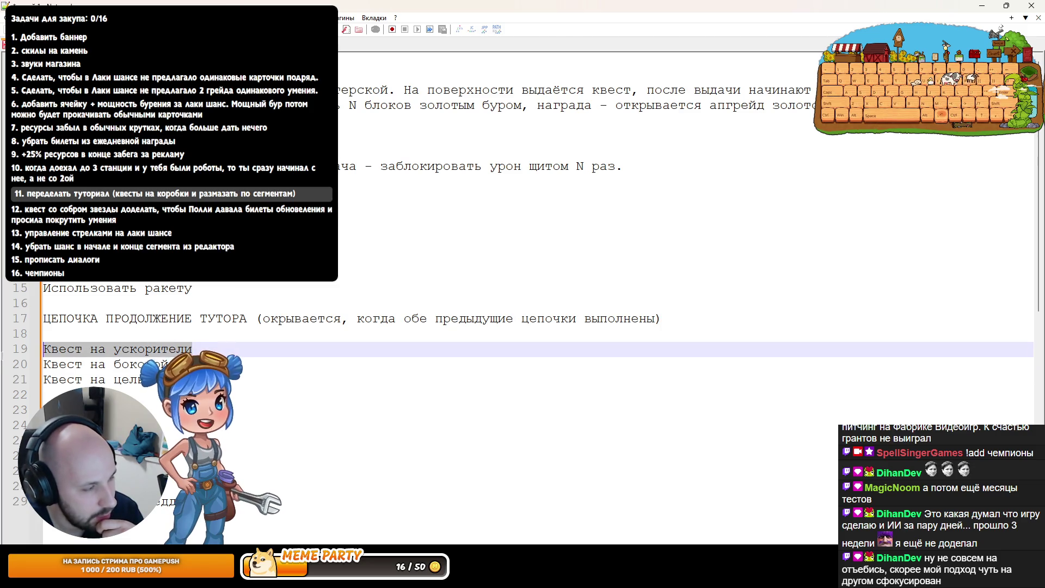
pyautogui.click(1, 365)
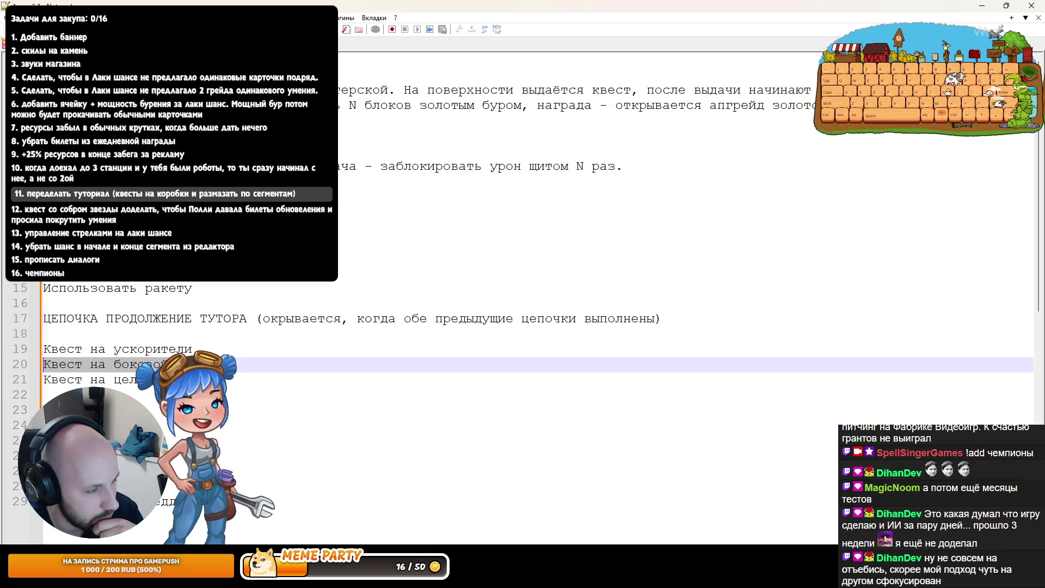
pyautogui.hotkey('alt', 'Tab')
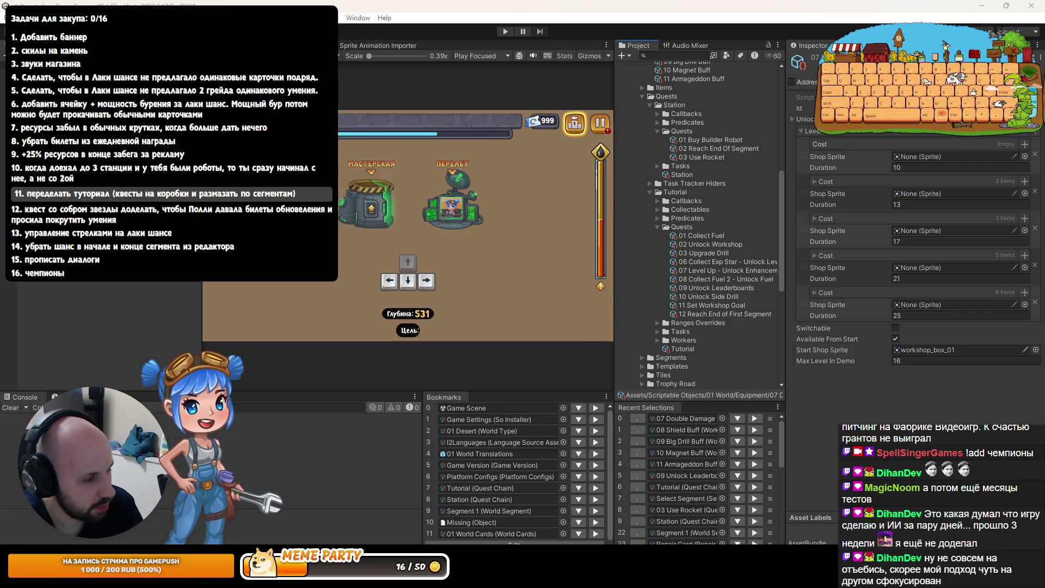
# In Rider, cancel a quick 'Mig' file search and bring up the Commit window for local changes
pyautogui.hotkey('alt', 'Tab')
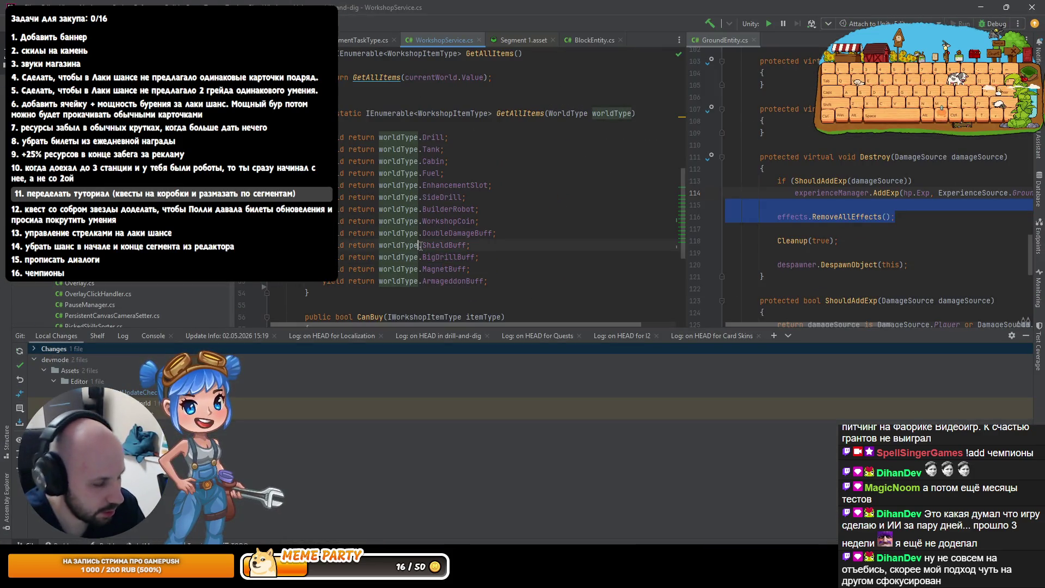
pyautogui.hotkey('ctrl', 'shift', 'n')
pyautogui.write('Mig')
pyautogui.press('BackSpace')
pyautogui.press('BackSpace')
pyautogui.press('BackSpace')
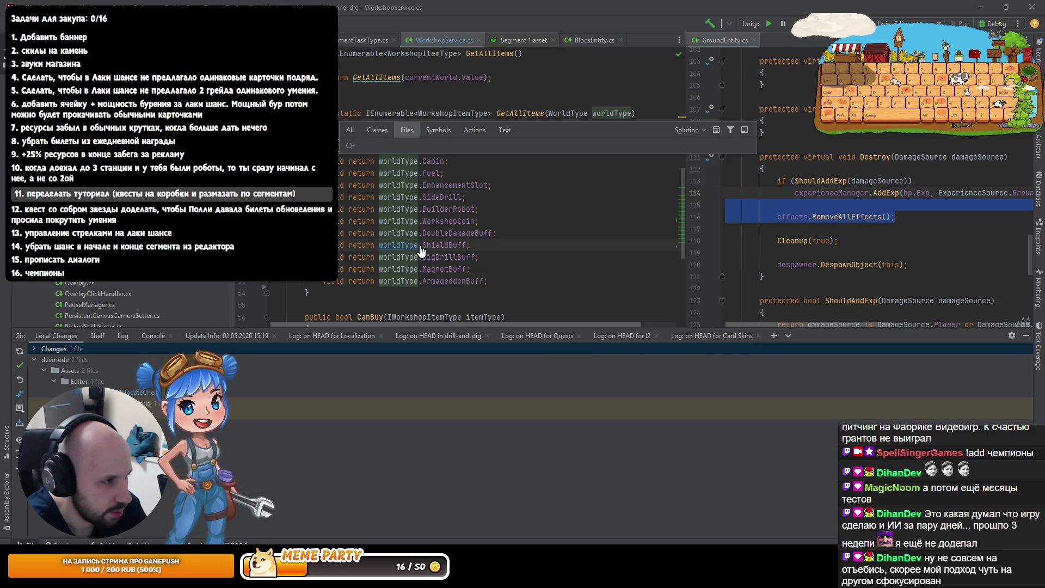
pyautogui.press('Escape')
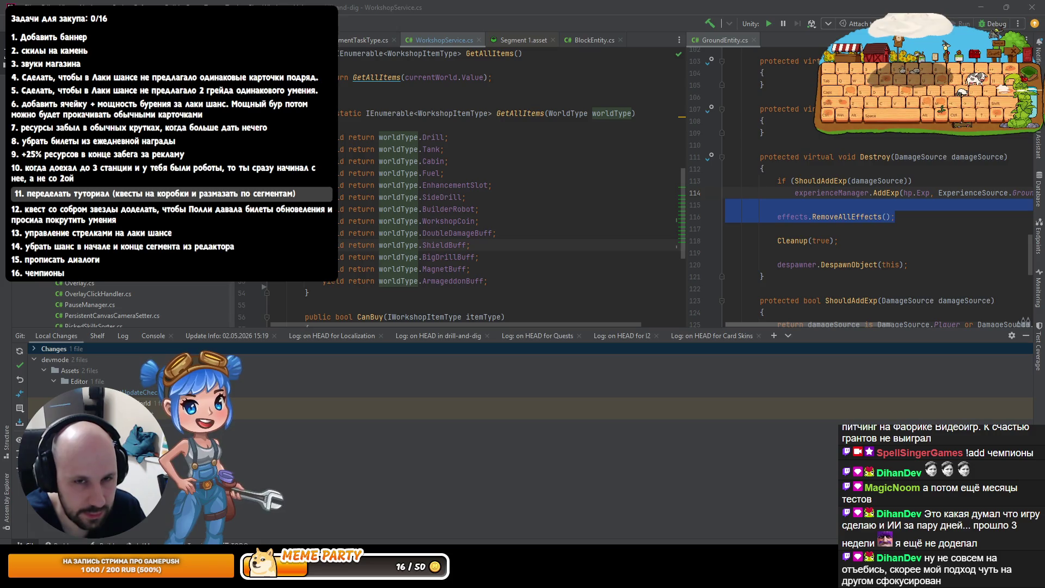
pyautogui.hotkey('ctrl', 'k')
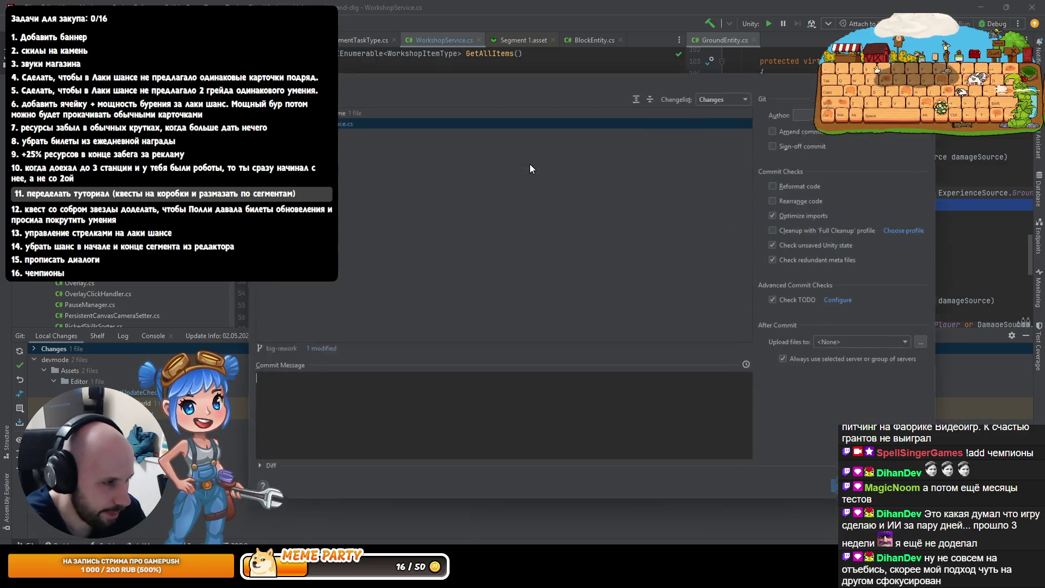
# Reopen the Commit window and review the diff of the changed .asset file
pyautogui.press('Escape')
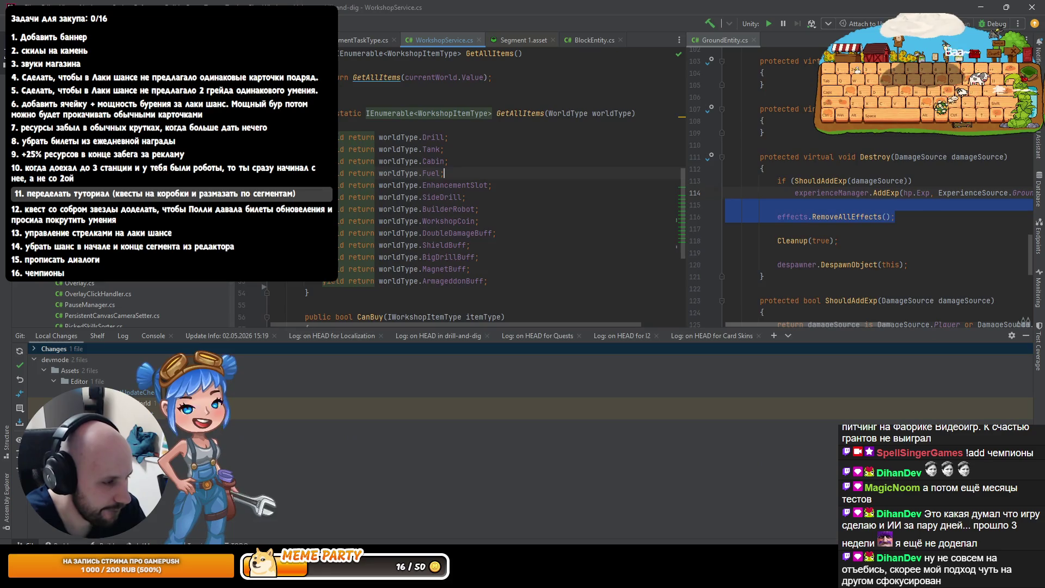
pyautogui.hotkey('alt', 'Tab')
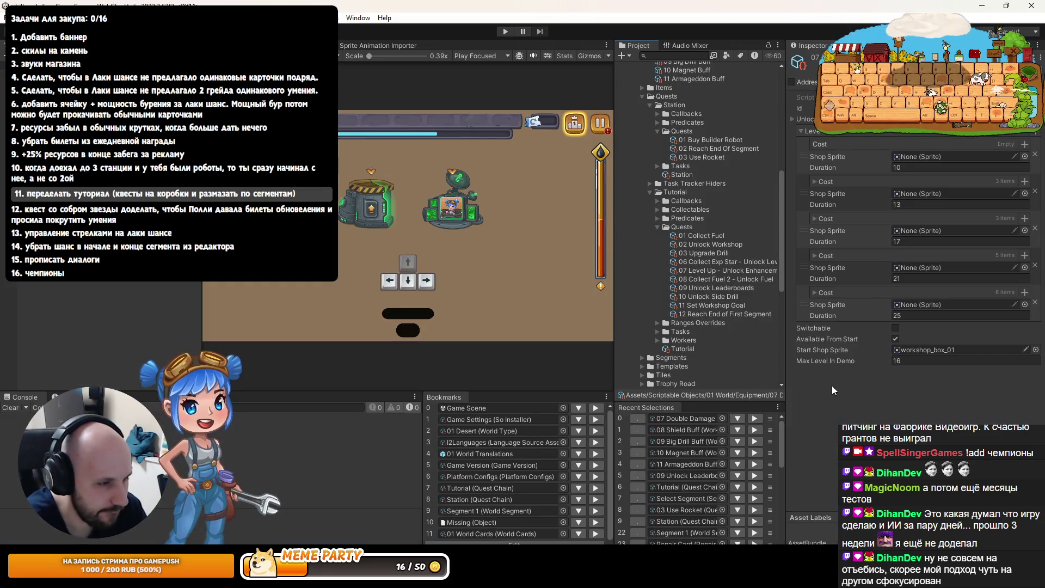
pyautogui.hotkey('alt', 'Tab')
pyautogui.hotkey('ctrl', 'k')
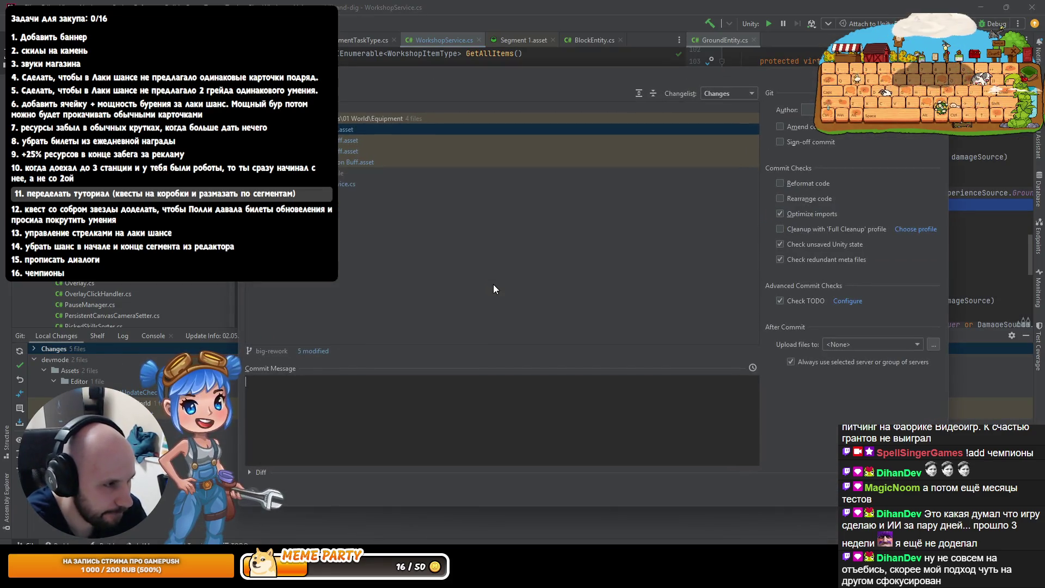
pyautogui.click(381, 172)
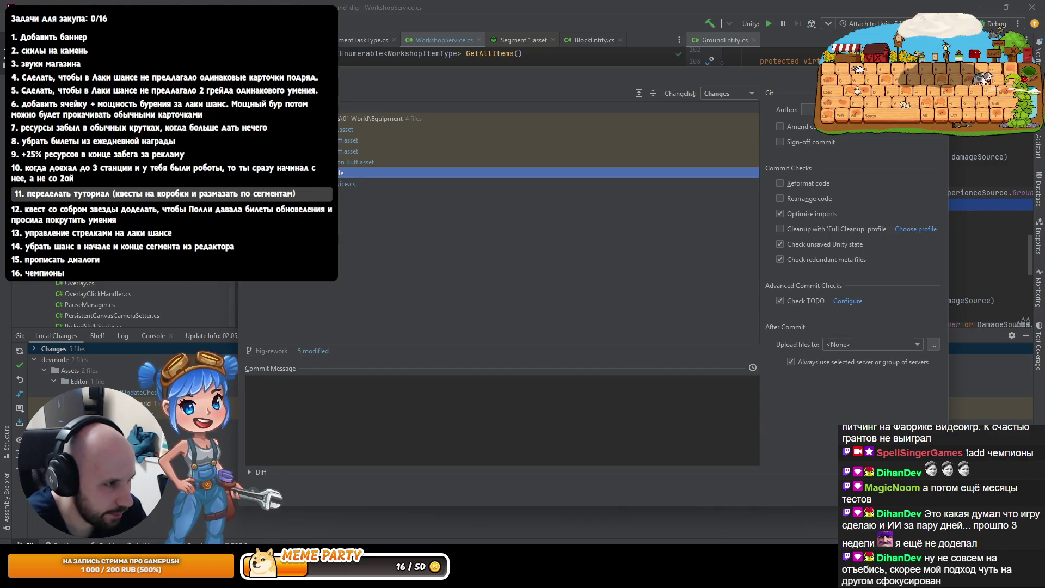
pyautogui.click(381, 129)
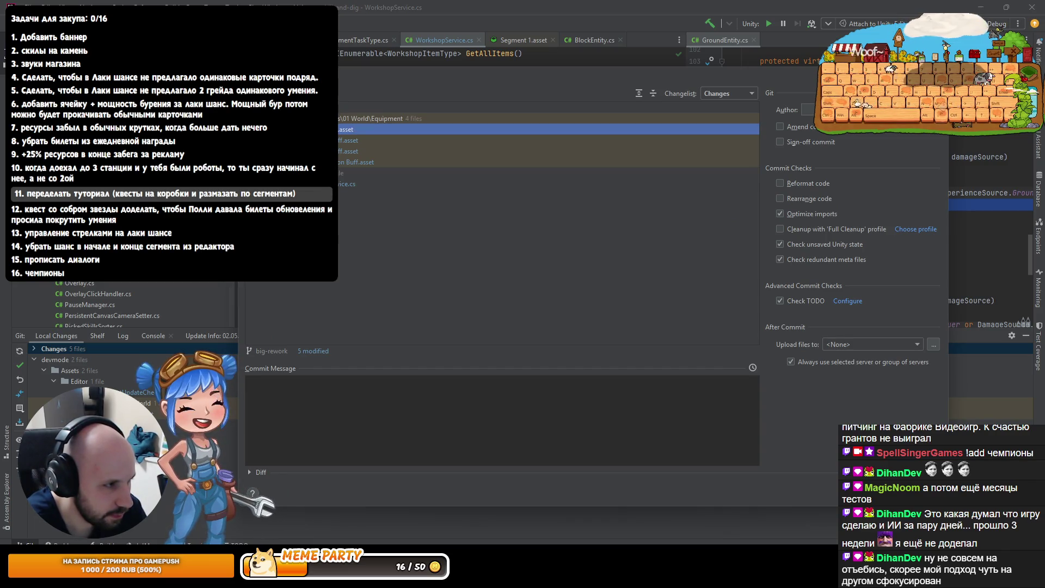
pyautogui.hotkey('ctrl', 'd')
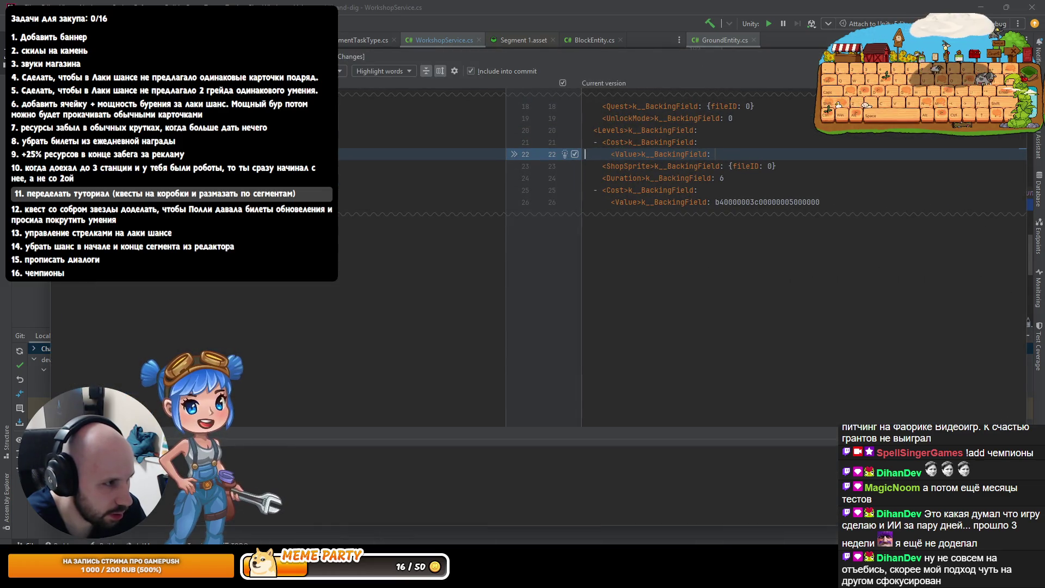
pyautogui.press('Escape')
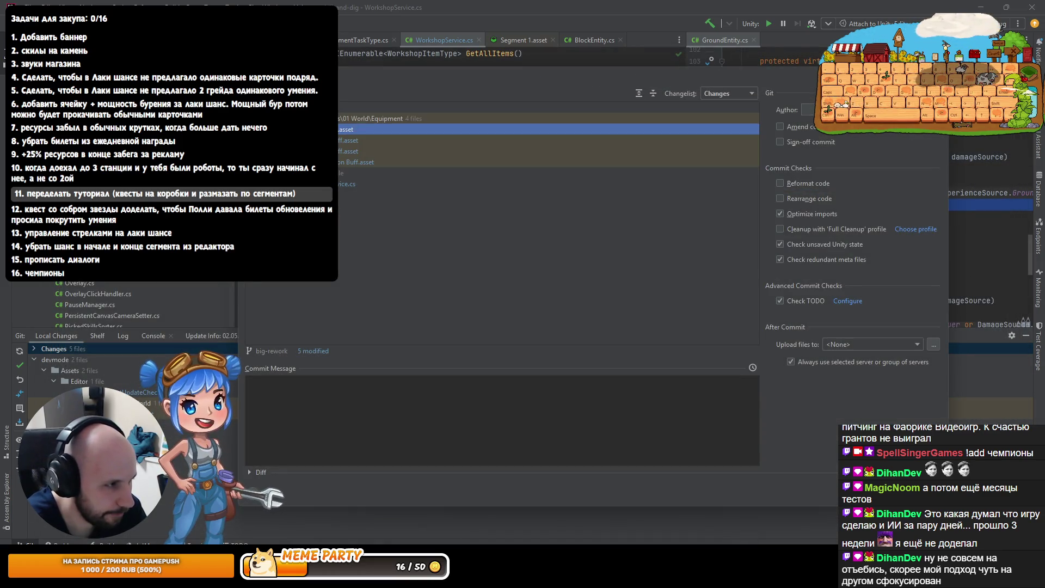
pyautogui.press('Down')
pyautogui.press('Down')
pyautogui.press('Down')
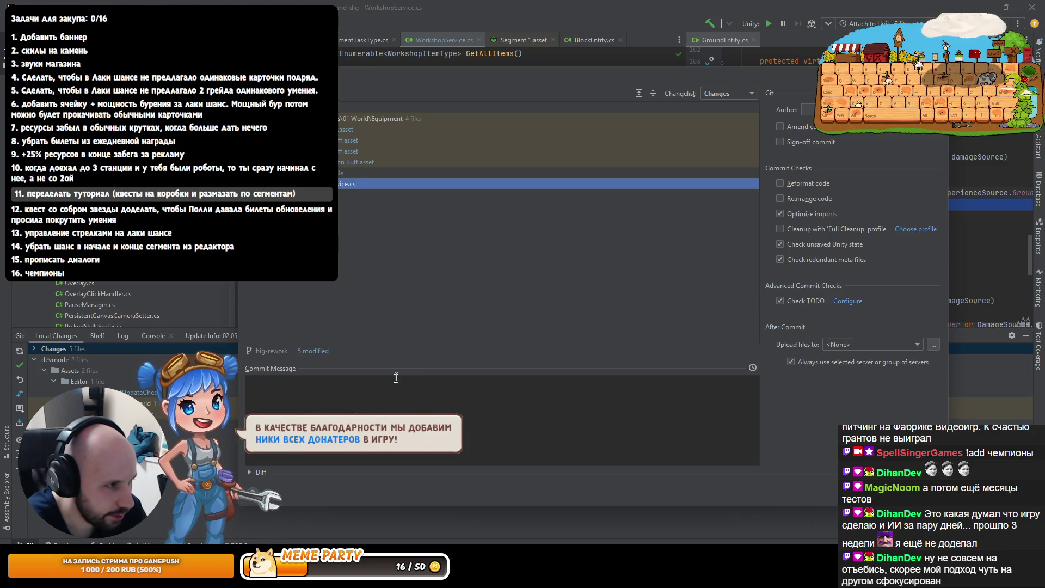
# Commit with the message 'fix workshop items', push it, and return to the tutorial continuation chain notes
pyautogui.click(397, 380)
pyautogui.write('fix wo')
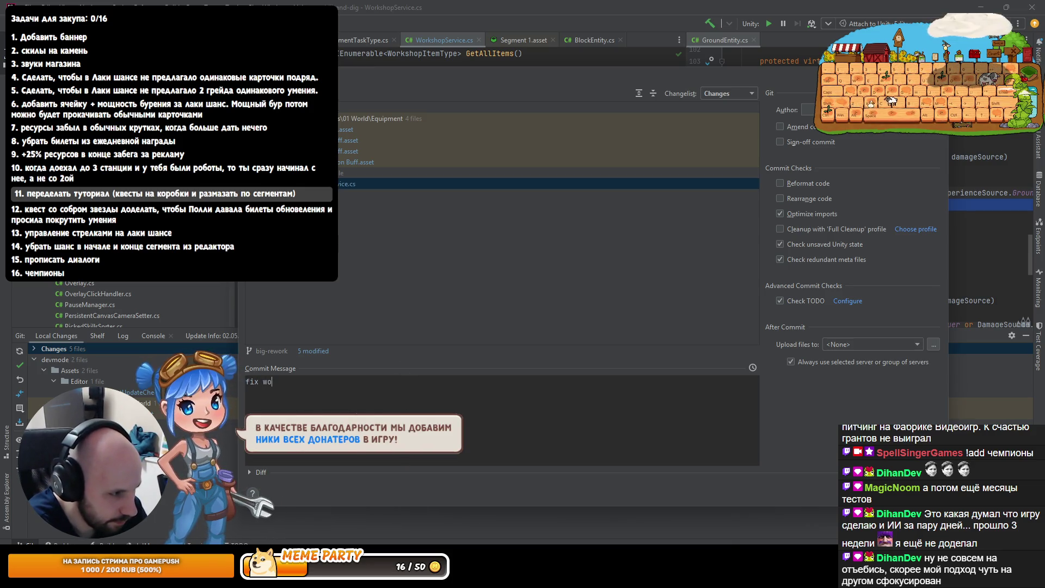
pyautogui.write('rkshopo')
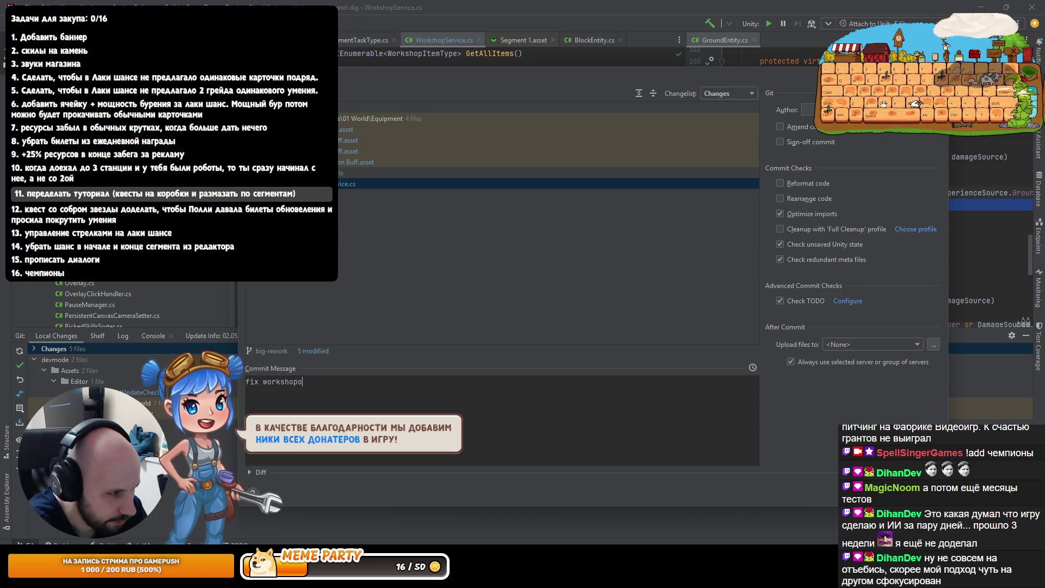
pyautogui.press('BackSpace')
pyautogui.write(' items')
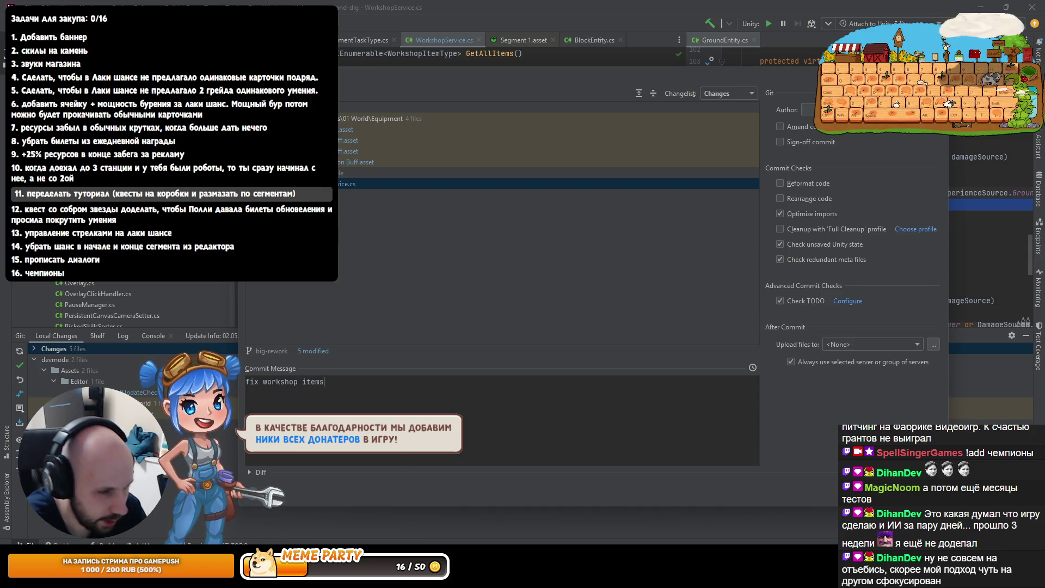
pyautogui.hotkey('ctrl', 'Return')
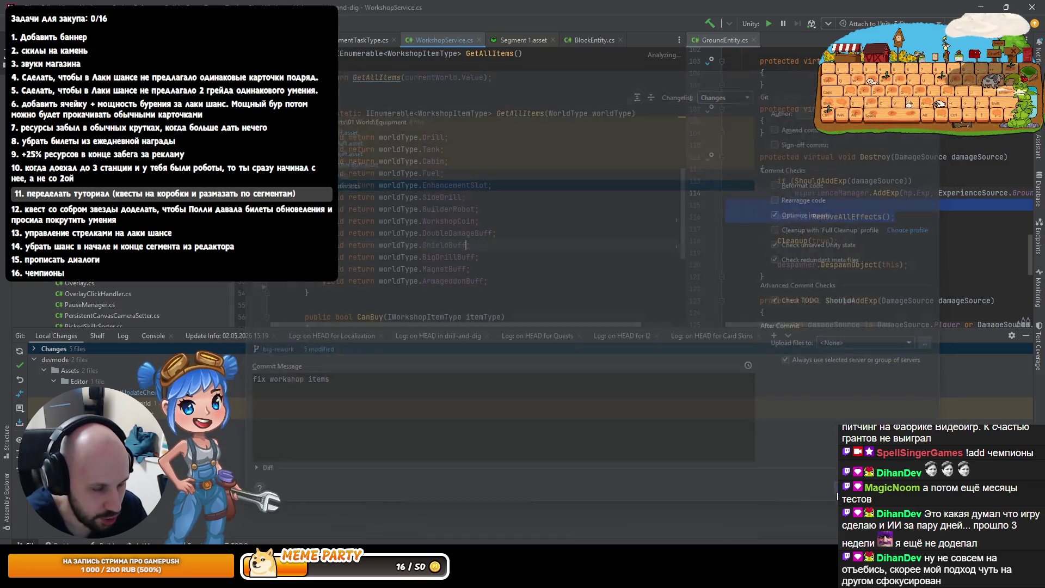
pyautogui.click(889, 422)
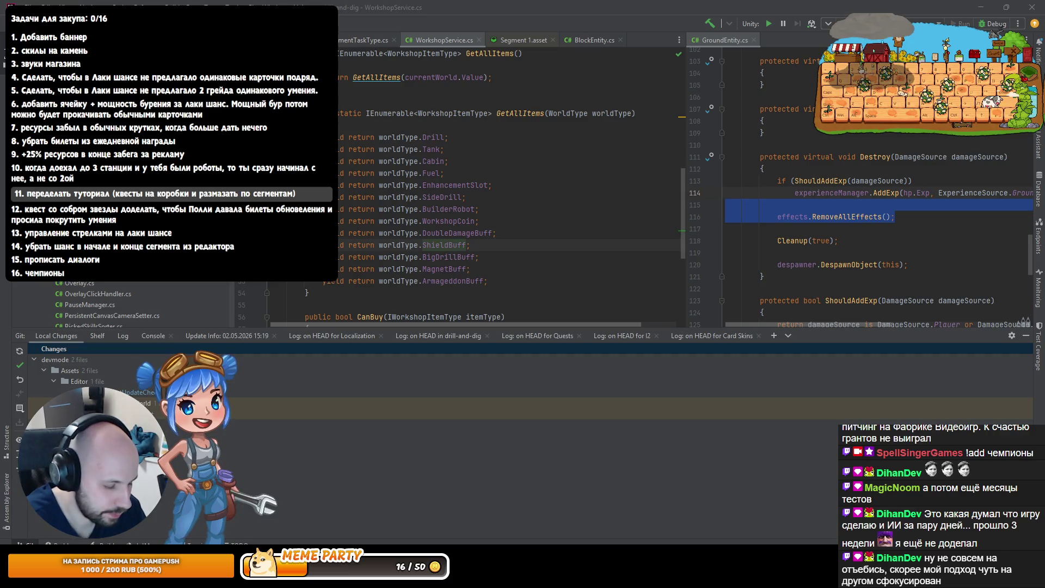
pyautogui.hotkey('alt', 'Tab')
pyautogui.click(279, 319)
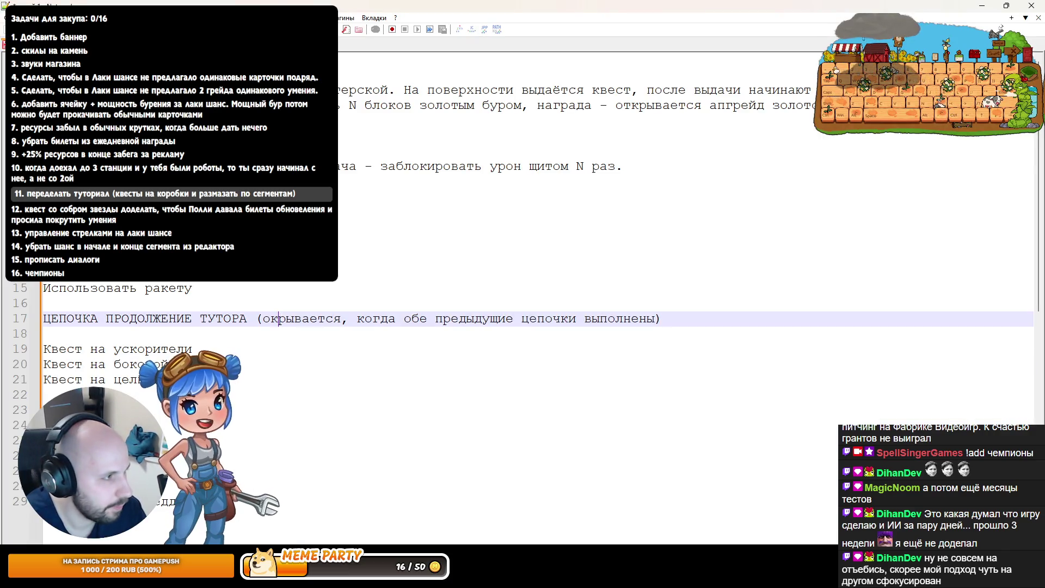
# Insert two blank lines at the top of the quest notes
pyautogui.hotkey('ctrl', 'Home')
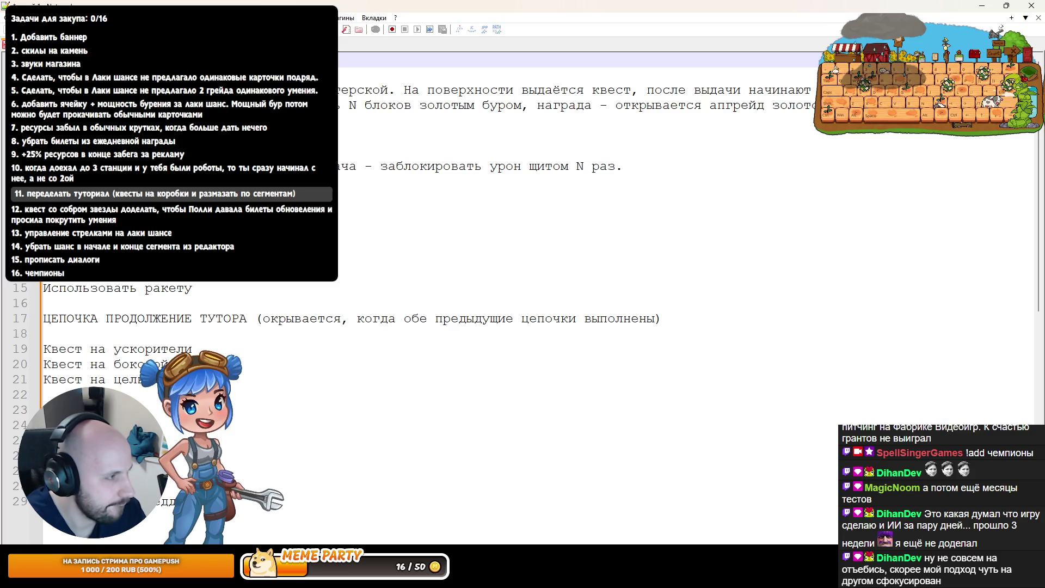
pyautogui.press('Return')
pyautogui.press('Up')
pyautogui.press('Return')
pyautogui.press('Up')
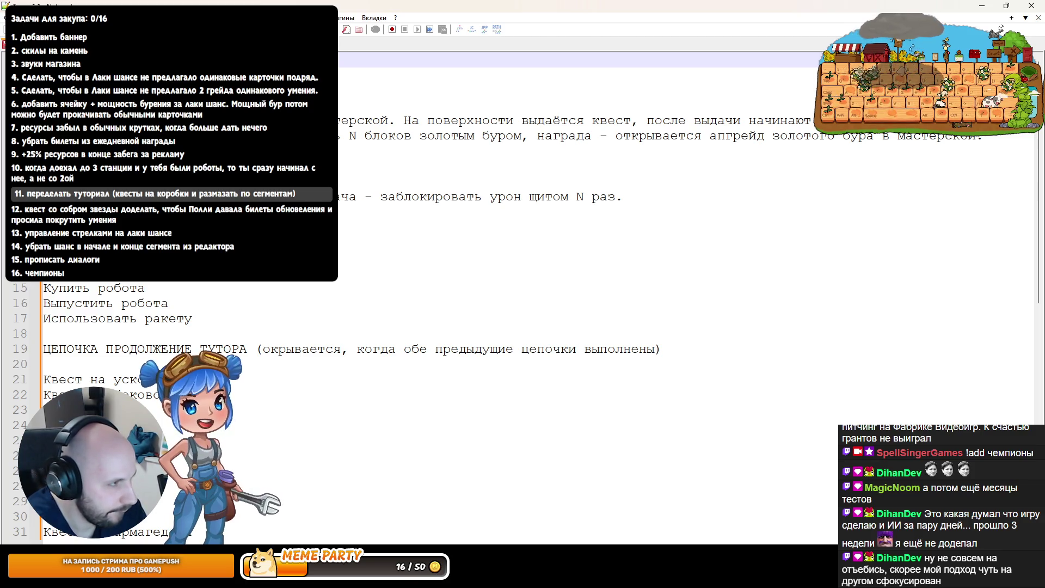
pyautogui.press('Down')
pyautogui.press('Down')
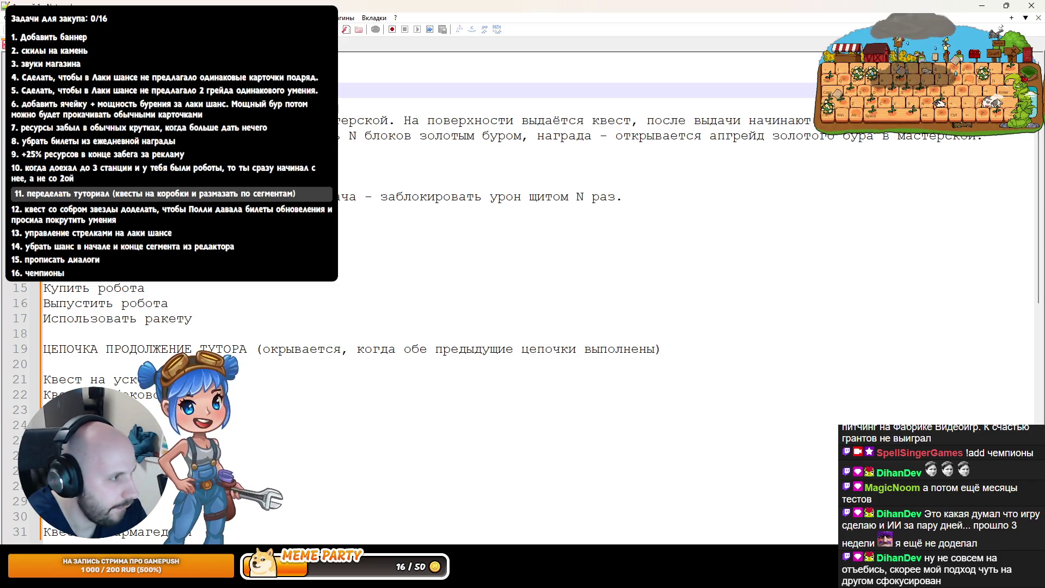
pyautogui.scroll(-6, 523, 272)
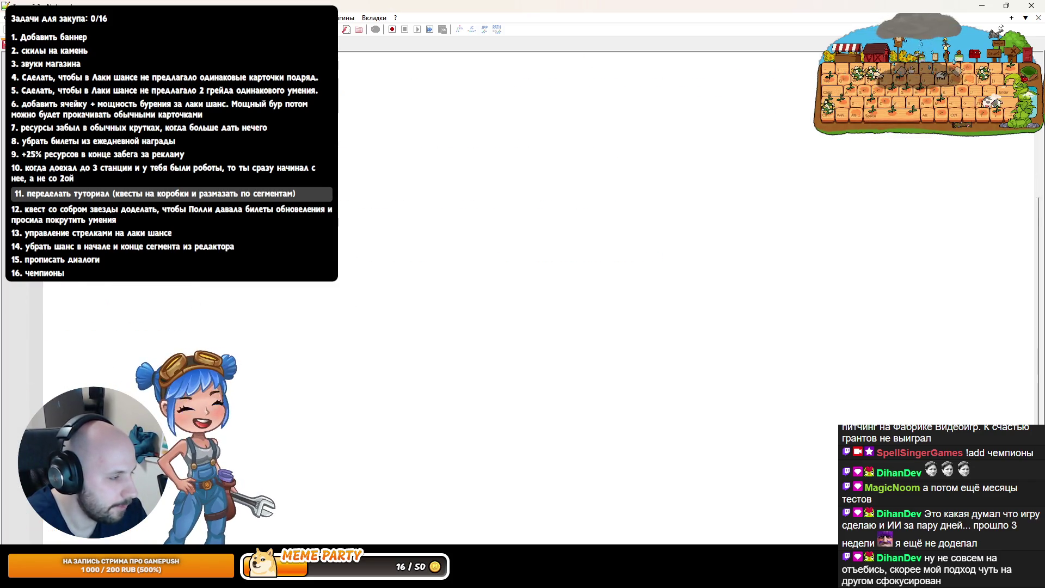
pyautogui.scroll(6, 523, 272)
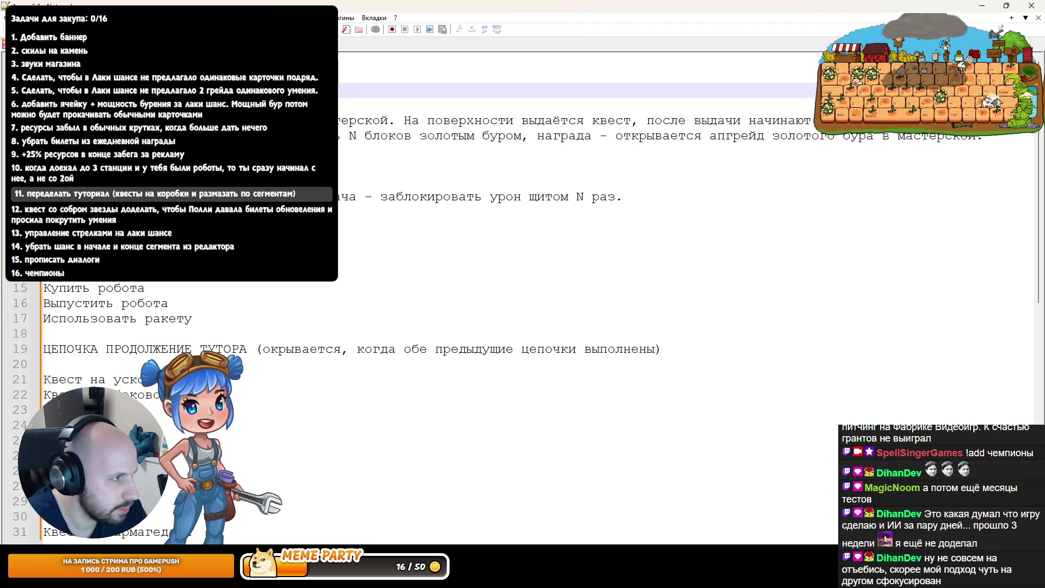
# Select all the quest text and show the Новые квесты article full screen in the browser
pyautogui.hotkey('ctrl', 'a')
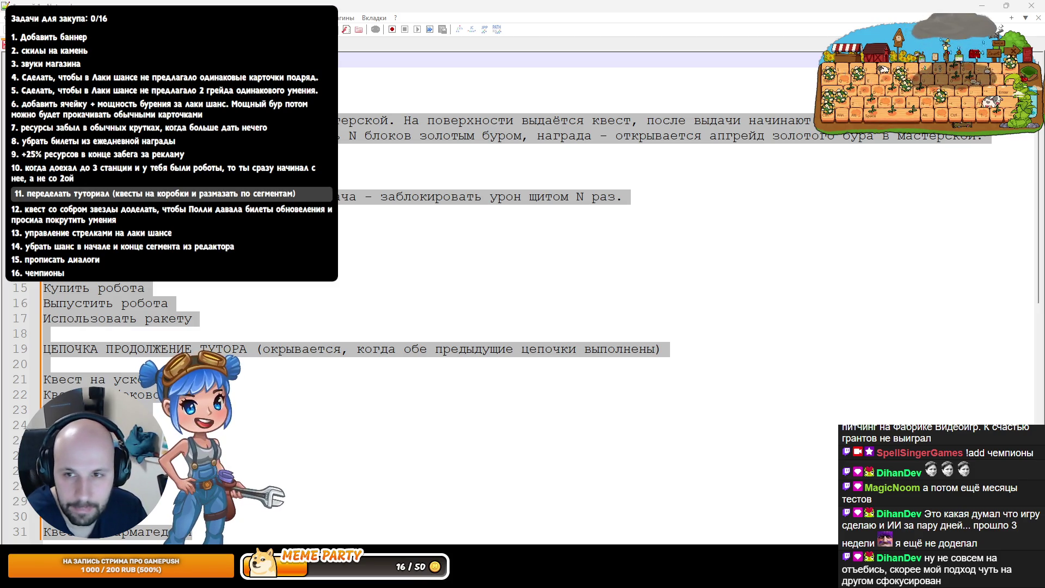
pyautogui.hotkey('alt', 'Tab')
pyautogui.scroll(-5, 517, 311)
pyautogui.scroll(5, 517, 310)
pyautogui.press('F11')
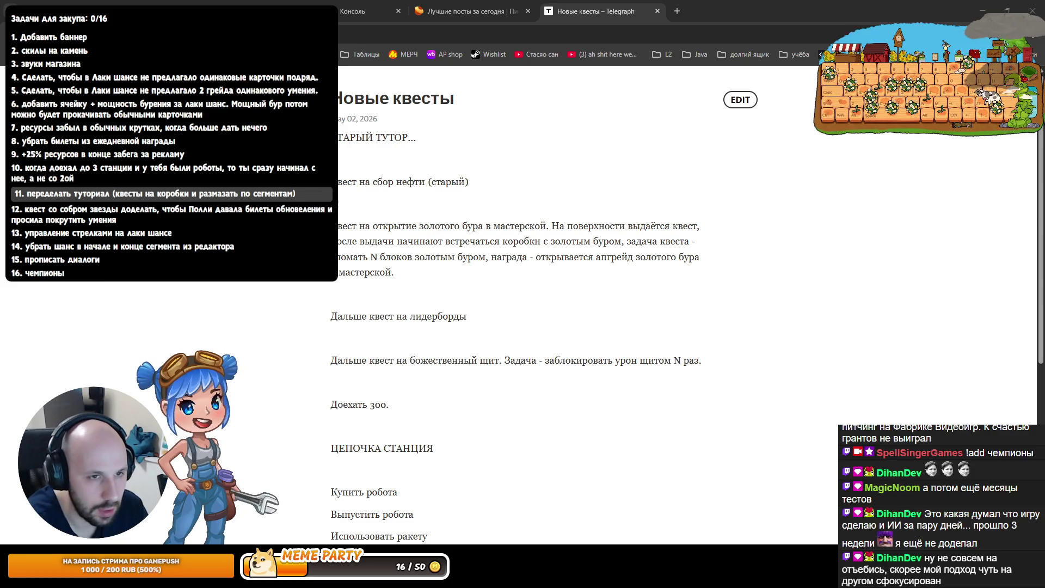
# Load the SpellSingerGames Twitch channel in a new tab, then add another blank tab
pyautogui.click(677, 11)
pyautogui.click(489, 281)
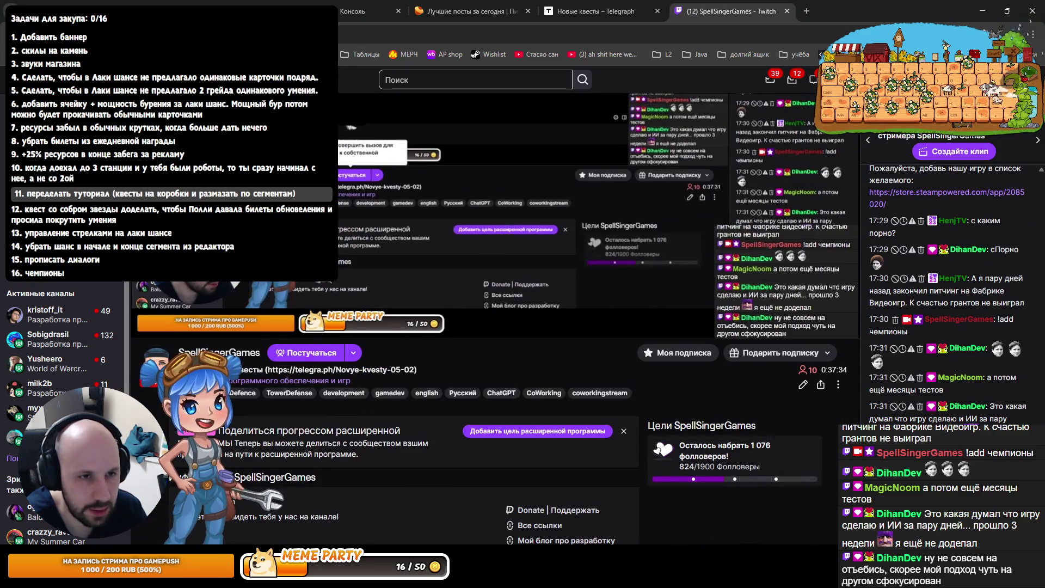
pyautogui.click(807, 11)
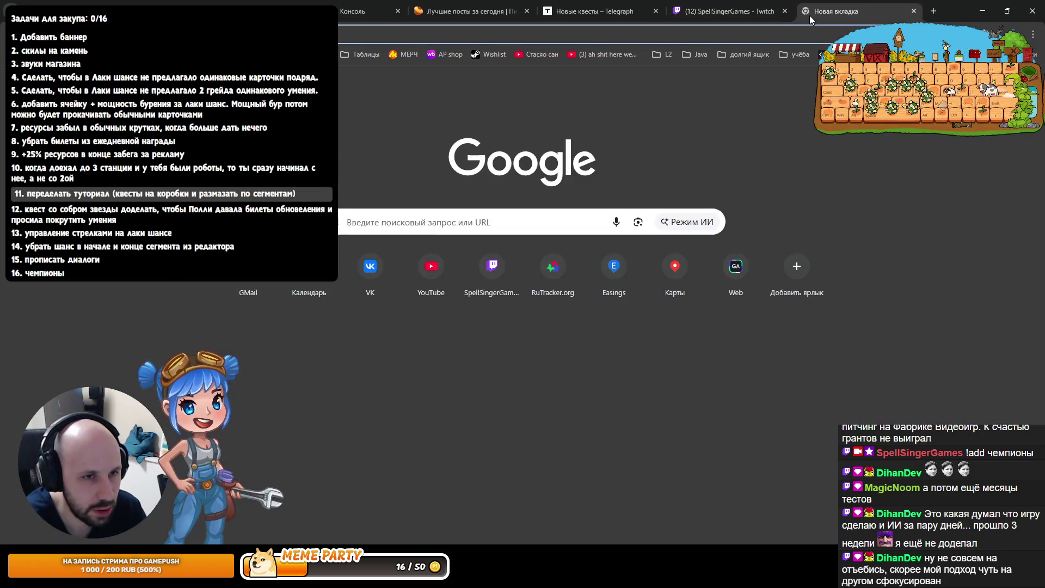
# Find the Moobot site and create a new custom command named квесты
pyautogui.write('moobot')
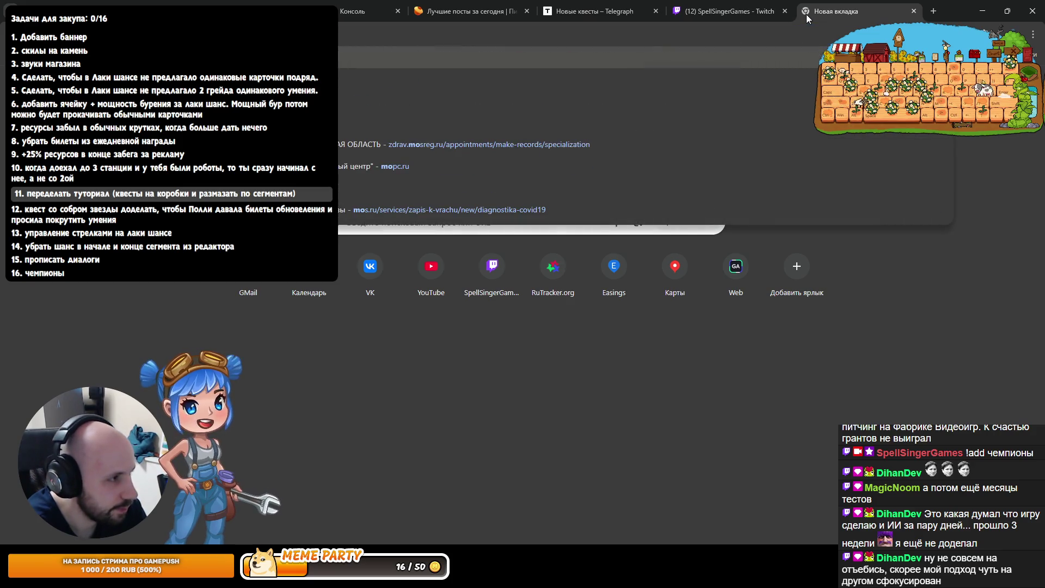
pyautogui.press('Return')
pyautogui.click(163, 188)
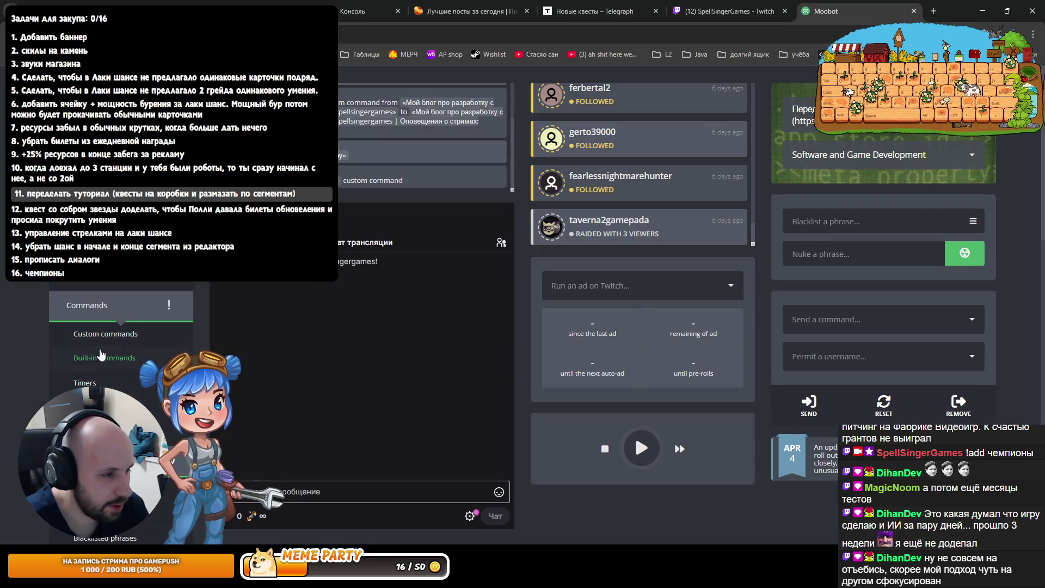
pyautogui.click(105, 334)
pyautogui.scroll(-8, 283, 343)
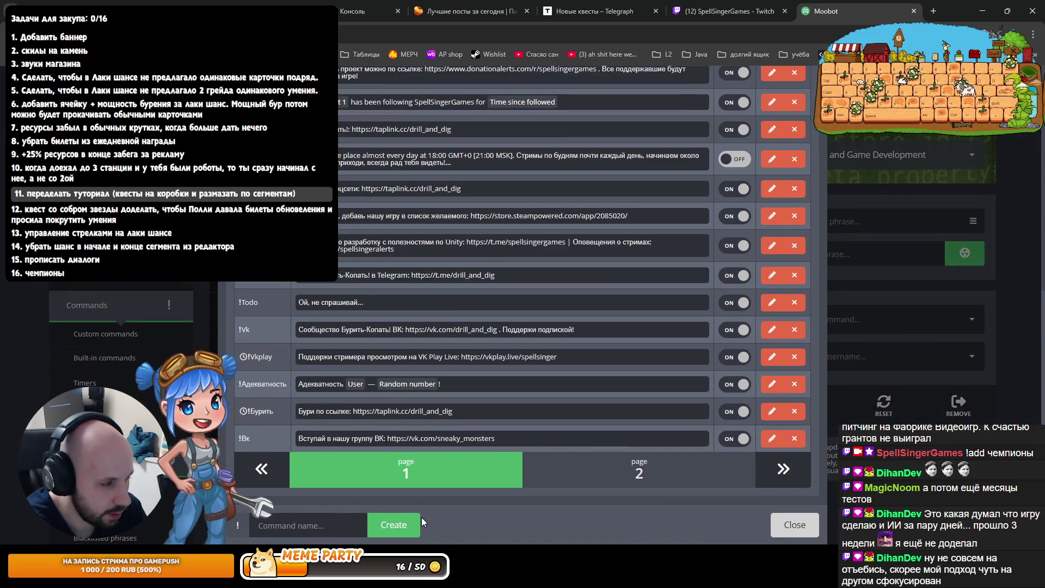
pyautogui.write('квесты')
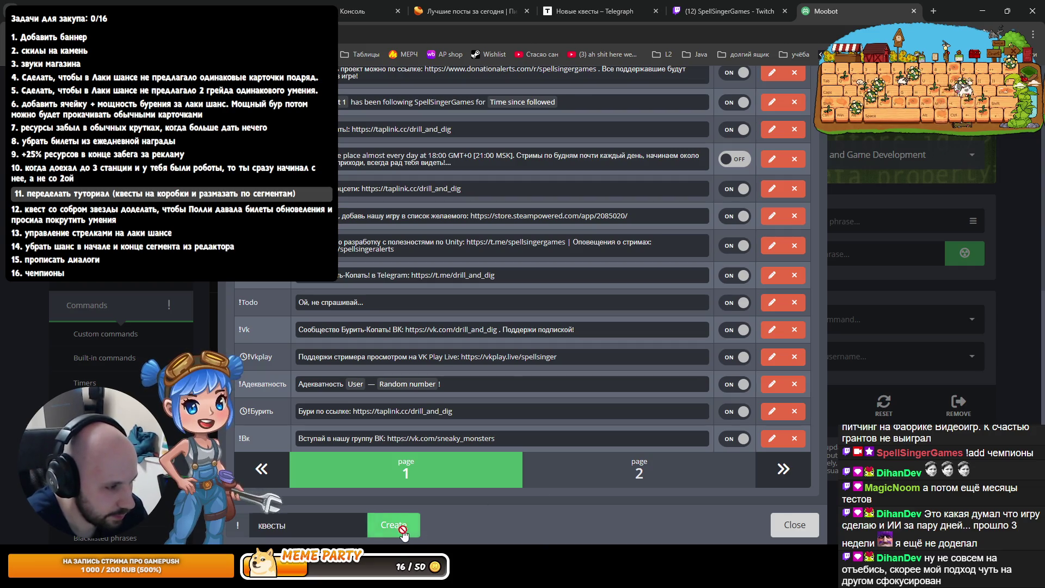
pyautogui.click(394, 525)
# Paste the Новые квесты article link into the command's response, removing the stray test text
pyautogui.click(707, 11)
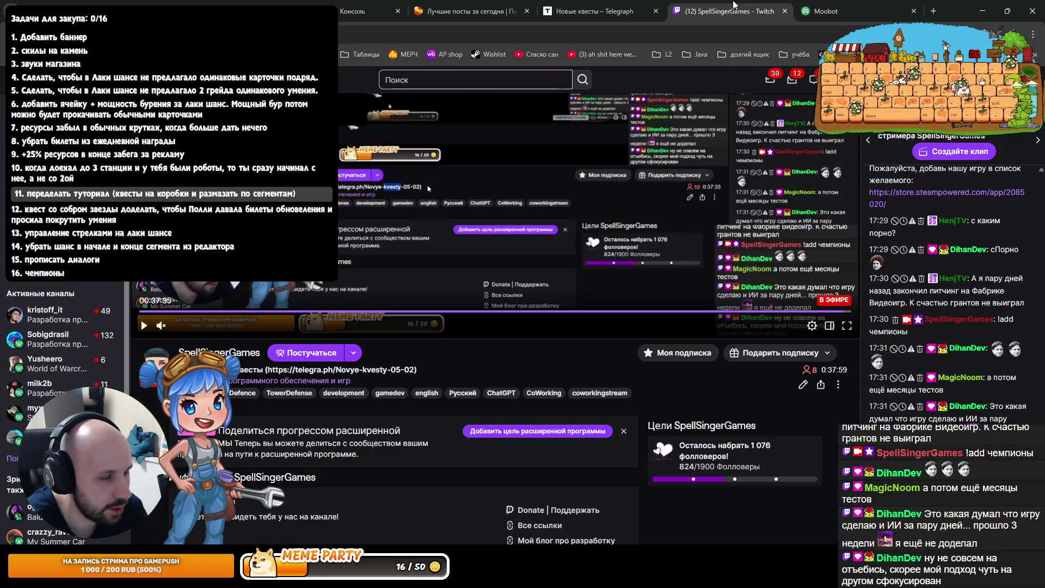
pyautogui.click(590, 11)
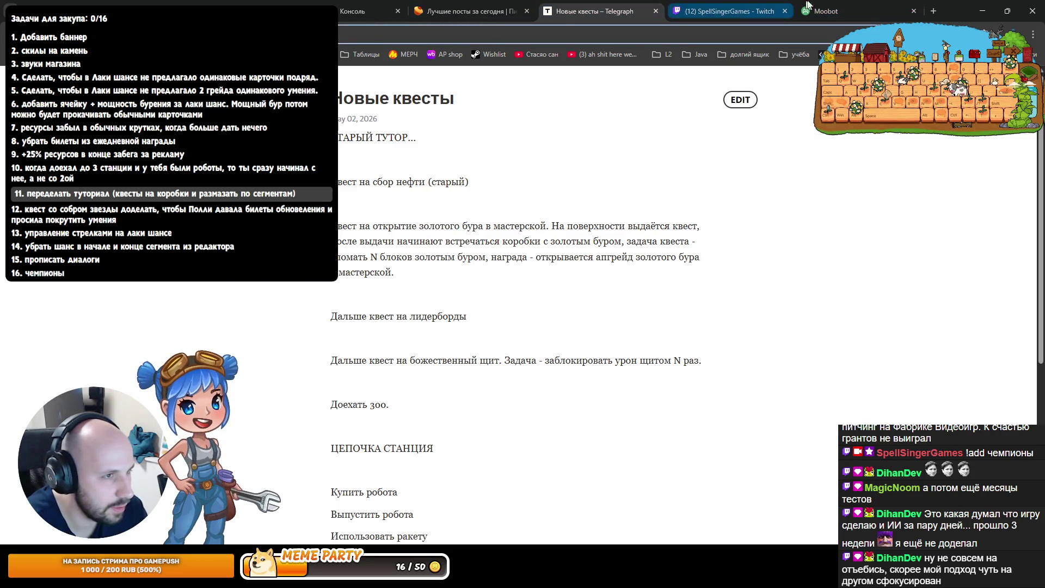
pyautogui.click(826, 11)
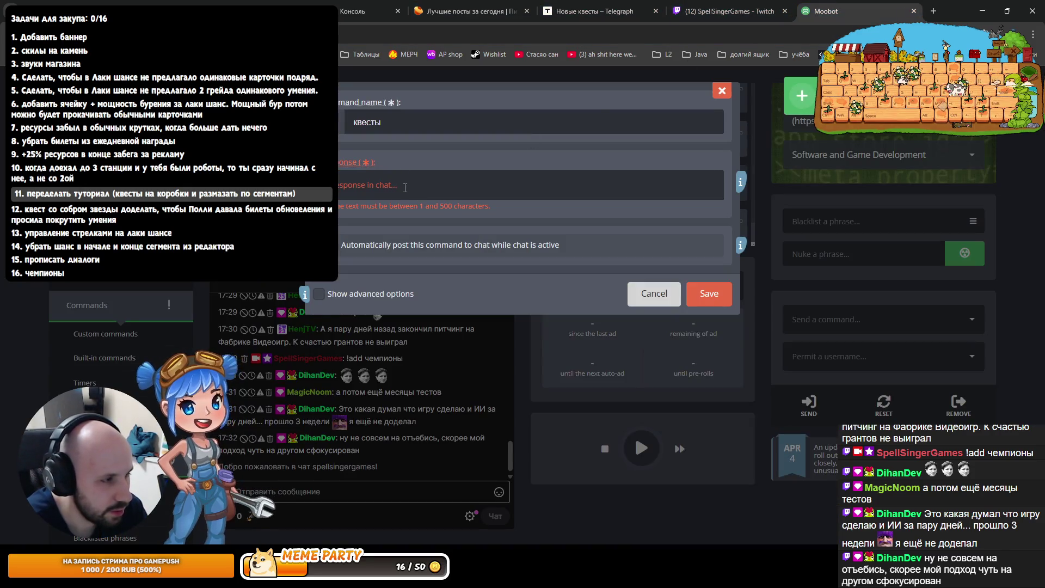
pyautogui.click(591, 11)
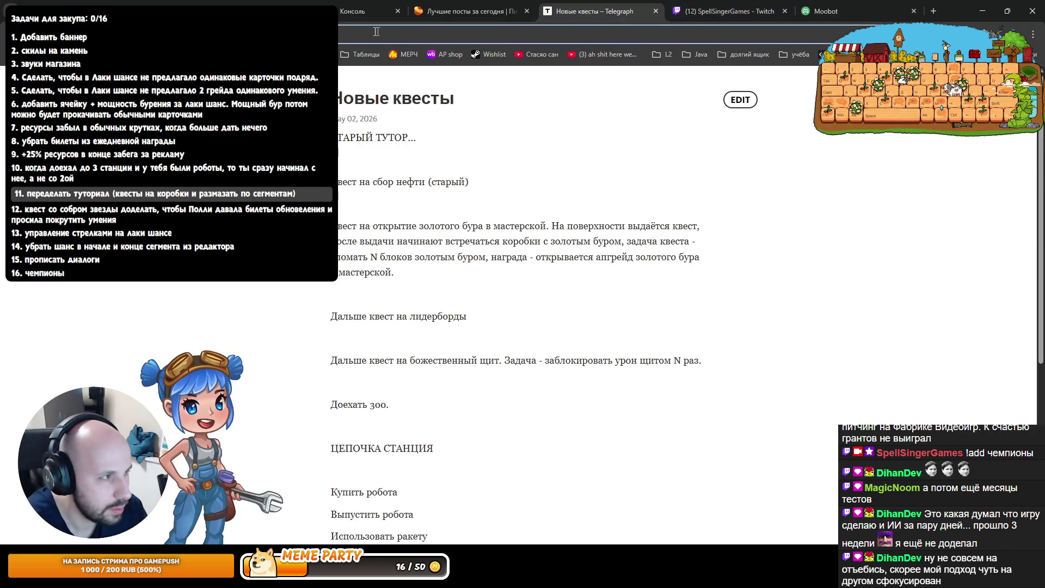
pyautogui.click(833, 11)
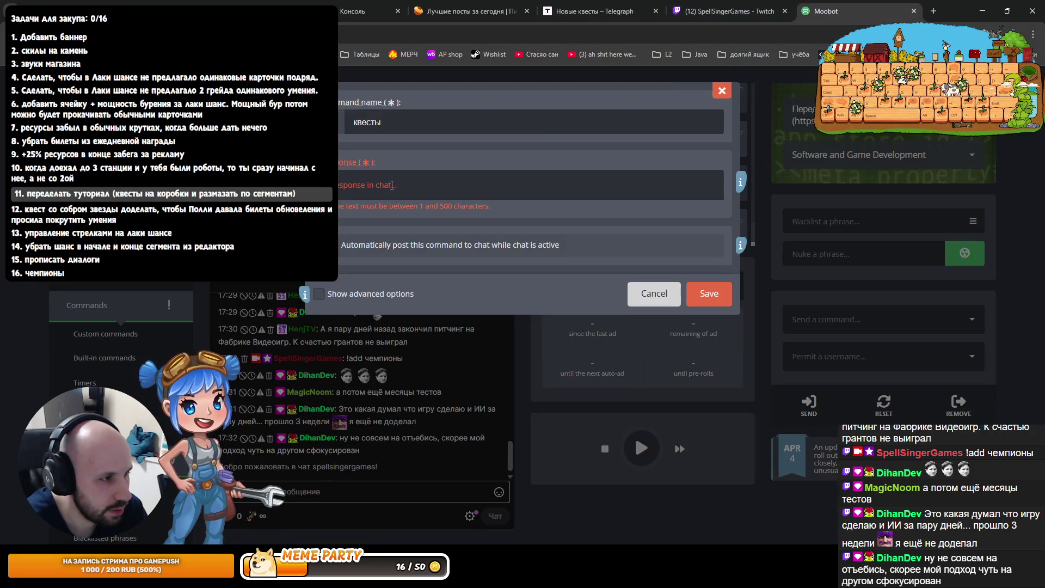
pyautogui.write('фыва')
pyautogui.rightClick(377, 186)
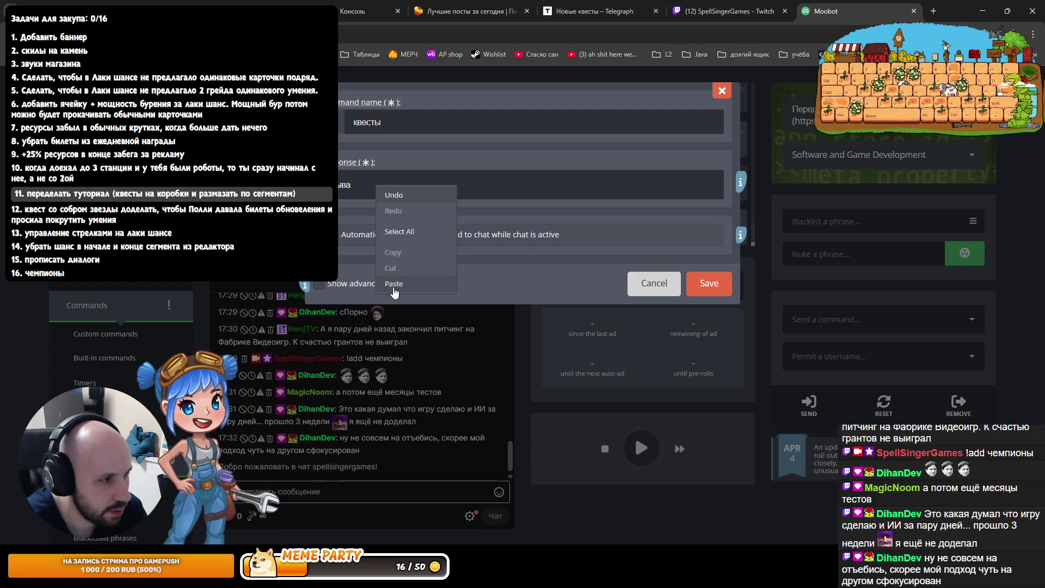
pyautogui.click(374, 229)
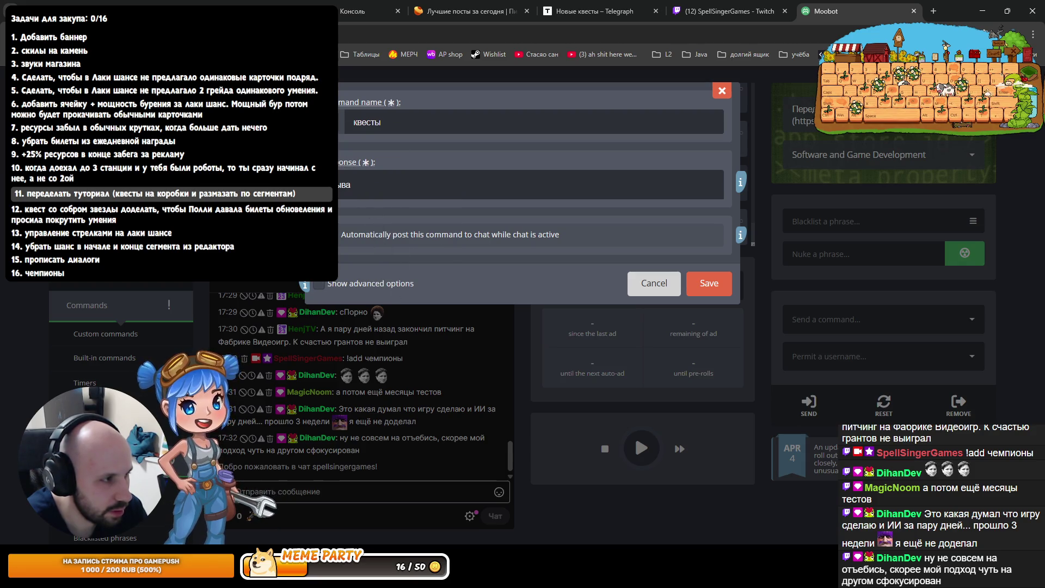
pyautogui.write('https://telegra.ph/Novye-kvesty-05-02')
pyautogui.press('Home')
pyautogui.press('Delete')
pyautogui.press('Delete')
pyautogui.press('Delete')
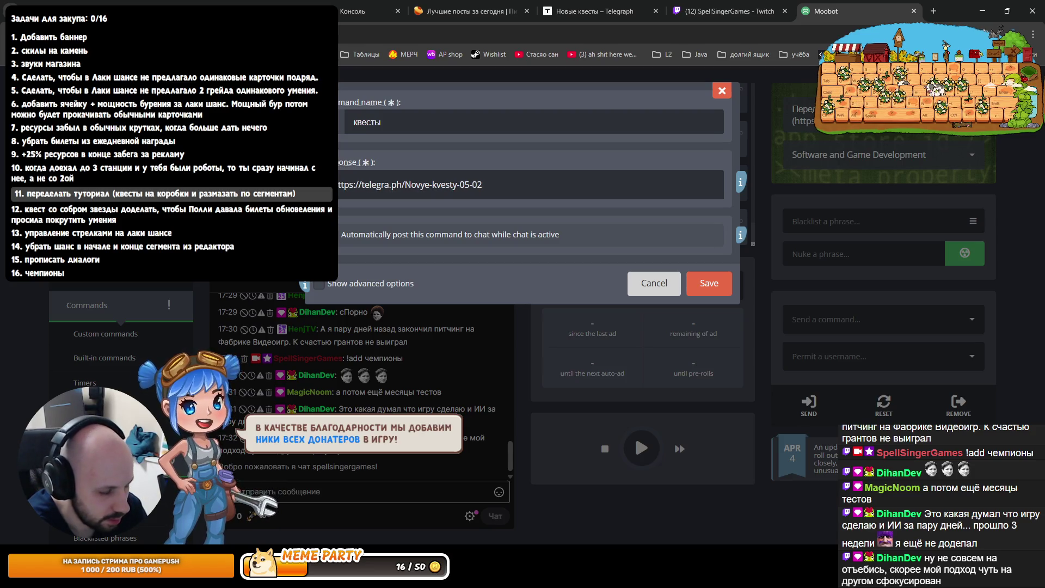
# Put the caption 'Схема новых квестов:' before the link and save the квесты command
pyautogui.press('Home')
pyautogui.press('End')
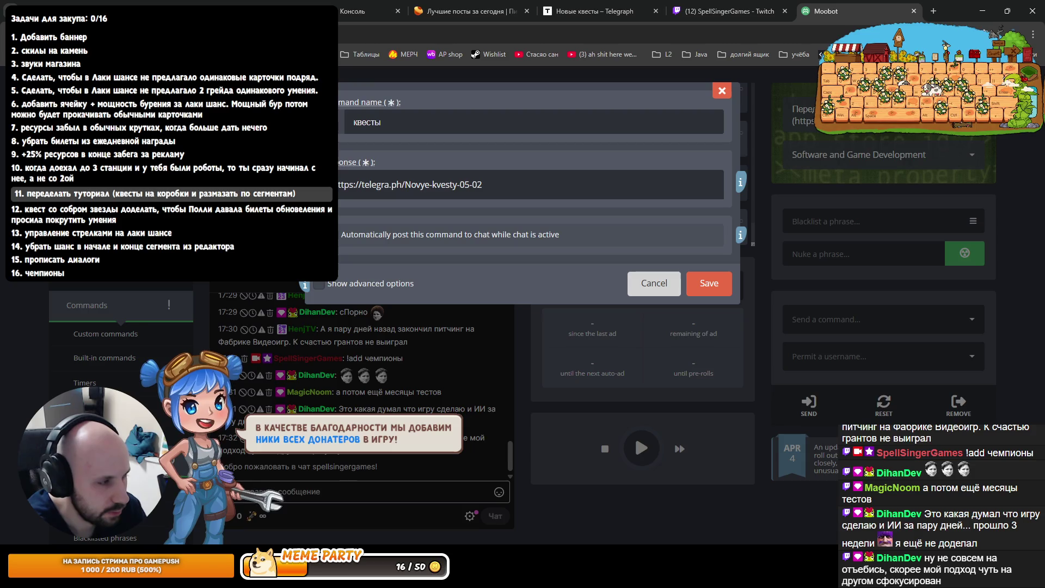
pyautogui.press('Home')
pyautogui.write('Описание н')
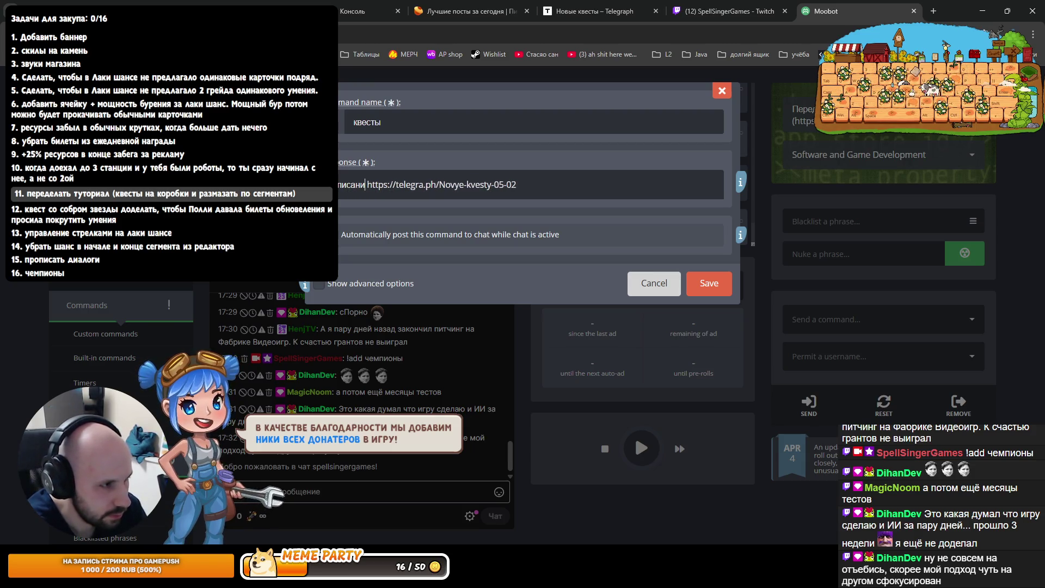
pyautogui.write('овыз')
pyautogui.press('BackSpace')
pyautogui.write('х квестоы')
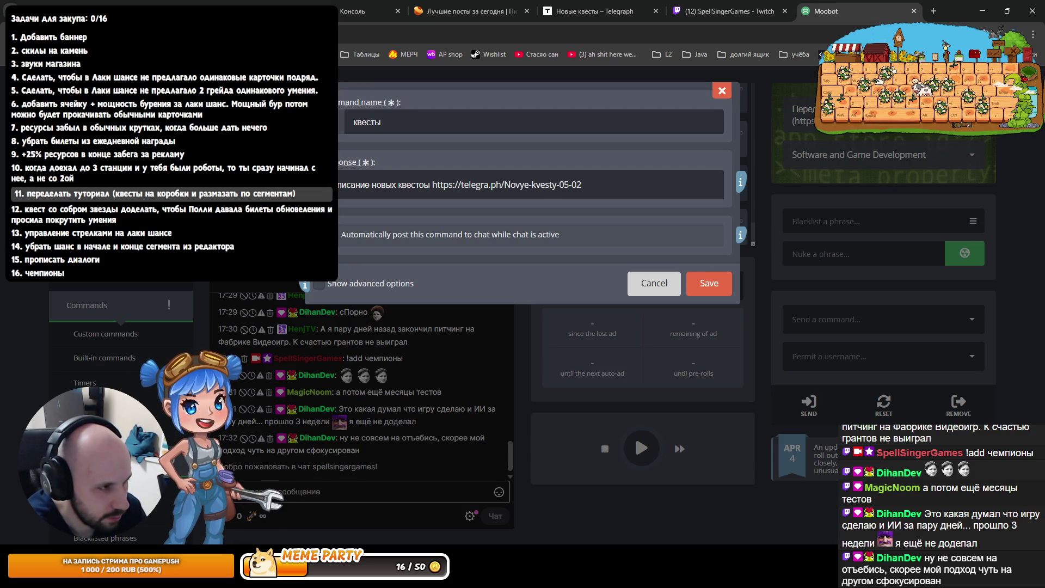
pyautogui.press('BackSpace')
pyautogui.write('в:')
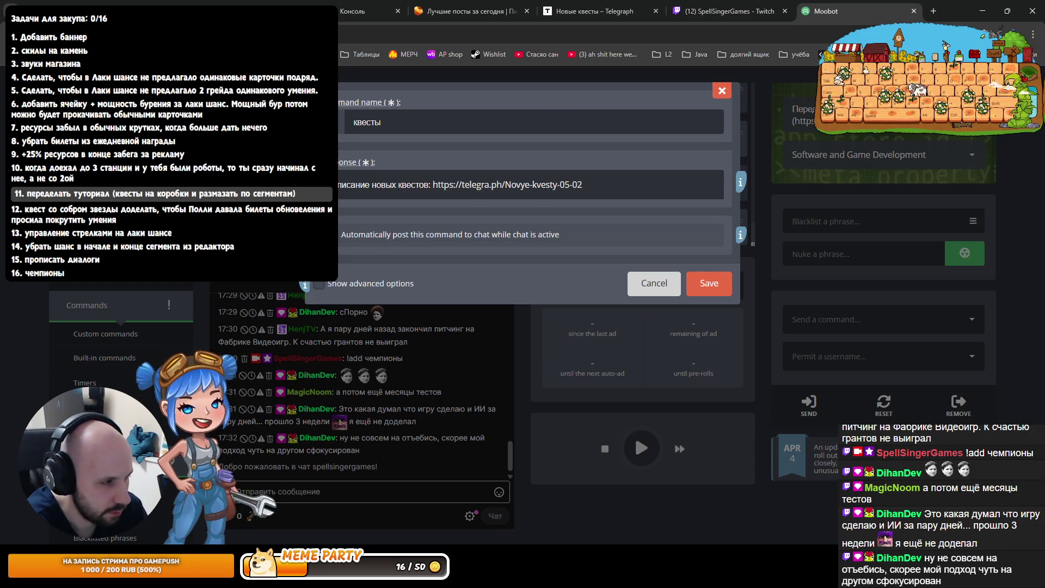
pyautogui.press('End')
pyautogui.press('Home')
pyautogui.press('Delete')
pyautogui.press('Delete')
pyautogui.press('Delete')
pyautogui.write('Схема')
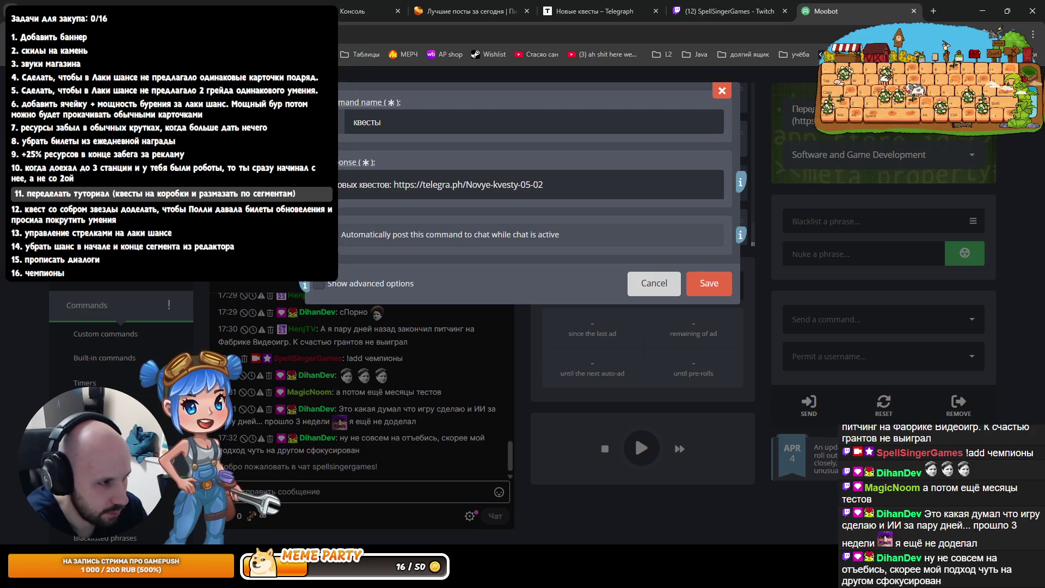
pyautogui.press('Right')
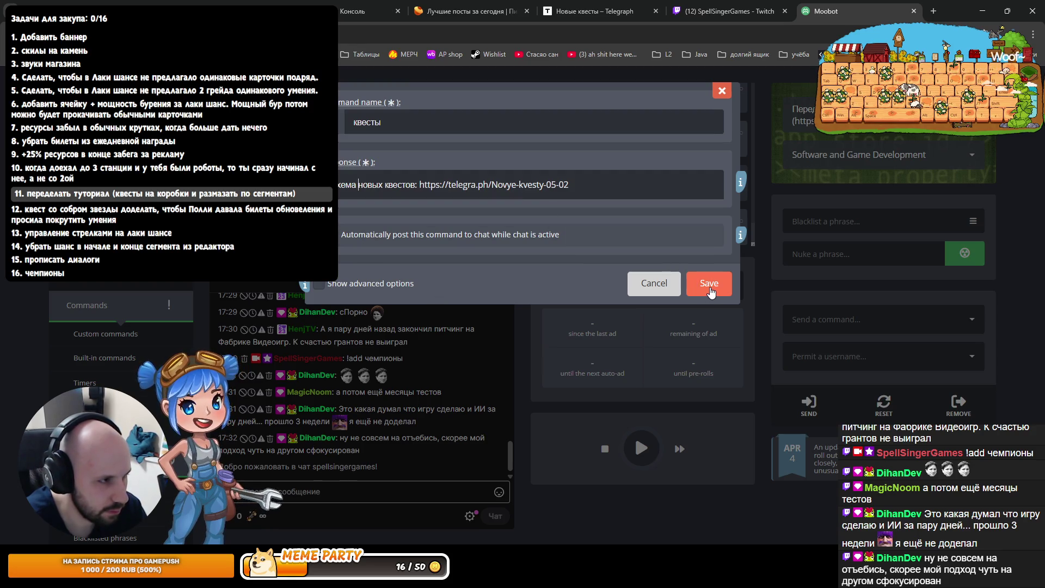
pyautogui.click(709, 284)
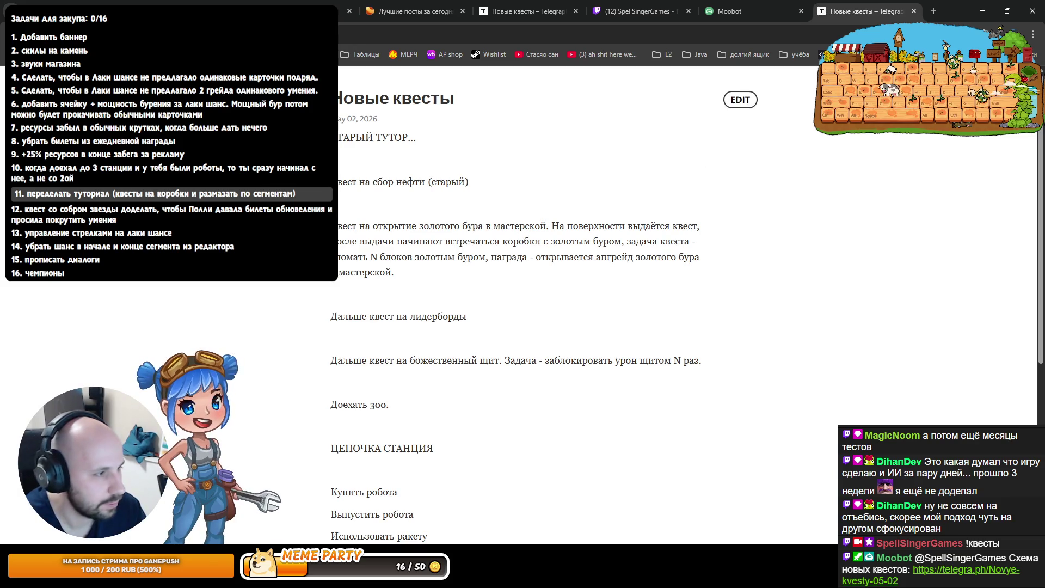
# Close the Telegraph and Moobot browser tabs and minimize Notepad++ to reach Rider
pyautogui.hotkey('ctrl', 'w')
pyautogui.hotkey('ctrl', 'w')
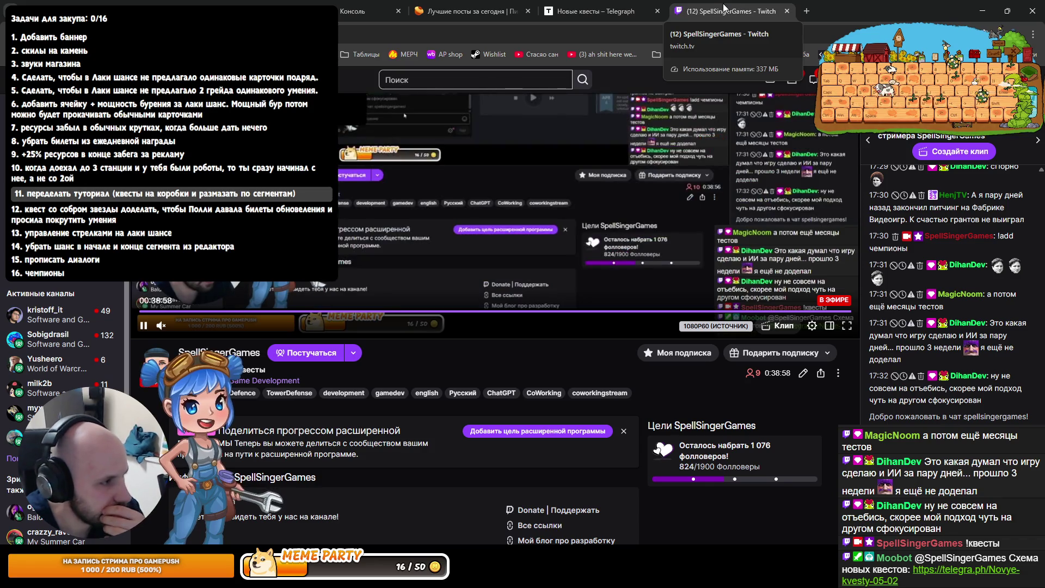
pyautogui.hotkey('ctrl', 'shift', 'Tab')
pyautogui.hotkey('alt', 'Tab')
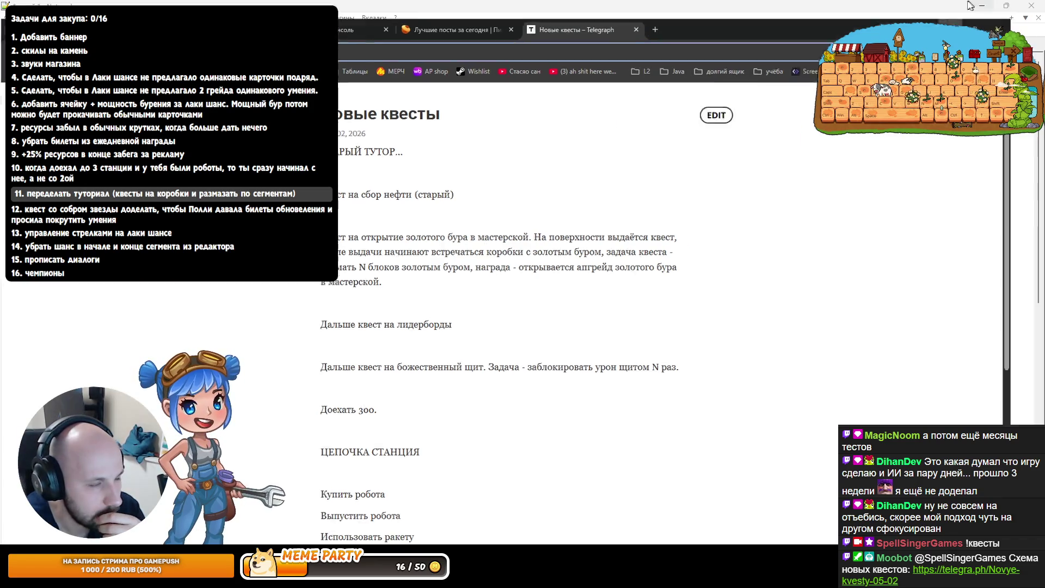
pyautogui.click(982, 6)
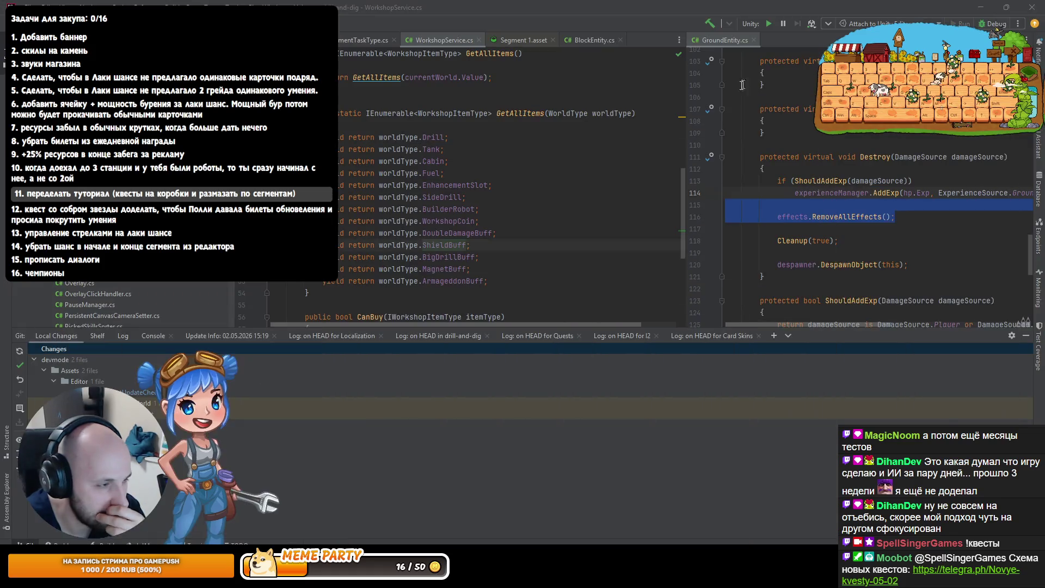
# Hide Rider's Git panel and close all open editor tabs, then return to the browser
pyautogui.click(1025, 337)
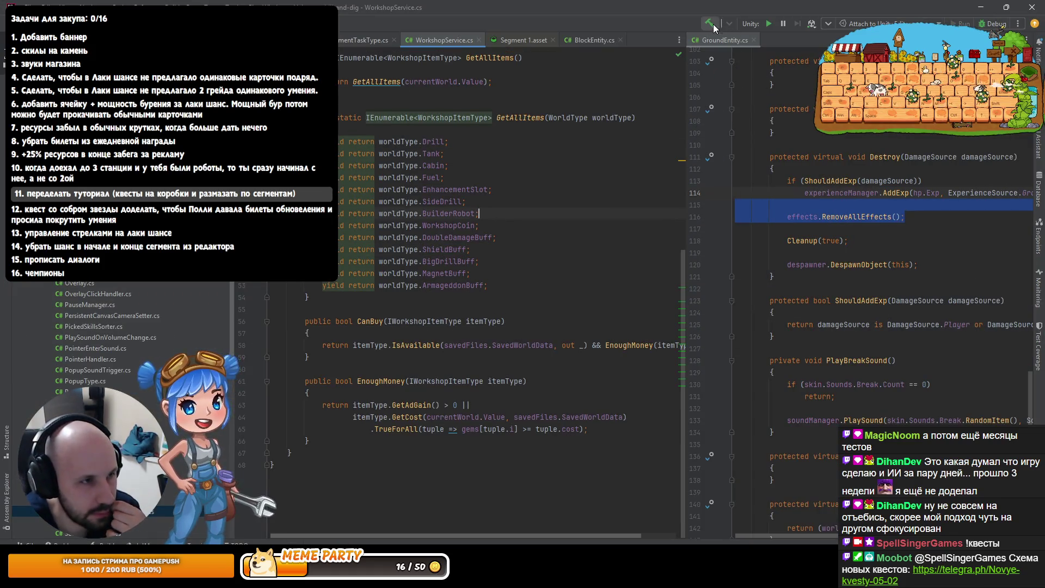
pyautogui.rightClick(433, 36)
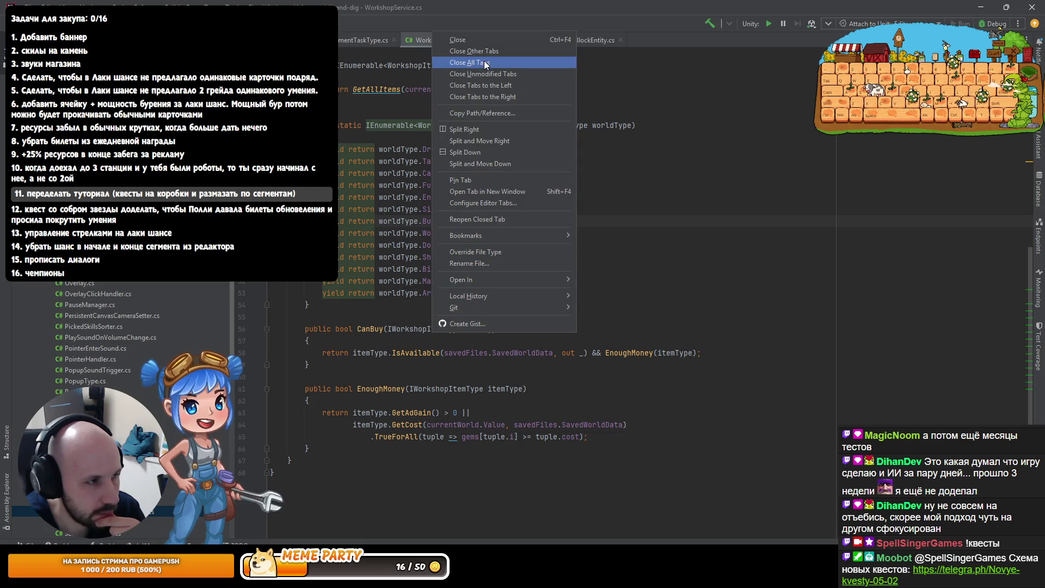
pyautogui.click(488, 64)
pyautogui.hotkey('alt', 'Tab')
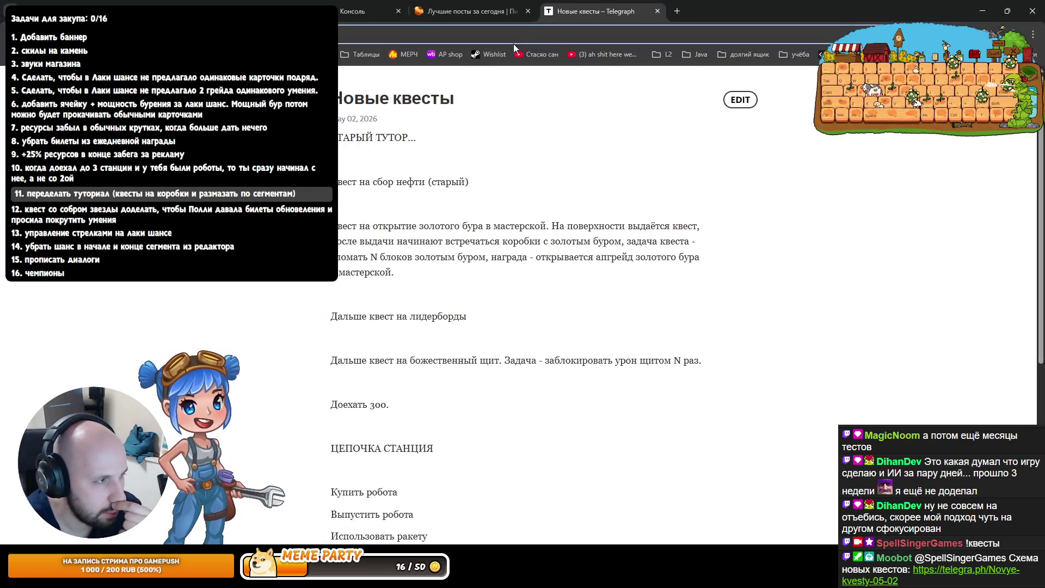
pyautogui.click(685, 16)
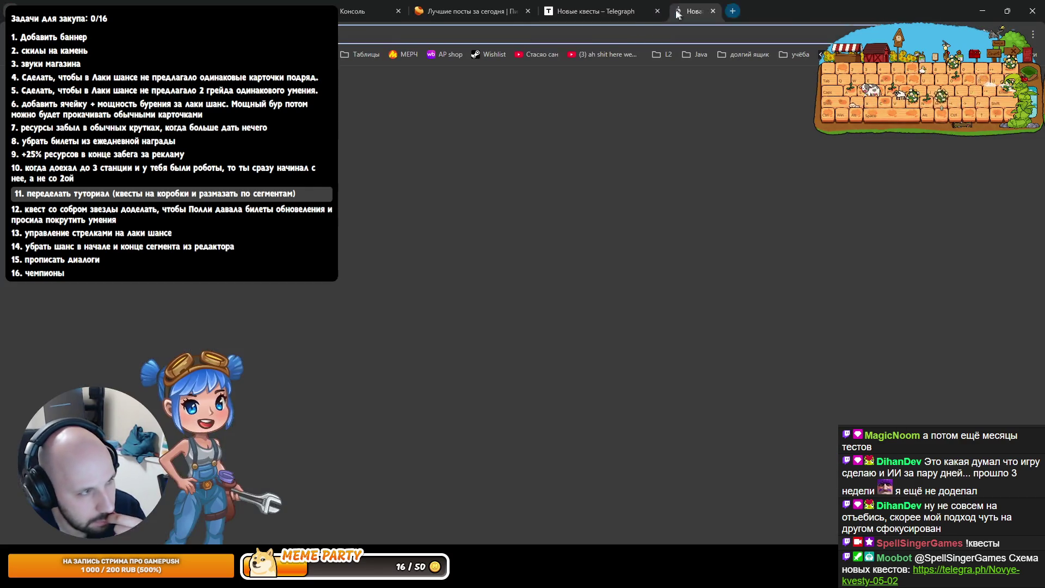
# Open the 01 Desert spreadsheet from the Таблицы bookmarks and go to its tutorial strings sheet
pyautogui.click(350, 56)
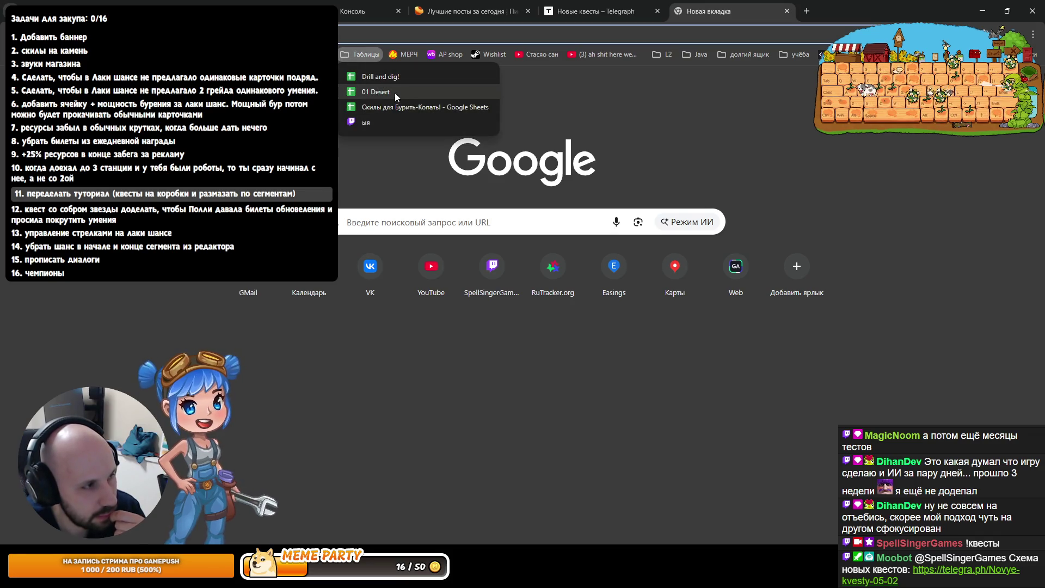
pyautogui.click(394, 92)
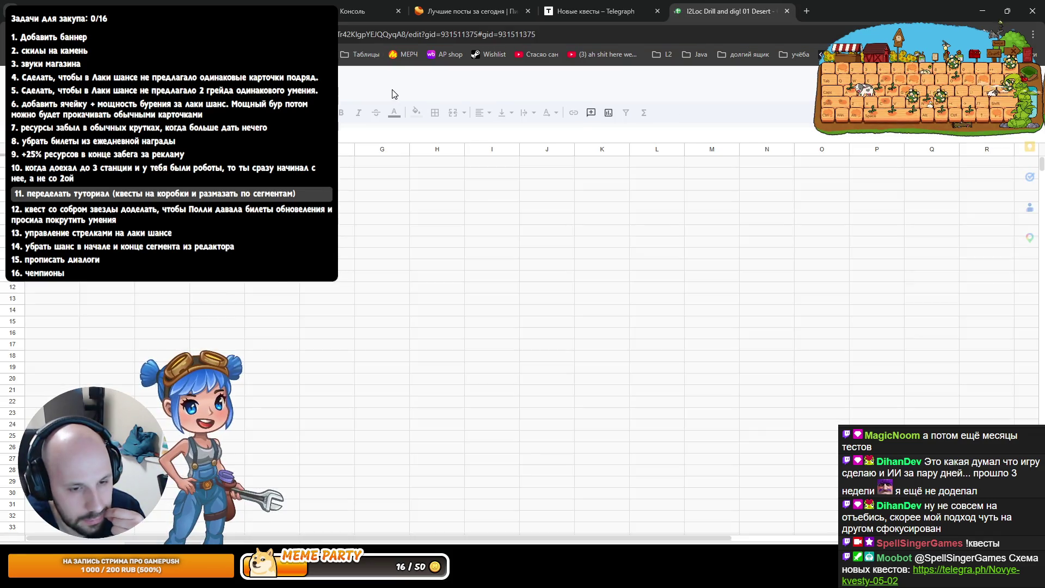
pyautogui.scroll(5, 614, 463)
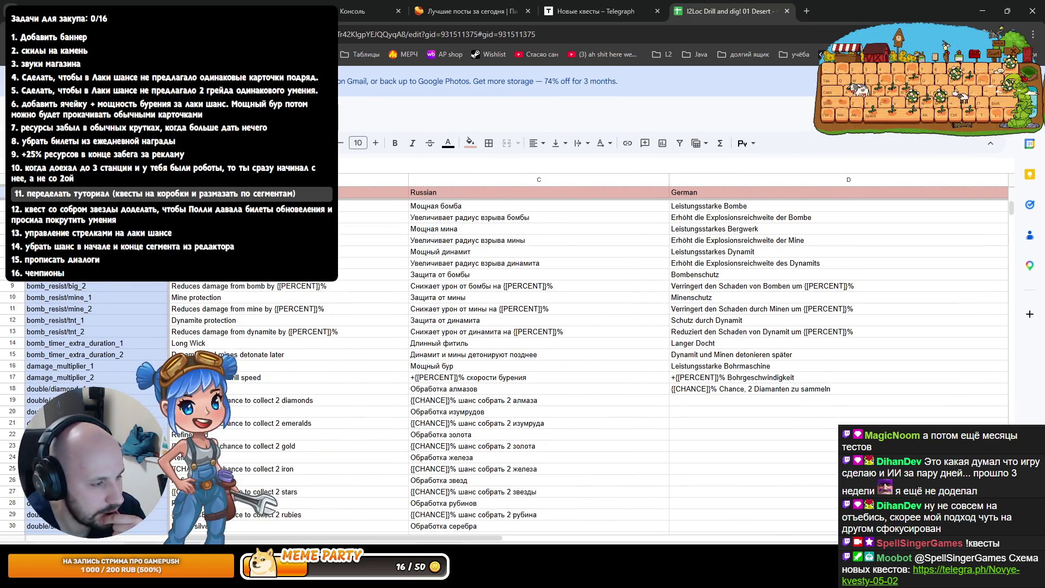
pyautogui.hotkey('ctrl', 'shift', 'pagedown')
pyautogui.scroll(-10, 452, 442)
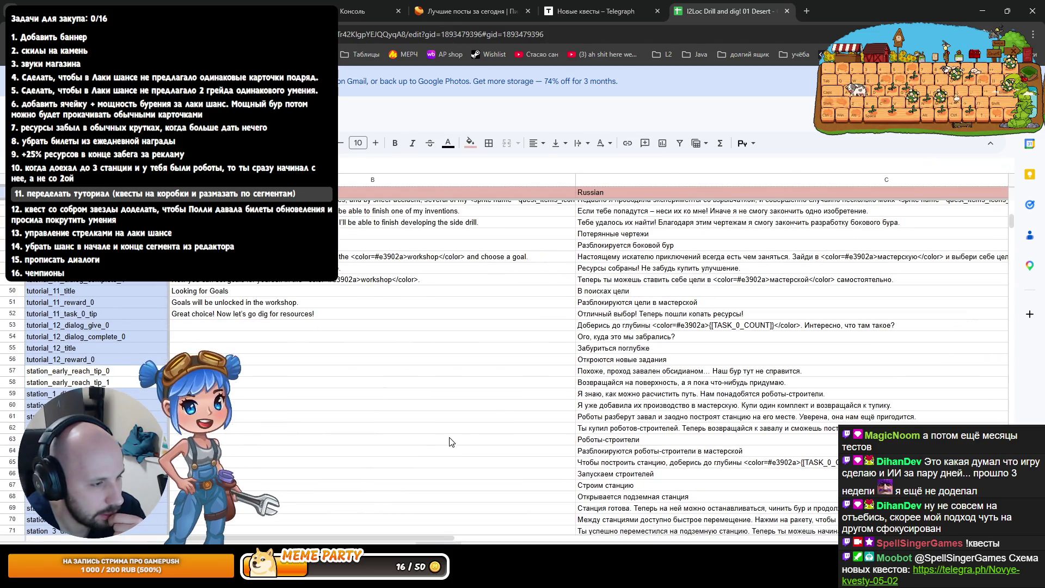
pyautogui.scroll(-2, 450, 442)
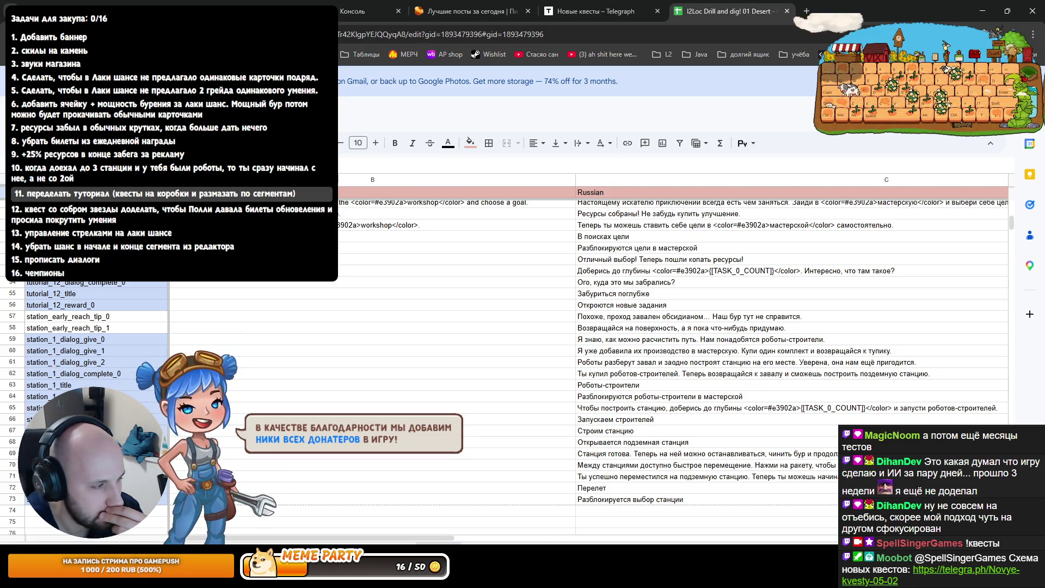
# Copy the tutorial_12 and station dialog rows A53:C73
pyautogui.click(606, 273)
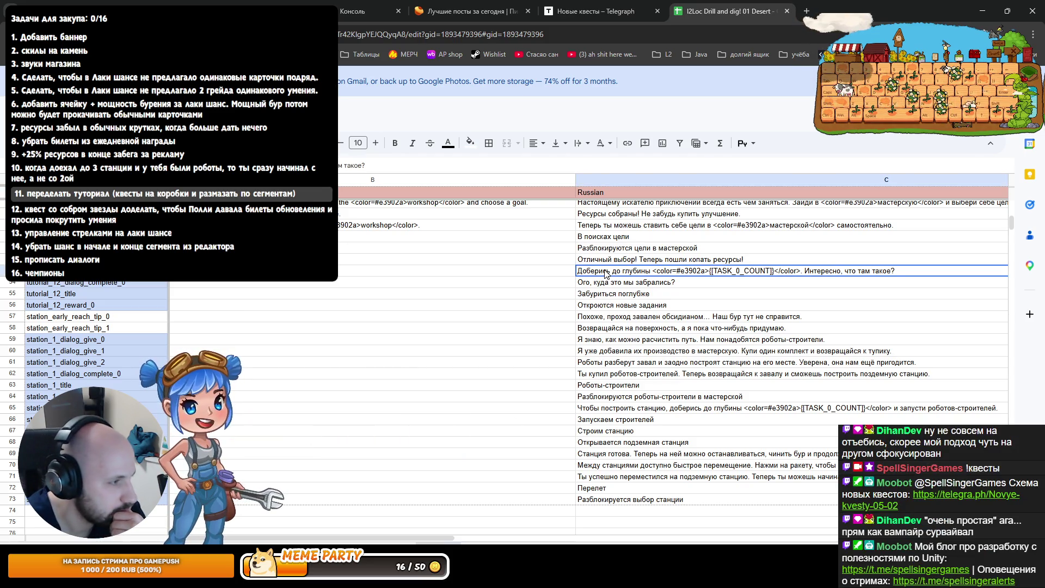
pyautogui.moveTo(631, 500); pyautogui.dragTo(626, 275)
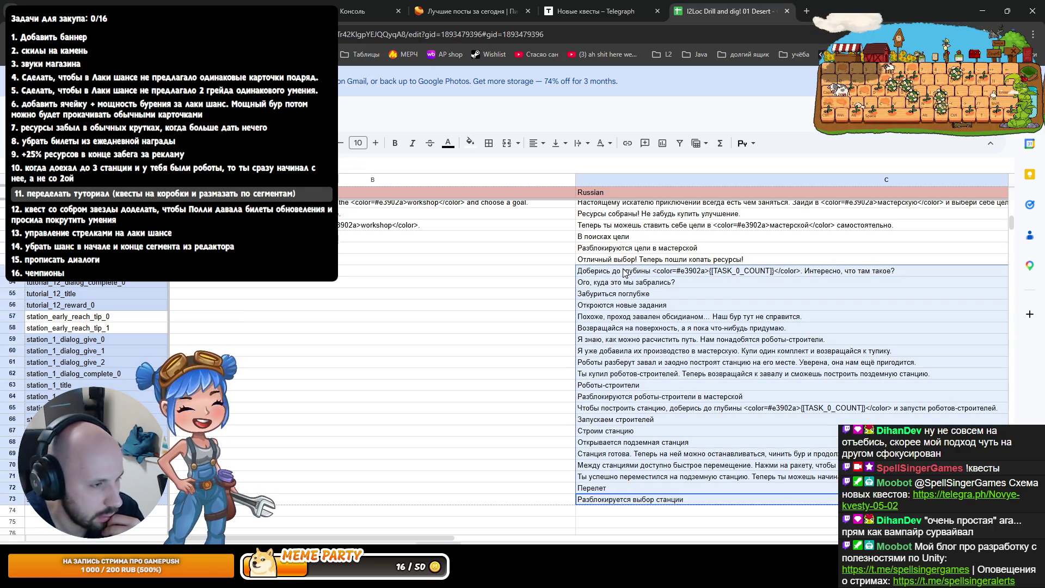
pyautogui.click(656, 408)
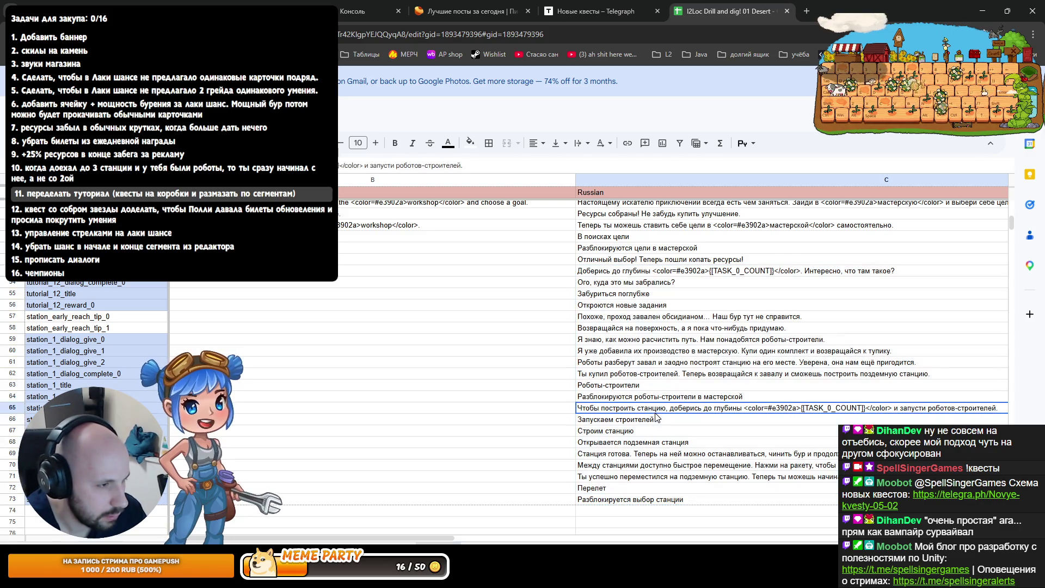
pyautogui.moveTo(616, 500)
pyautogui.mouseDown()
pyautogui.moveTo(619, 323)
pyautogui.moveTo(609, 274)
pyautogui.moveTo(109, 272)
pyautogui.mouseUp()
pyautogui.hotkey('ctrl', 'c')
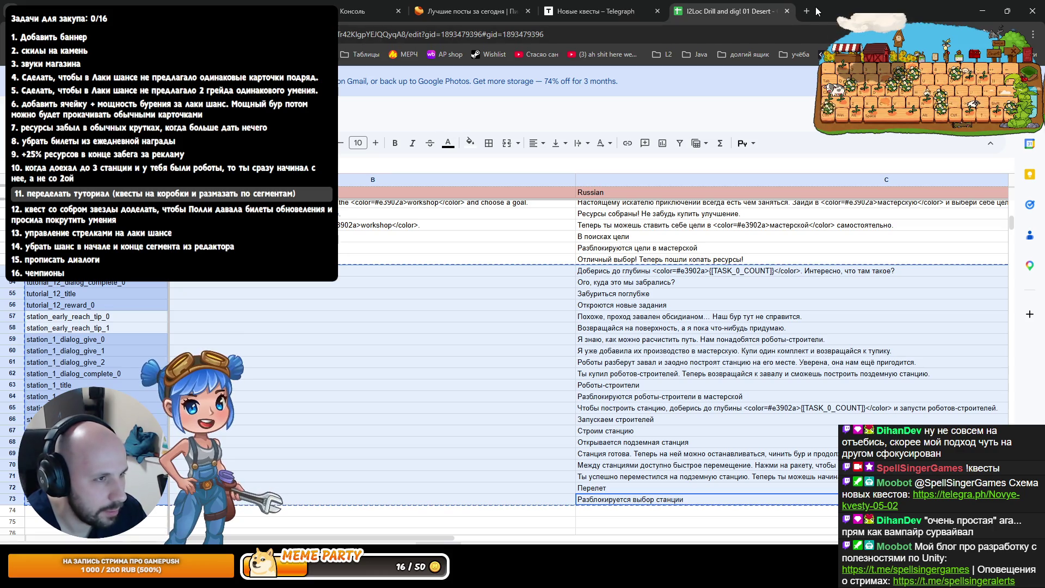
pyautogui.click(808, 10)
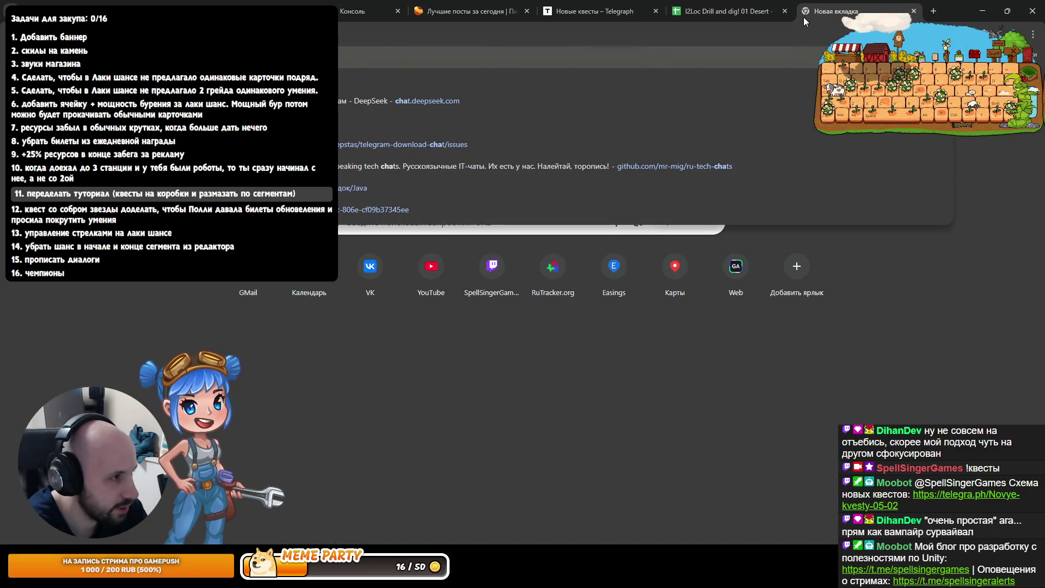
# Paste the copied quest rows into ChatGPT and ask it to check them for mistakes and improvements
pyautogui.hotkey('ctrl', 'v')
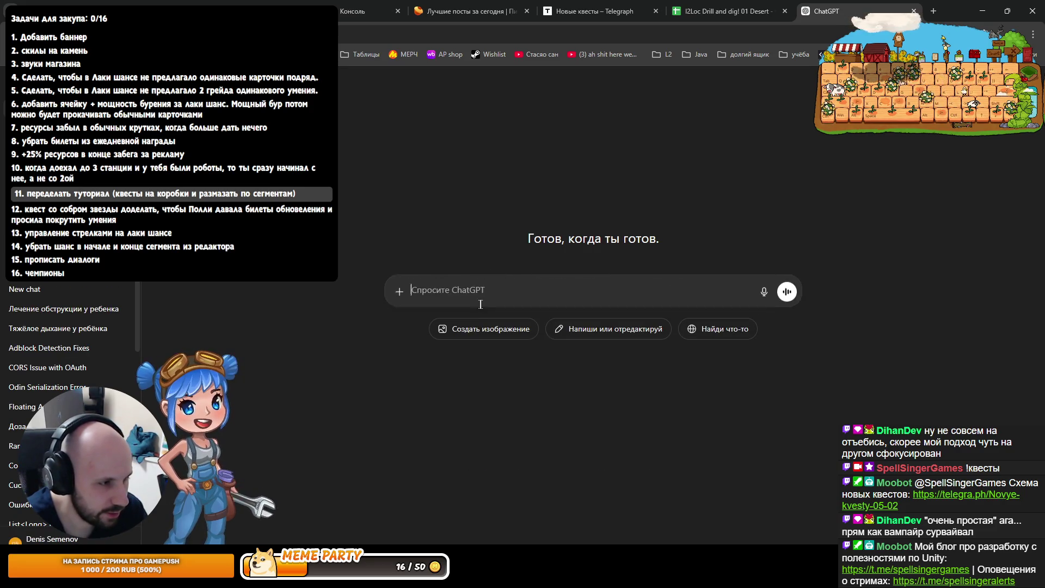
pyautogui.write('Проверь квестовые диалоги и тексты на предмет ошибок и возможных улу')
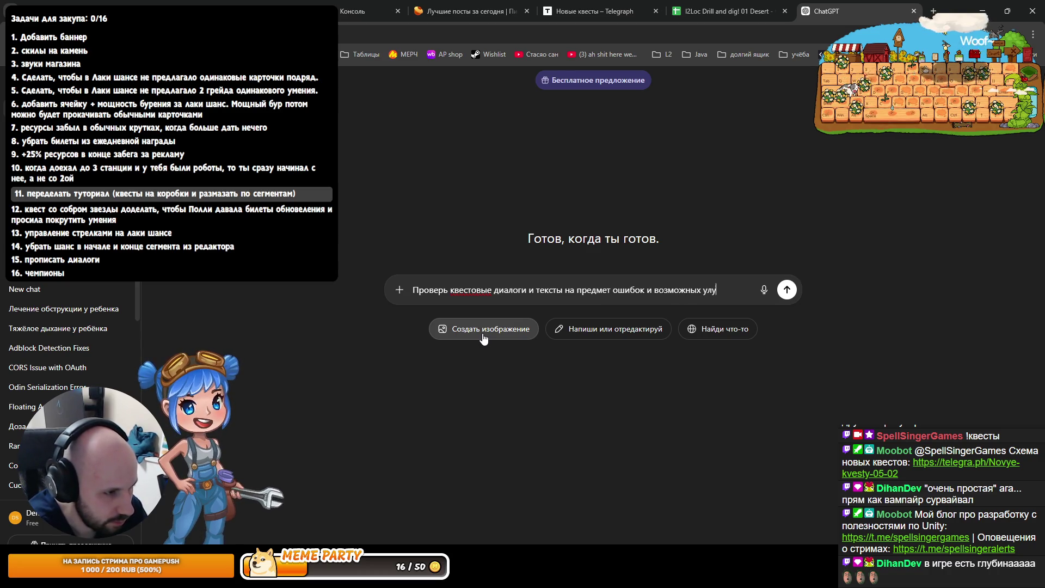
pyautogui.write('ий')
pyautogui.hotkey('shift', 'Return')
pyautogui.press('Return')
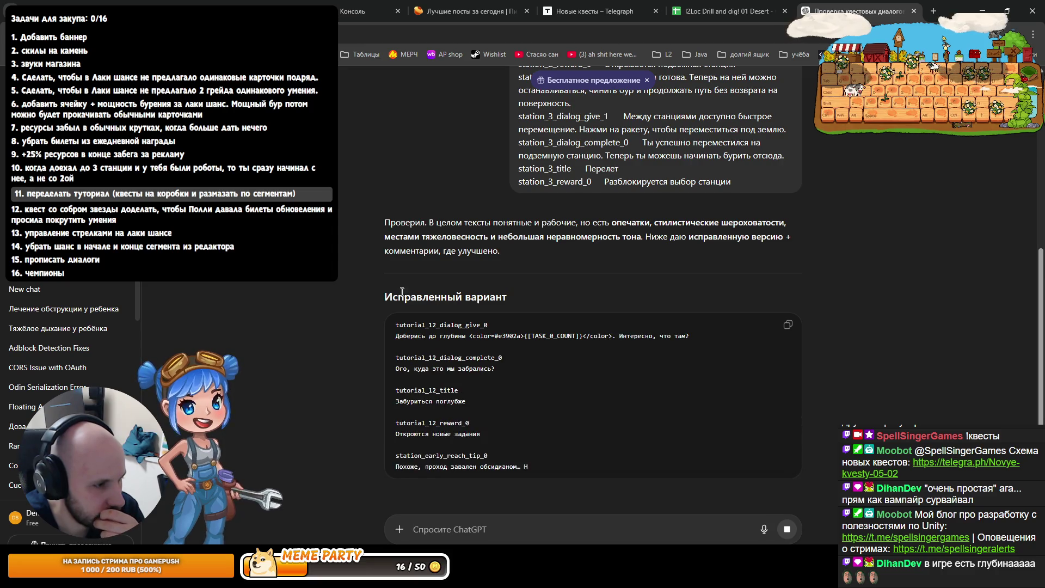
pyautogui.scroll(-5, 378, 293)
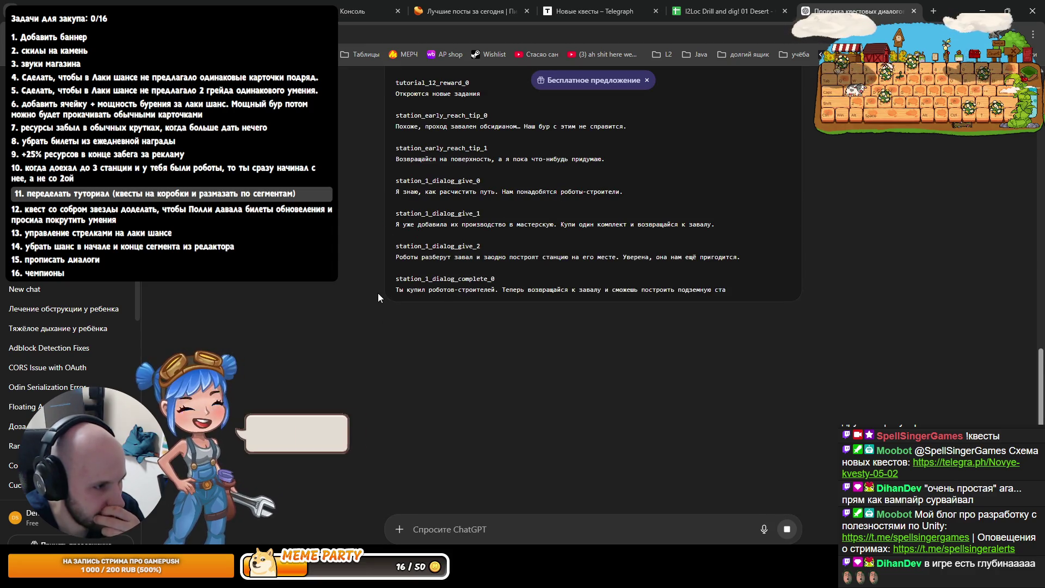
pyautogui.scroll(-5, 381, 294)
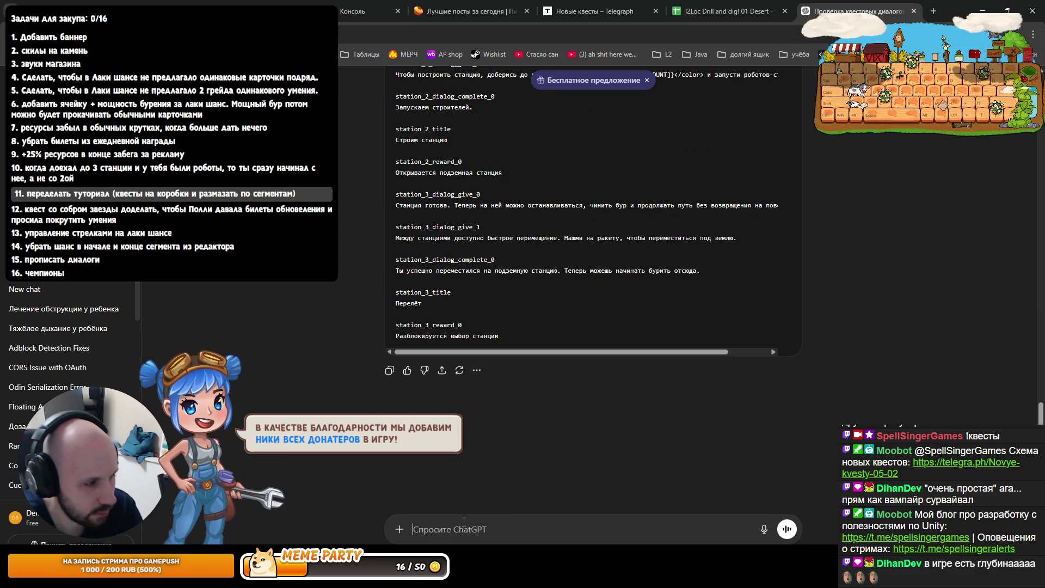
pyautogui.scroll(10, 464, 521)
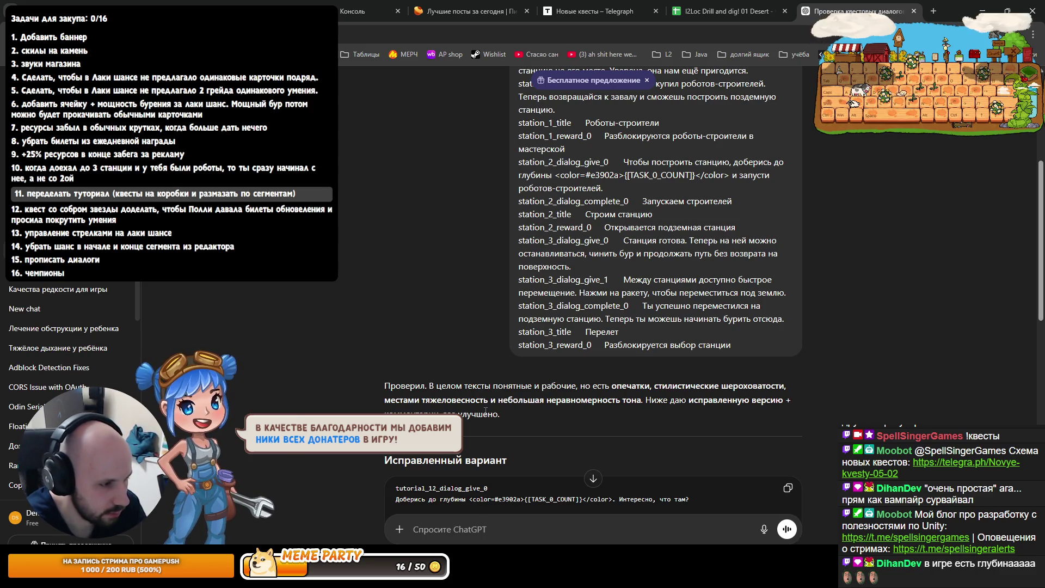
pyautogui.scroll(-6, 353, 279)
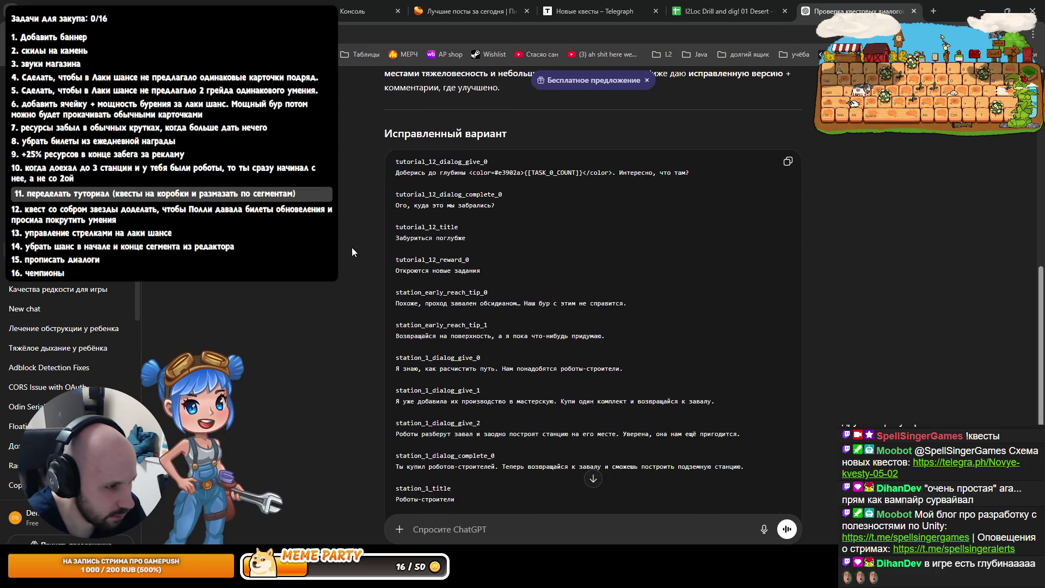
pyautogui.scroll(-5, 352, 248)
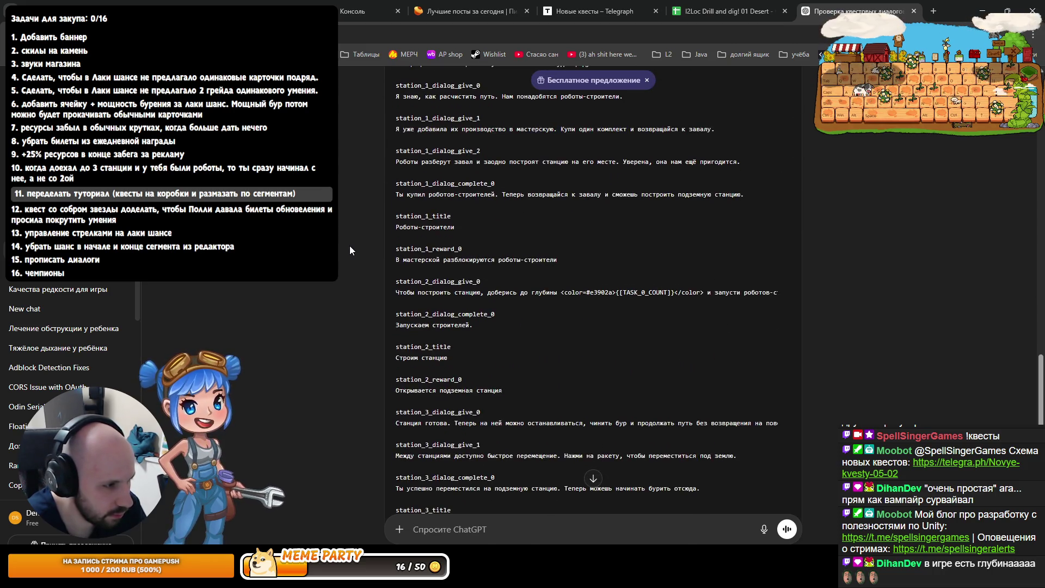
pyautogui.scroll(-2, 350, 246)
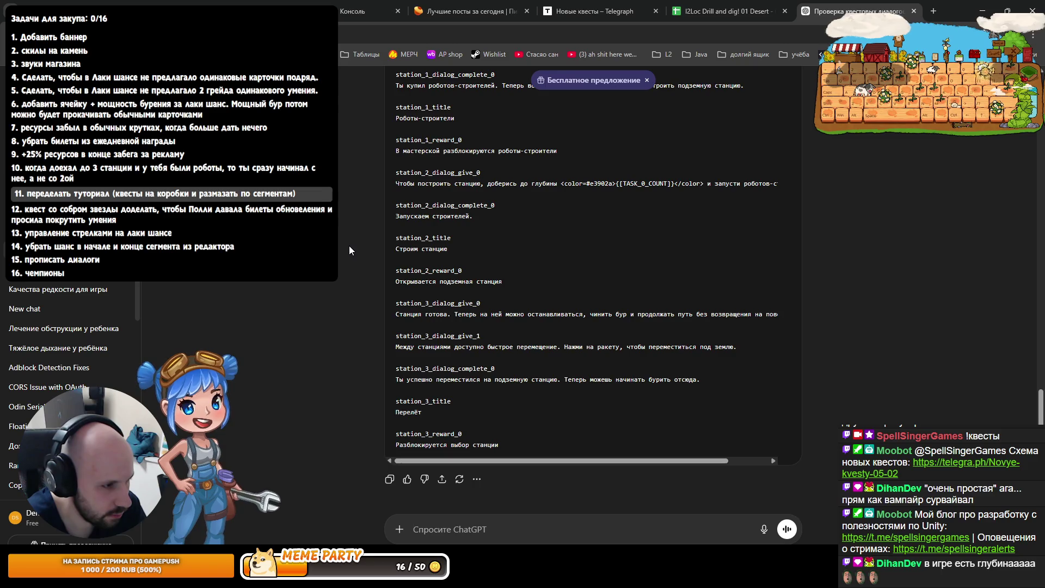
pyautogui.scroll(2, 349, 250)
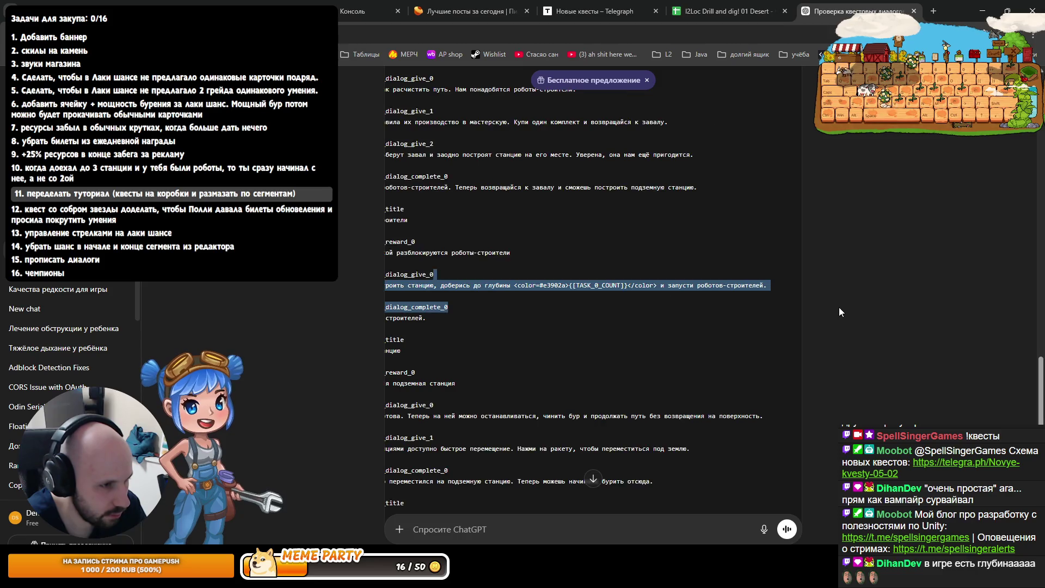
pyautogui.scroll(2, 468, 239)
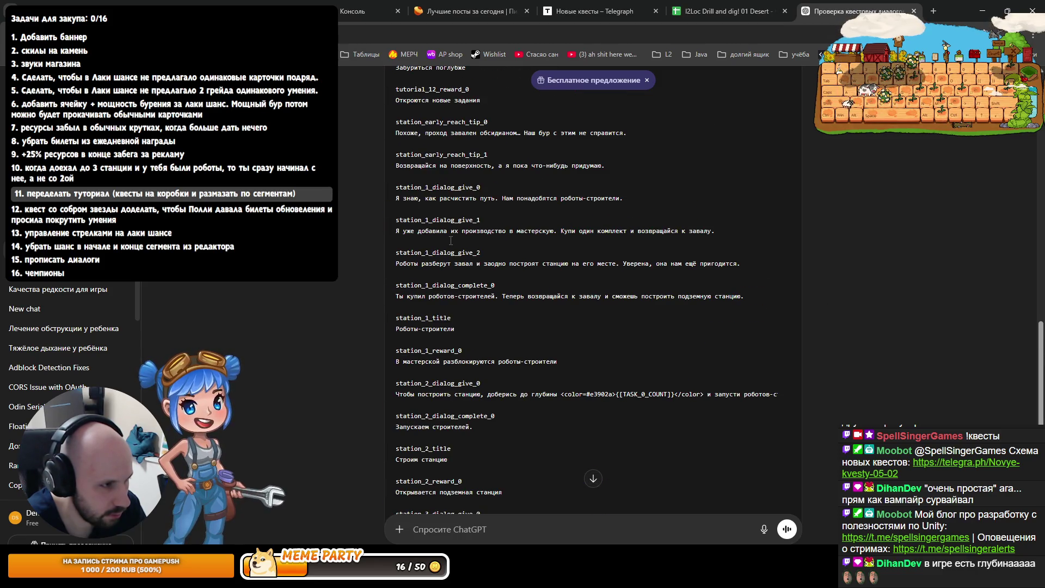
pyautogui.scroll(4, 438, 239)
pyautogui.write('Я не вижу')
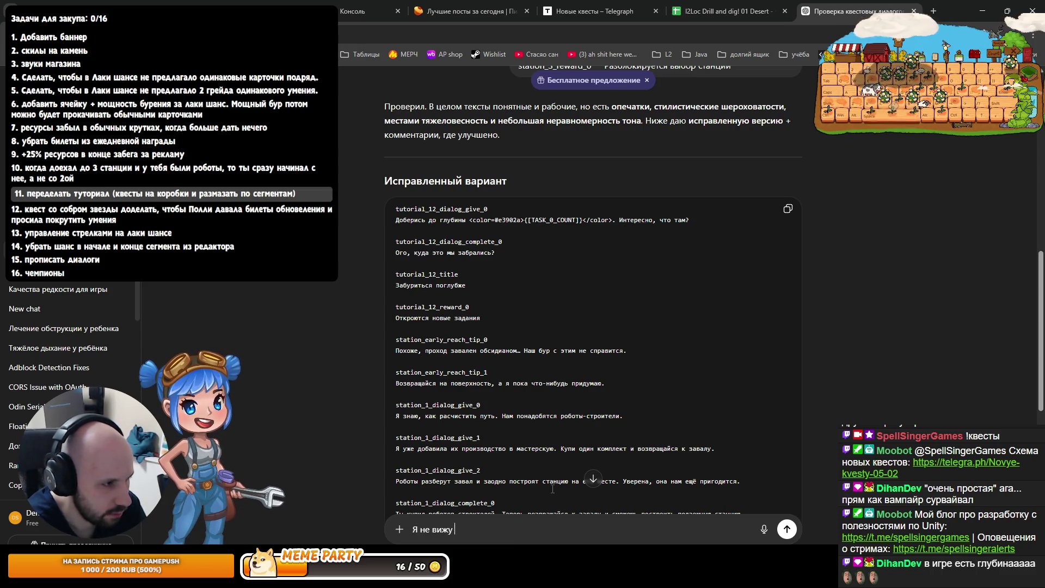
# Ask ChatGPT what exactly it improved and read through its 'Конкретные правки' reply
pyautogui.write('комментариев')
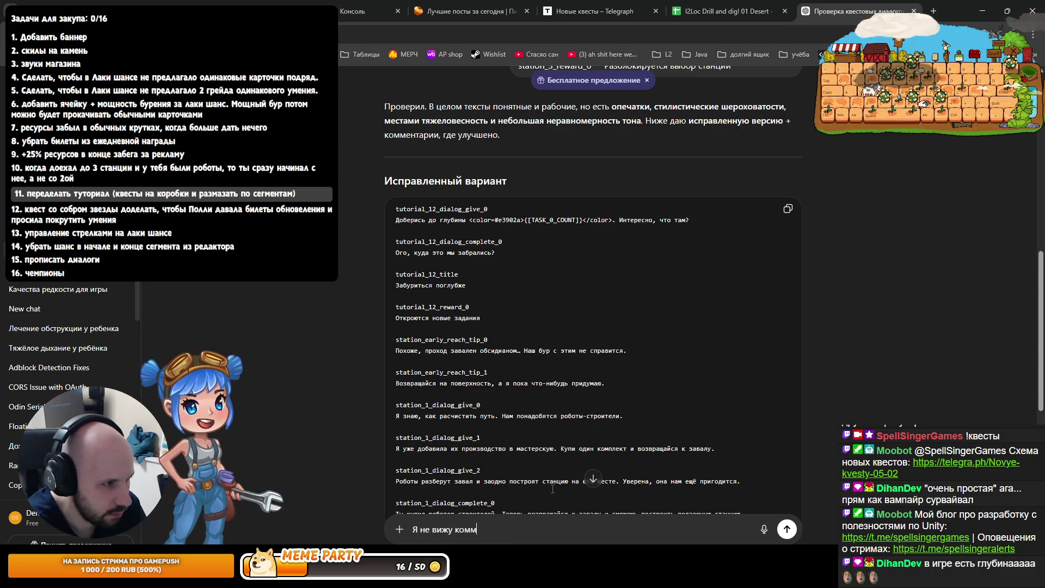
pyautogui.write(' твоих. что ты улуч')
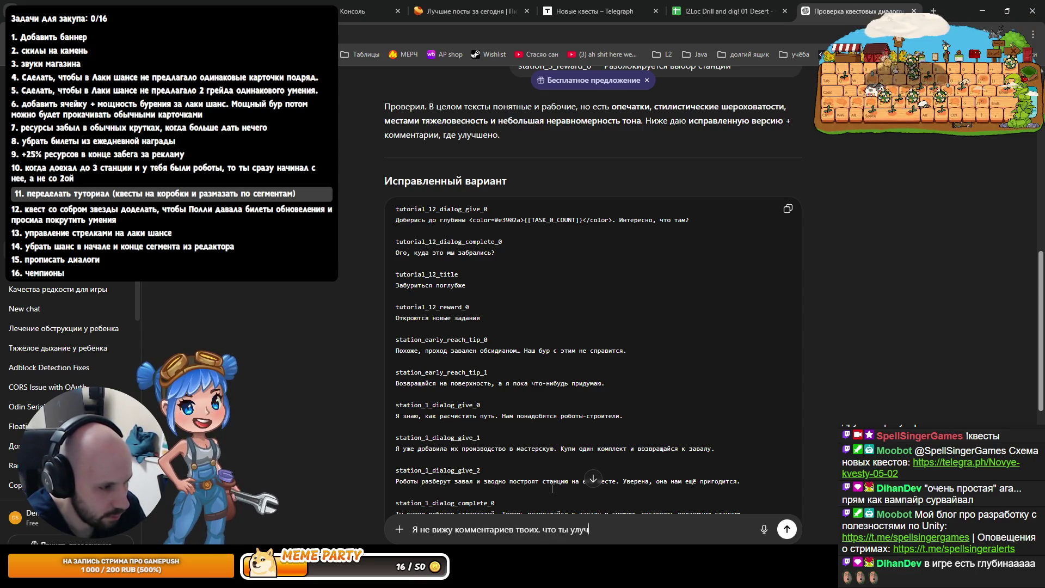
pyautogui.press('Return')
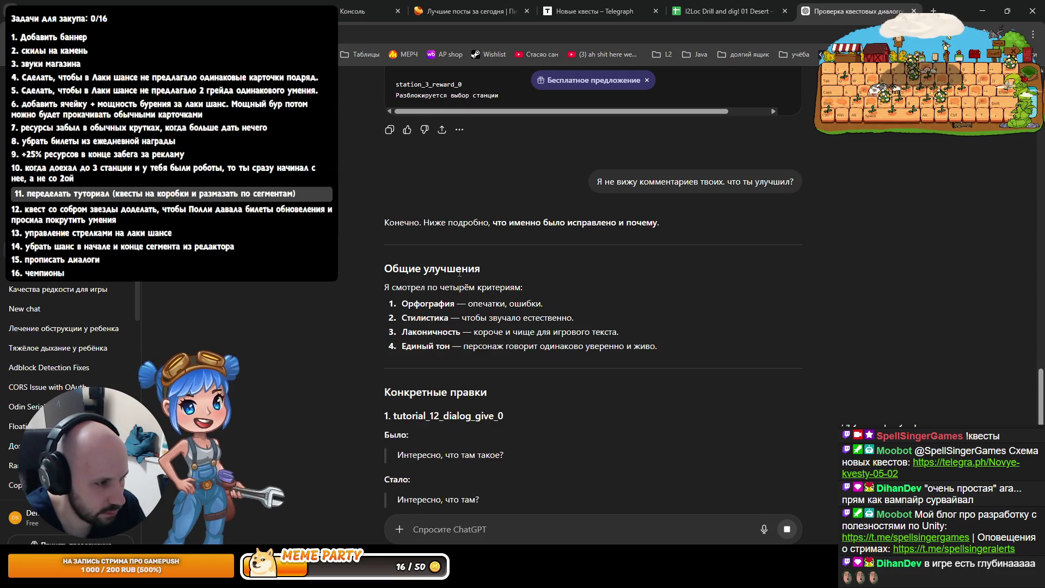
pyautogui.scroll(-1, 458, 272)
pyautogui.scroll(-1, 458, 272)
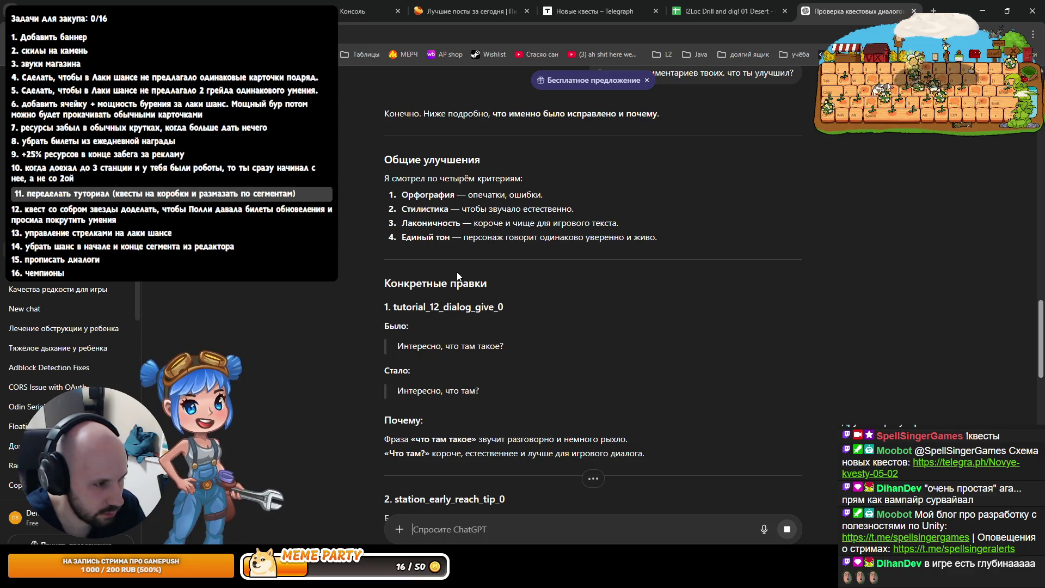
pyautogui.scroll(-1, 457, 274)
# Highlight the corrected phrase 'что там?' and the words 'рыхло' and 'разговорно' in the explanation
pyautogui.moveTo(430, 336); pyautogui.dragTo(476, 336)
pyautogui.doubleClick(453, 291)
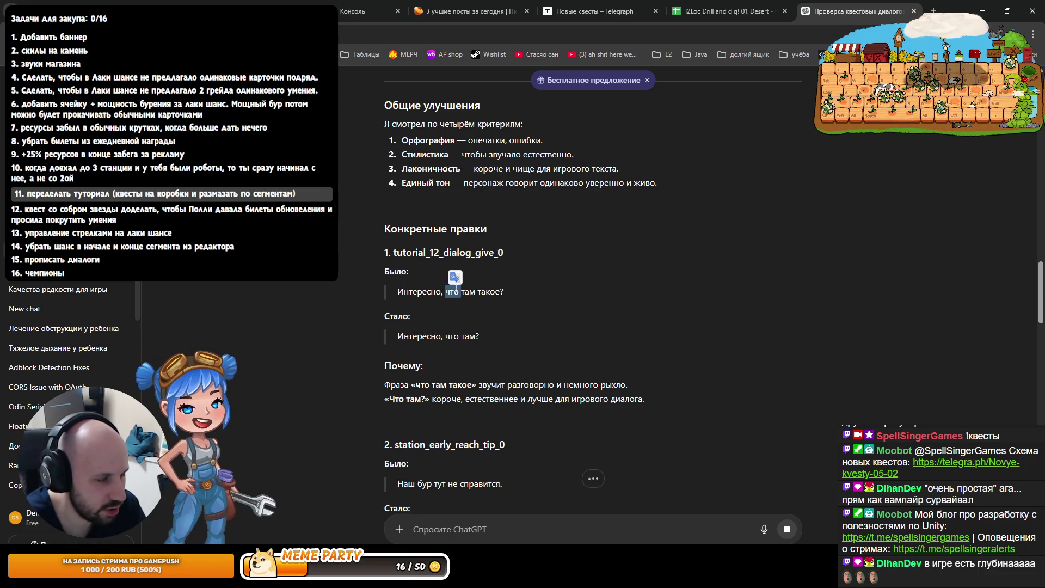
pyautogui.click(407, 276)
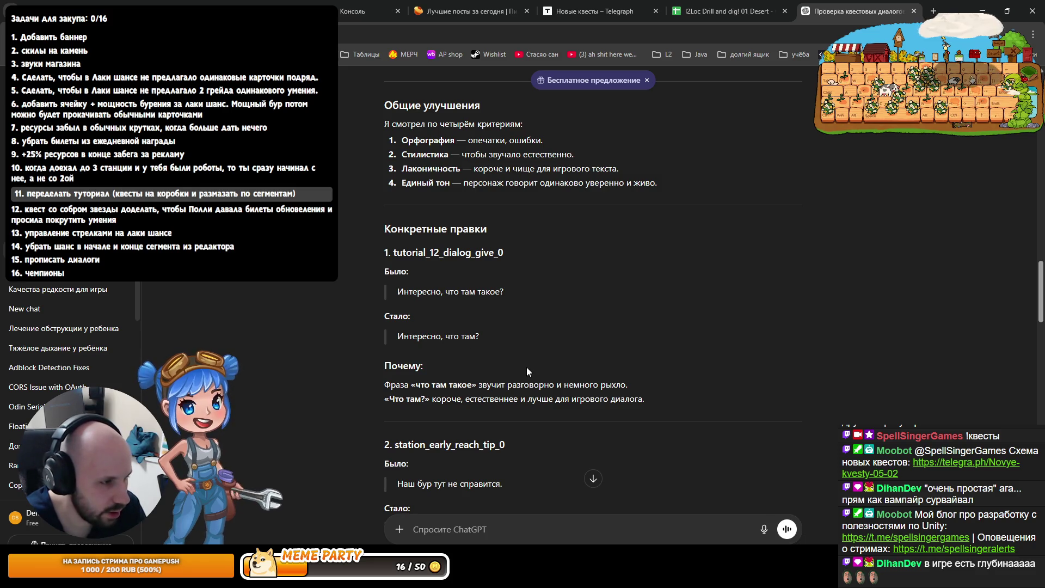
pyautogui.doubleClick(620, 384)
pyautogui.doubleClick(533, 384)
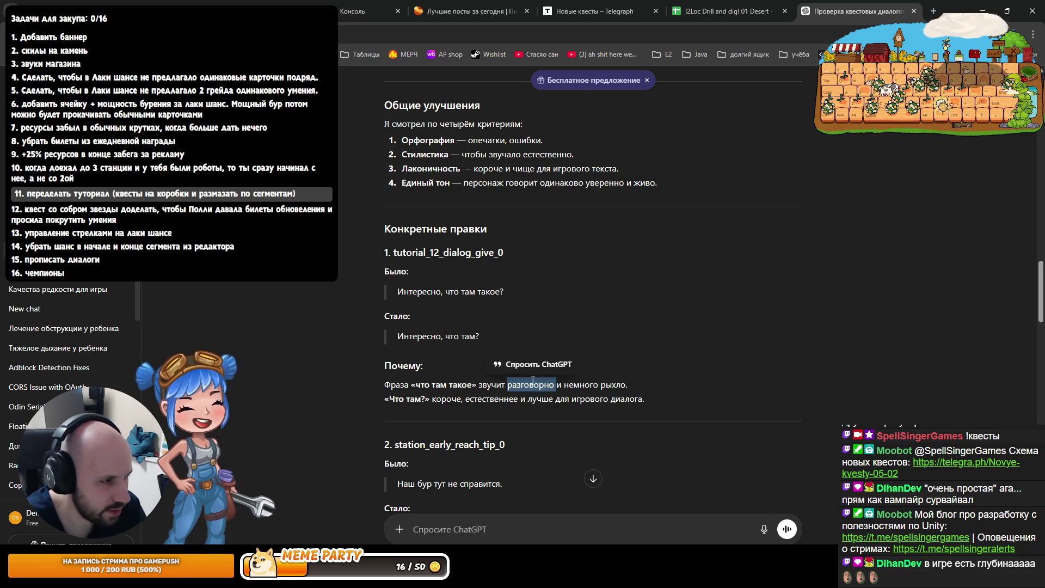
pyautogui.tripleClick(452, 250)
pyautogui.click(729, 5)
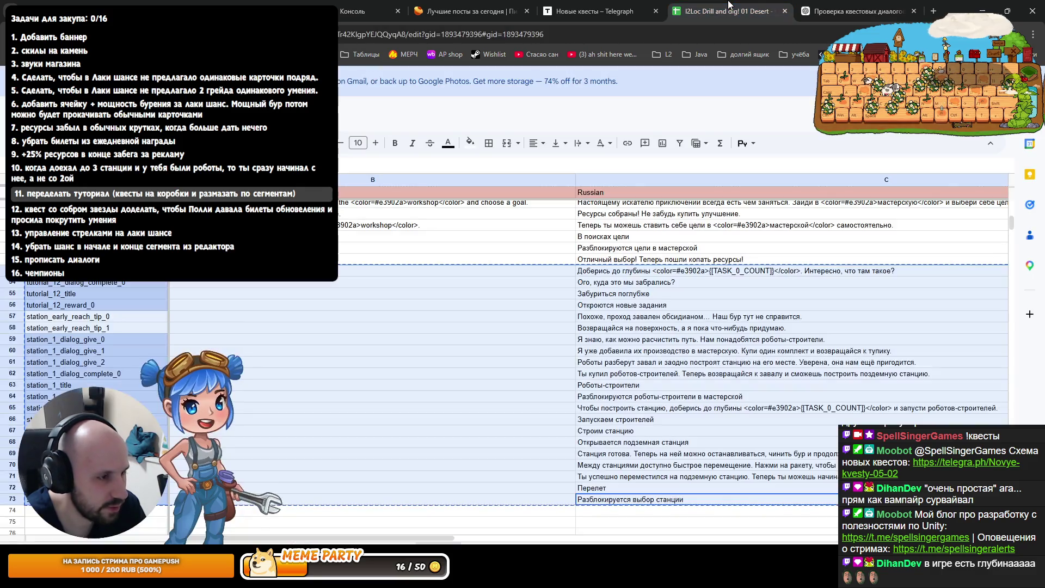
# Review cells C53 and C56 and select rows 52–56 to compare with ChatGPT's fixes
pyautogui.click(710, 303)
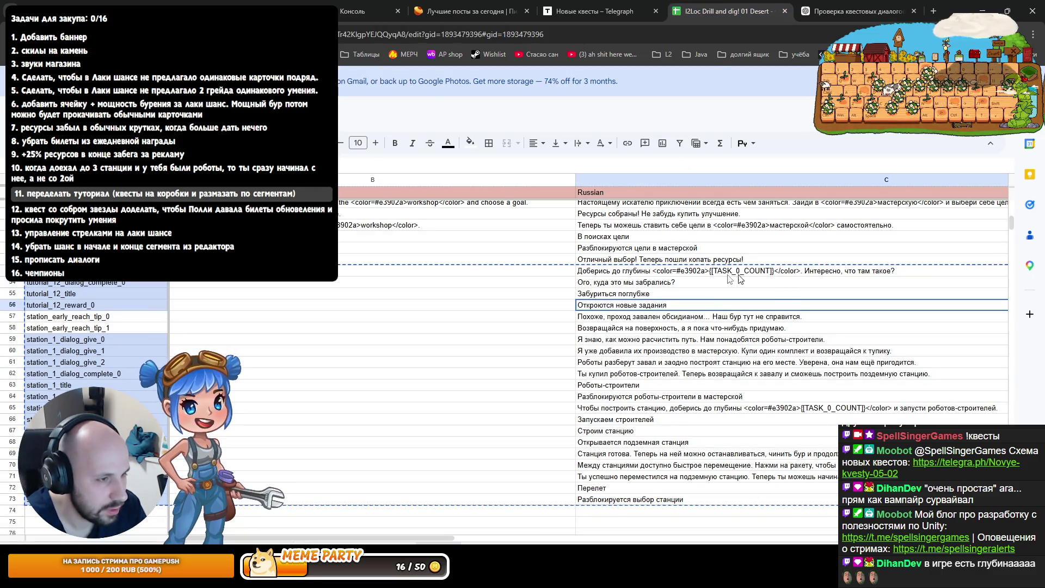
pyautogui.click(760, 274)
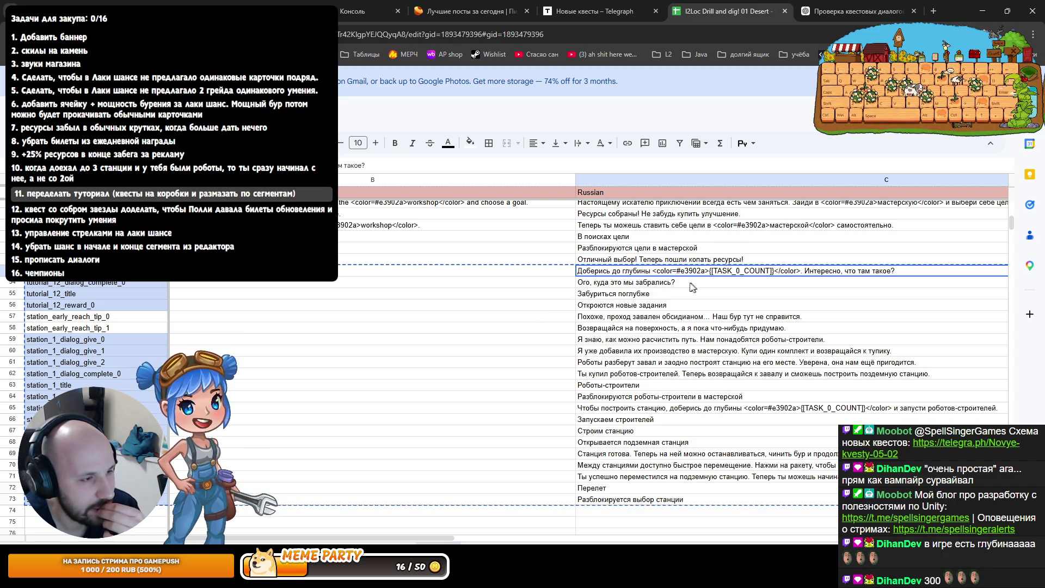
pyautogui.moveTo(623, 300)
pyautogui.mouseDown()
pyautogui.moveTo(305, 259)
pyautogui.moveTo(304, 270)
pyautogui.moveTo(219, 282)
pyautogui.mouseUp()
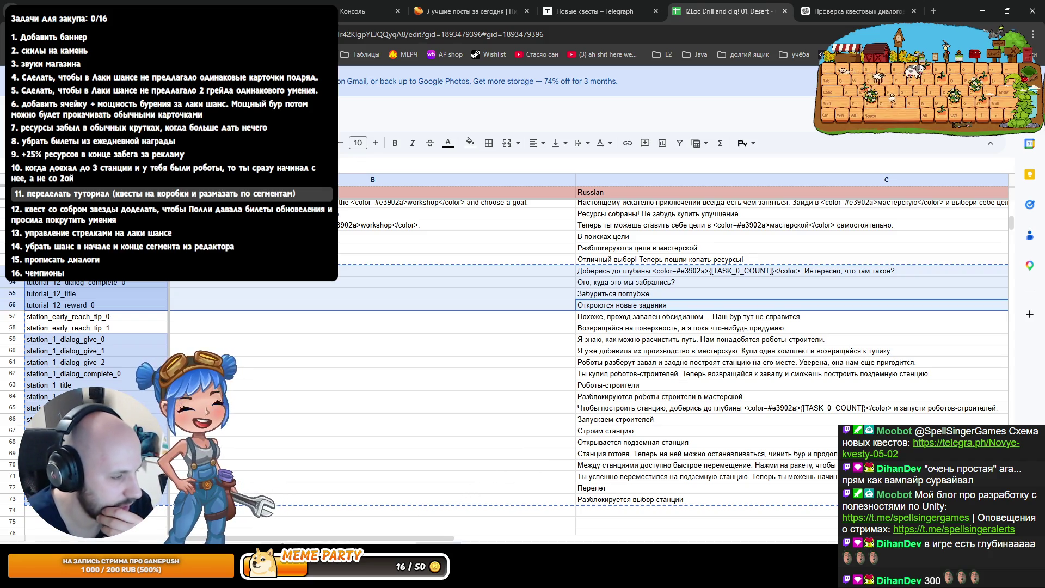
pyautogui.hotkey('alt', 'Tab')
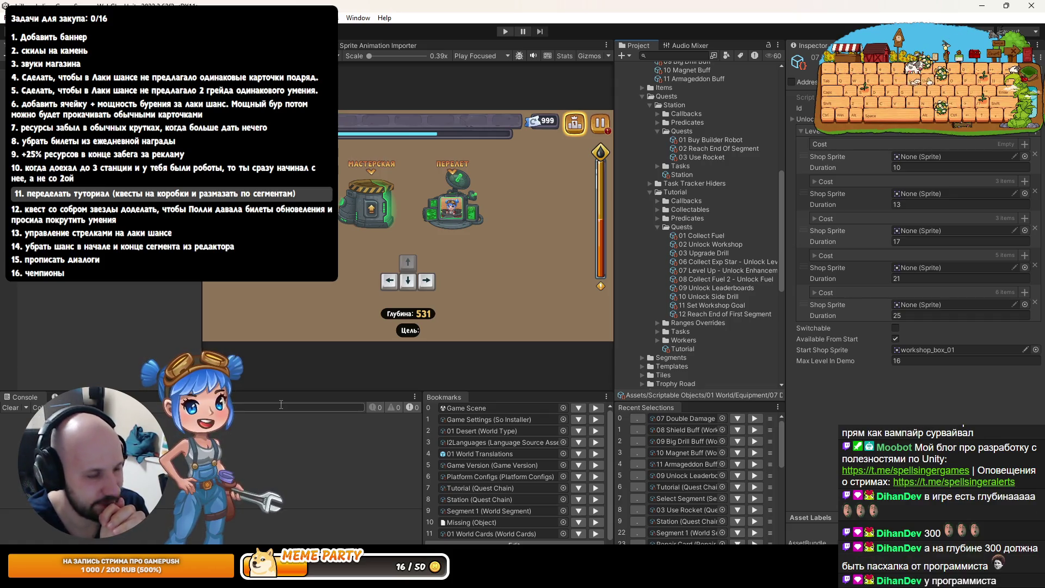
# Select Segment 2 under Project > Segments to view its ice spawn ranges in the Inspector
pyautogui.click(490, 511)
pyautogui.click(681, 309)
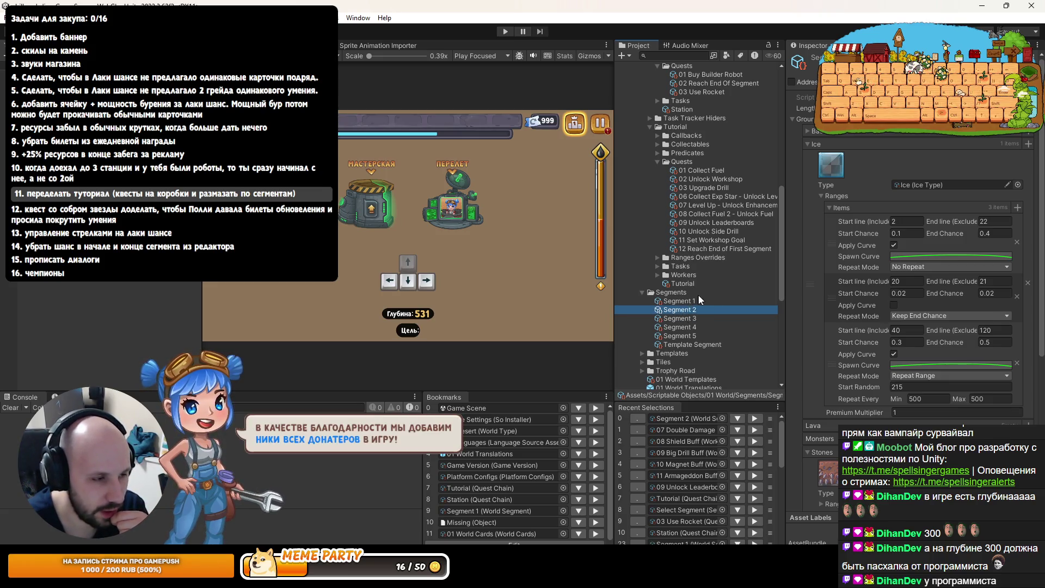
pyautogui.rightClick(675, 312)
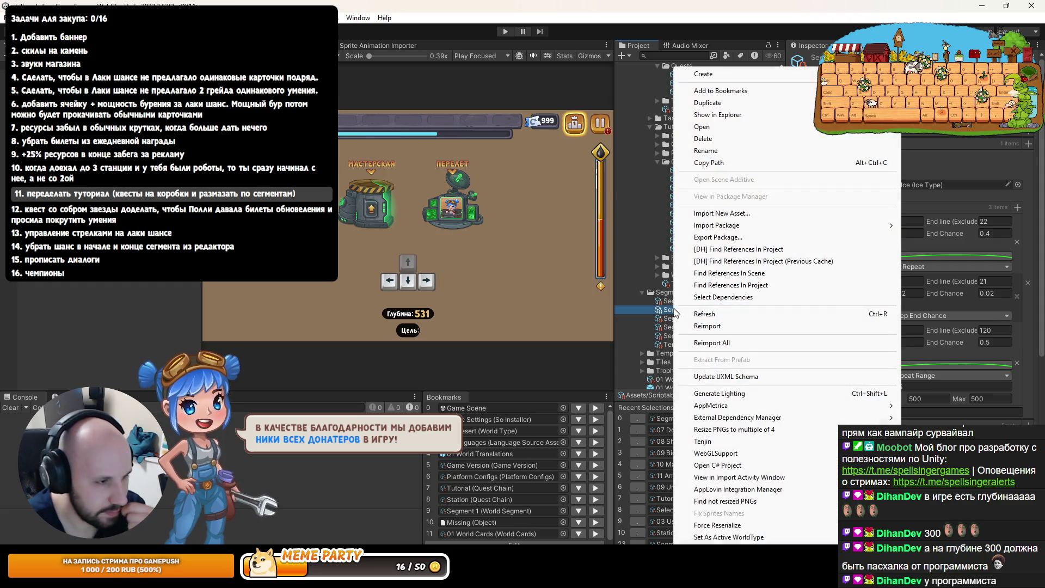
pyautogui.click(666, 312)
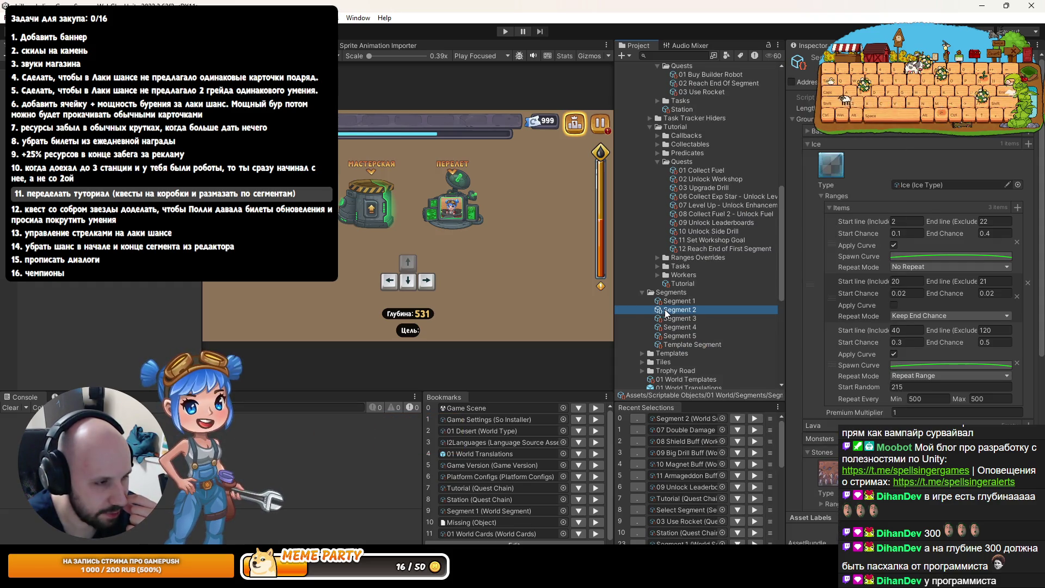
pyautogui.scroll(10, 25, 288)
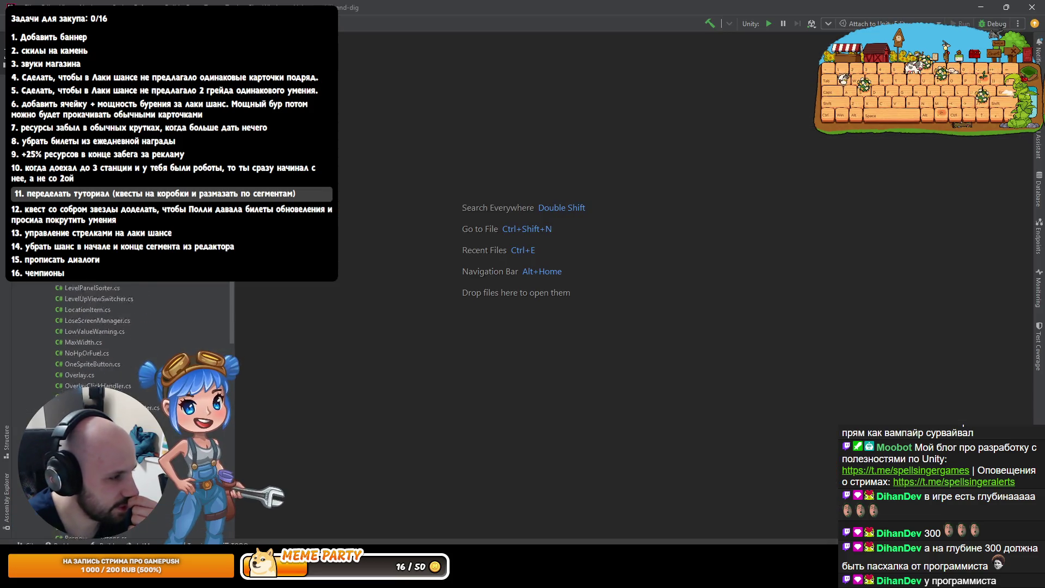
# Show the Git history of the World > Segments folder from Rider's project tree
pyautogui.click(24, 289)
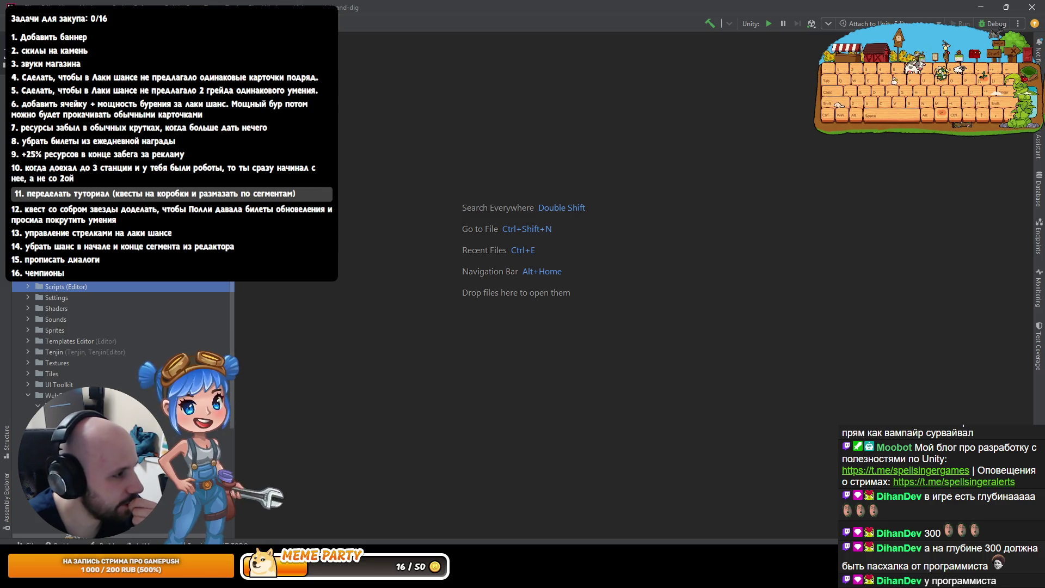
pyautogui.click(31, 396)
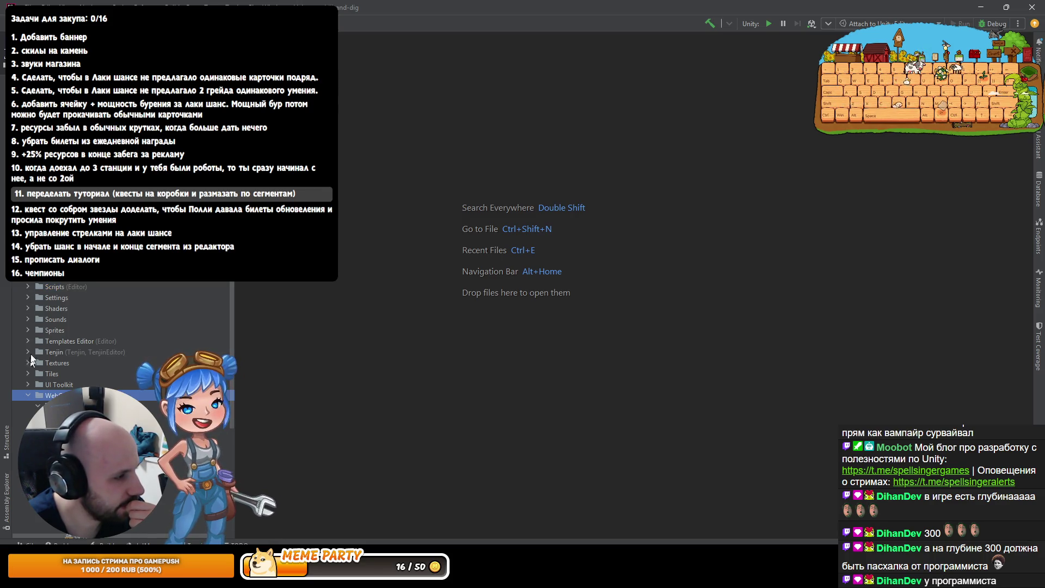
pyautogui.scroll(4, 27, 393)
pyautogui.scroll(-1, 109, 349)
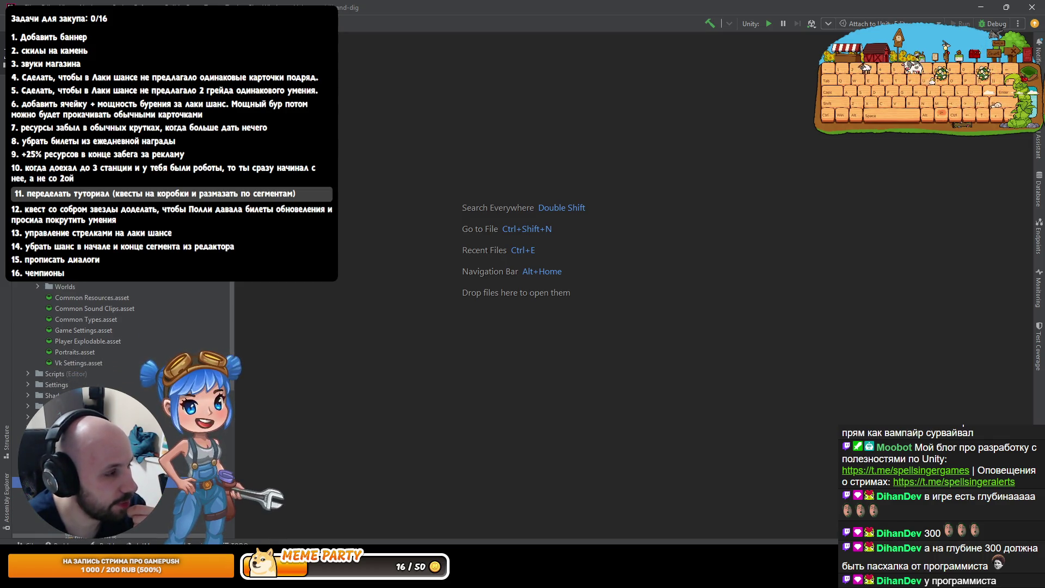
pyautogui.click(81, 405)
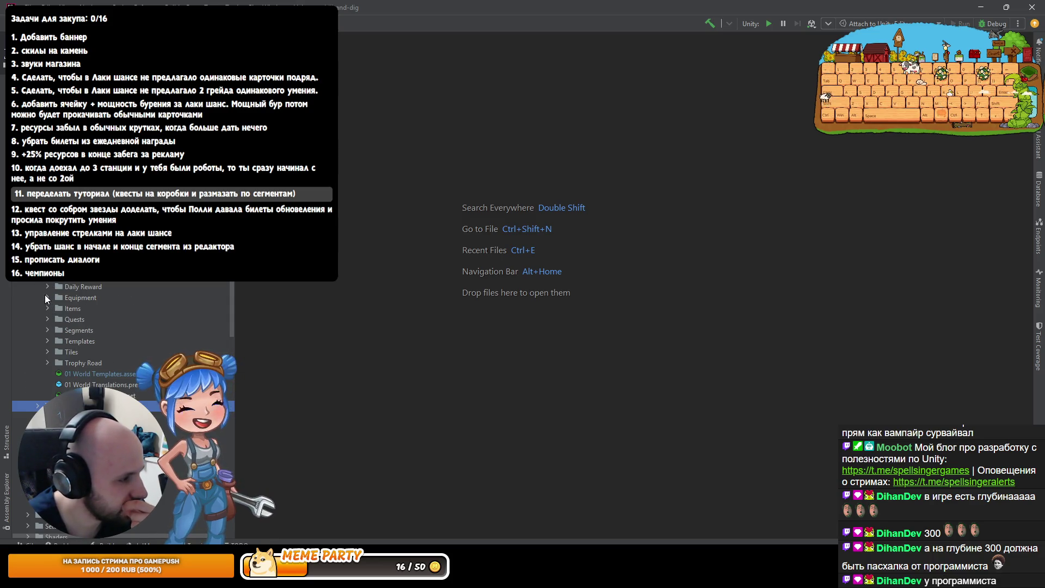
pyautogui.click(48, 330)
pyautogui.rightClick(69, 330)
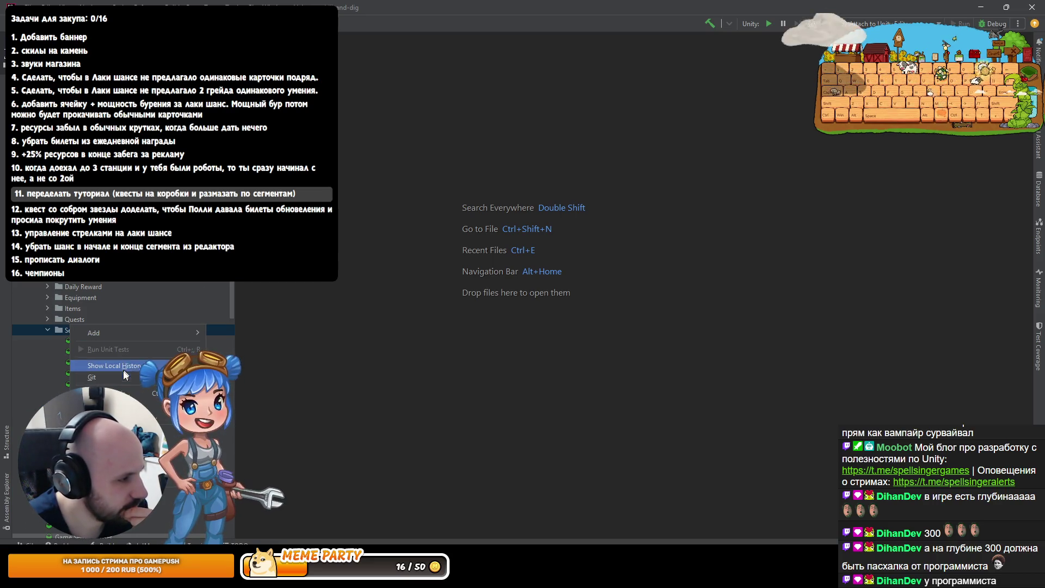
pyautogui.moveTo(109, 377)
pyautogui.click(245, 188)
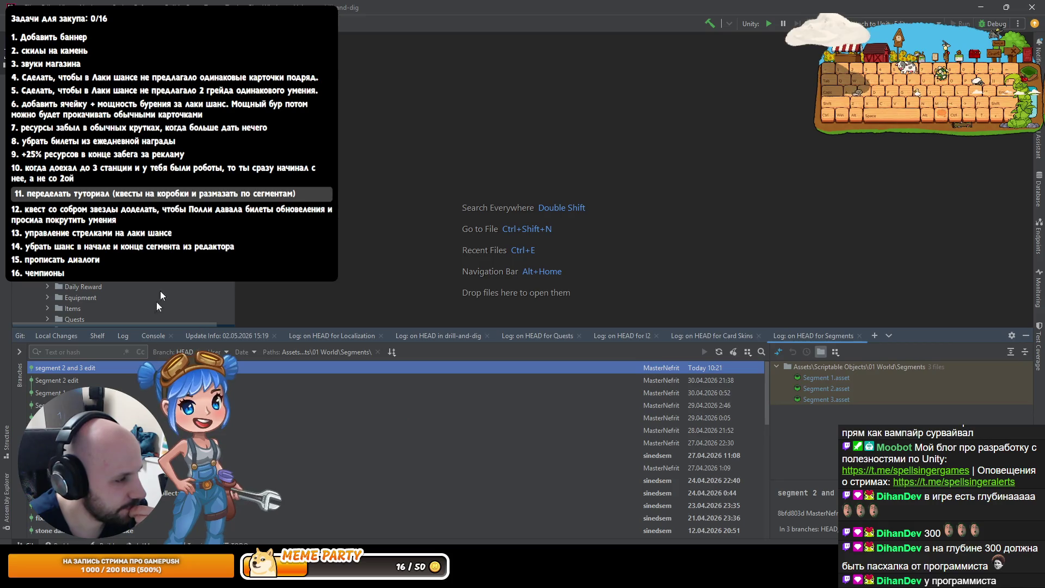
# Step down through the older commits in the Segments folder history
pyautogui.press('Down')
pyautogui.press('Down')
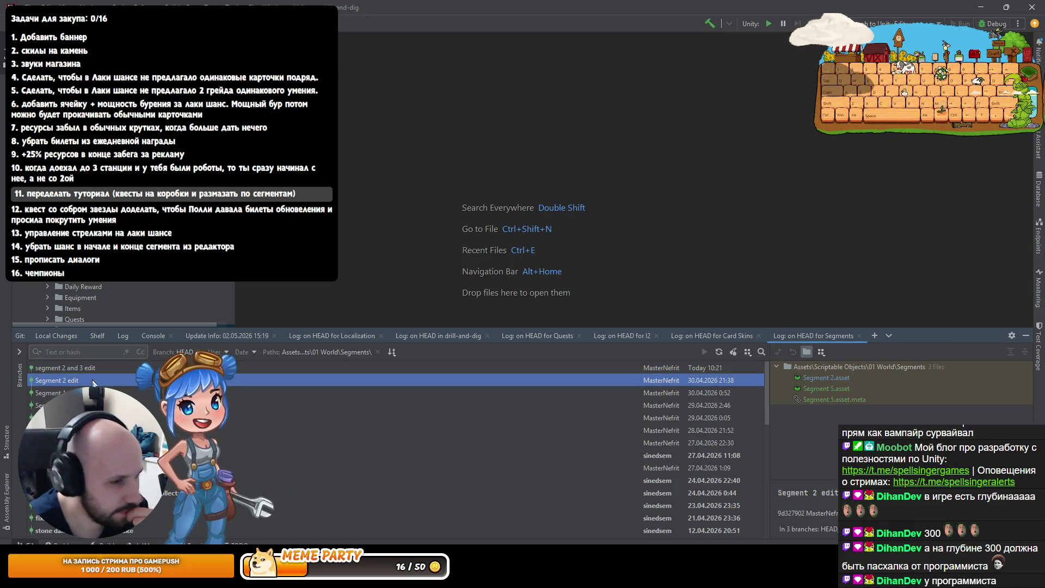
pyautogui.press('Down')
pyautogui.press('Down')
pyautogui.press('Down')
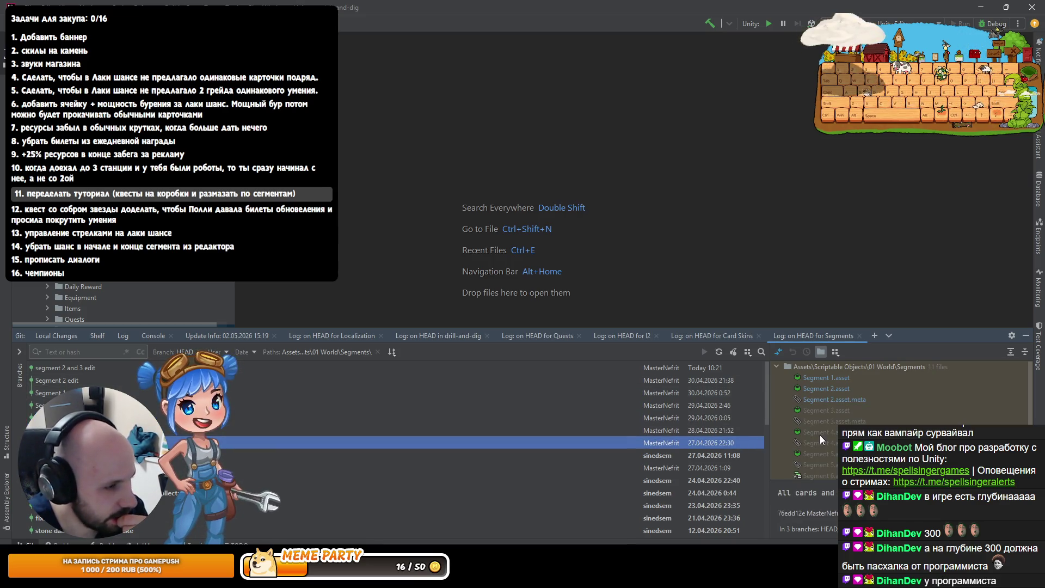
pyautogui.press('Down')
pyautogui.press('Down')
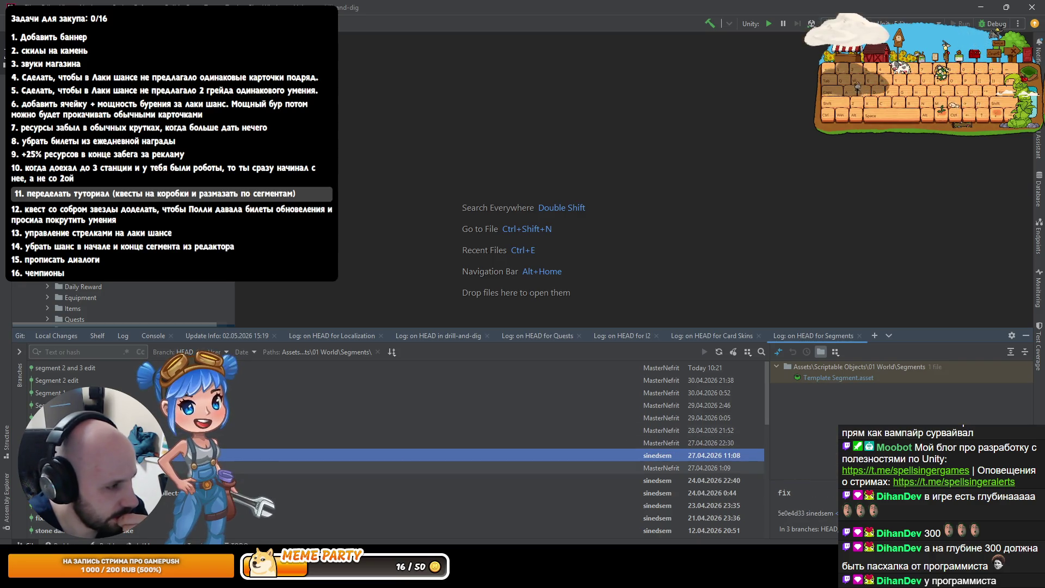
pyautogui.press('Down')
pyautogui.press('Down')
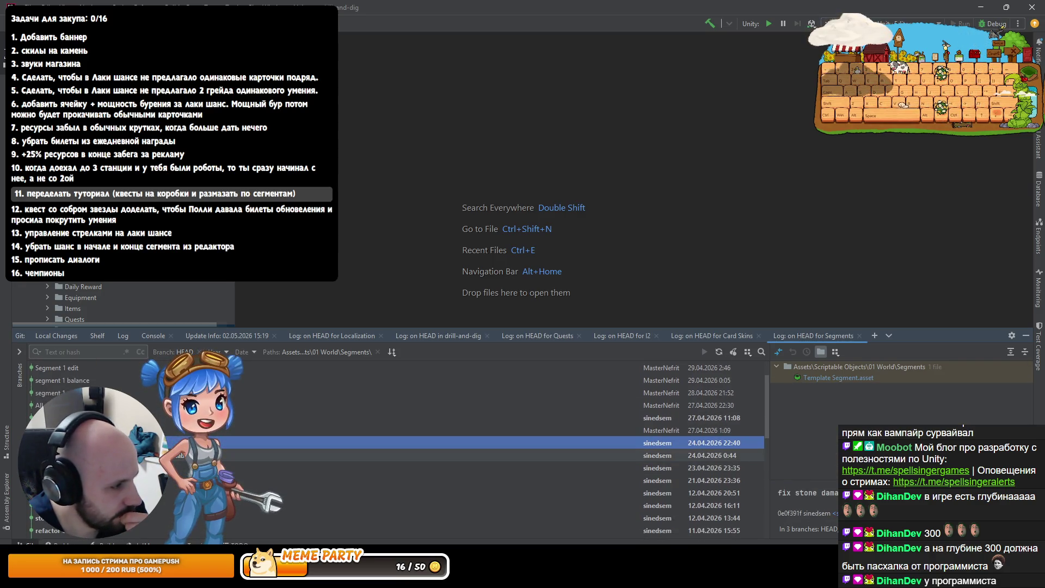
pyautogui.press('Down')
pyautogui.press('Down')
pyautogui.press('Down')
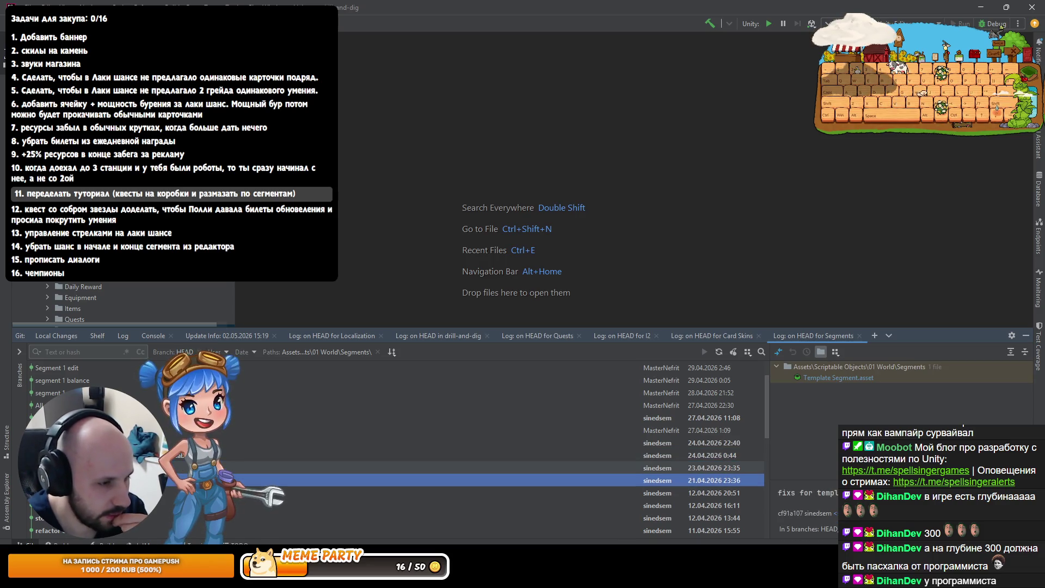
pyautogui.press('Down')
pyautogui.press('Down')
pyautogui.press('Down')
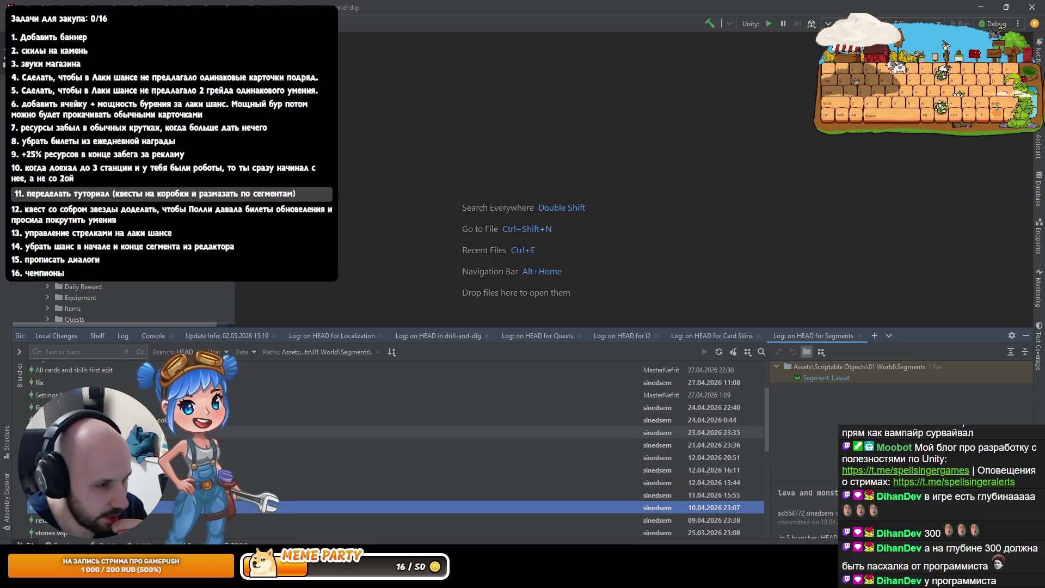
pyautogui.press('Down')
pyautogui.press('Down')
pyautogui.press('Down')
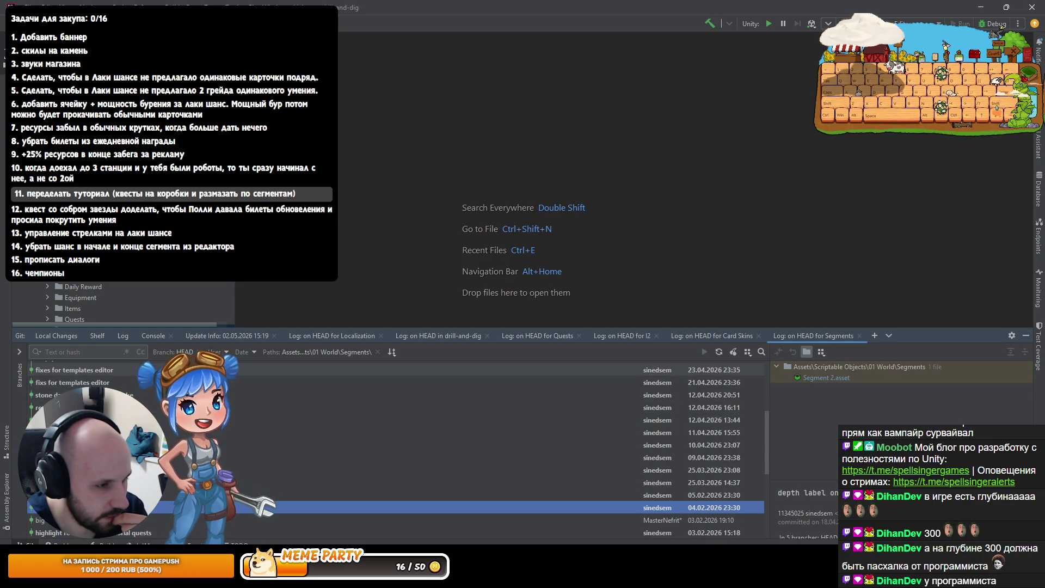
pyautogui.press('Down')
pyautogui.press('Down')
pyautogui.press('Down')
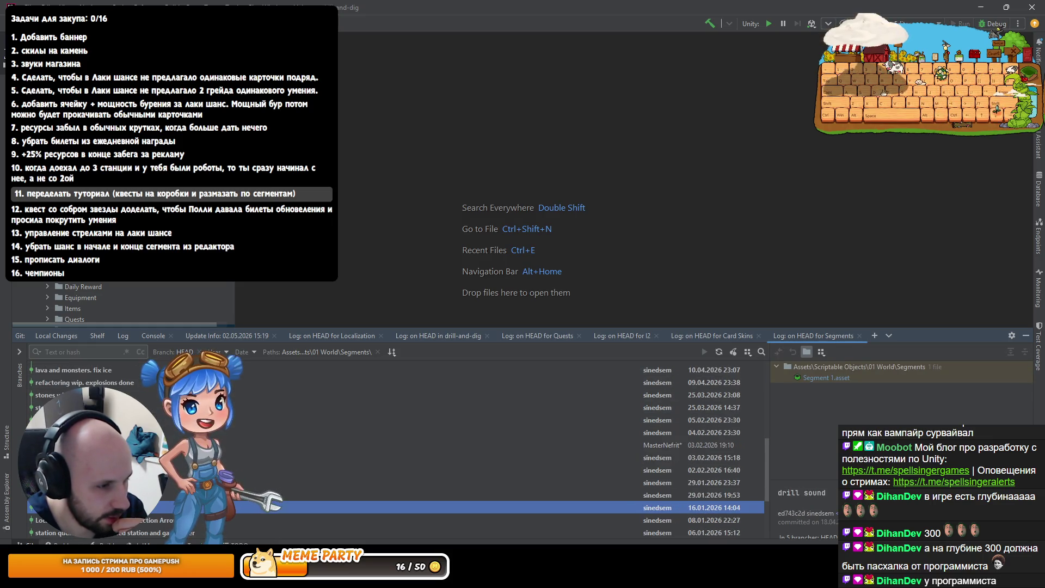
pyautogui.press('Down')
pyautogui.press('Down')
pyautogui.press('Down')
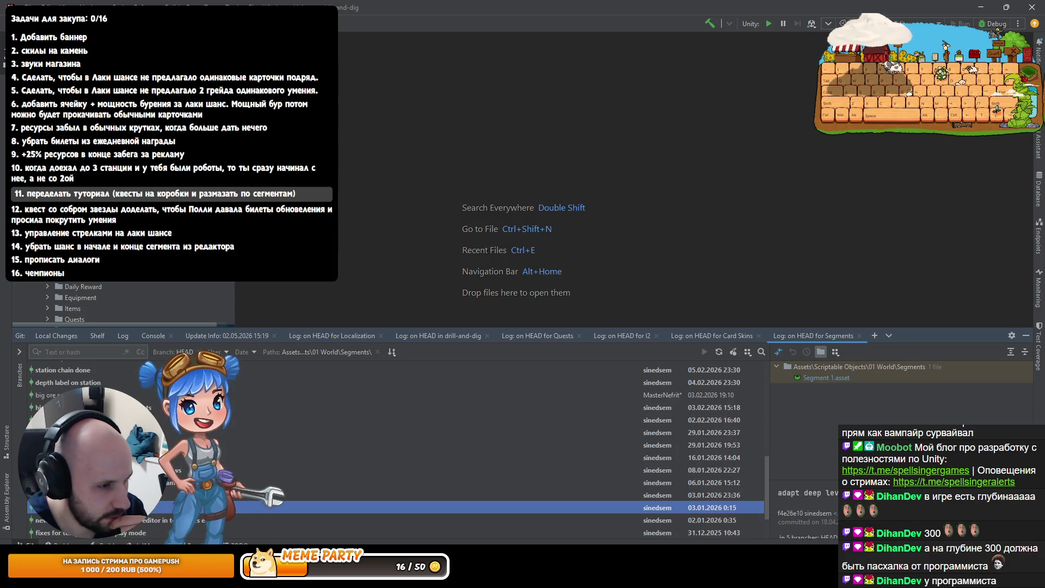
pyautogui.scroll(10, 435, 446)
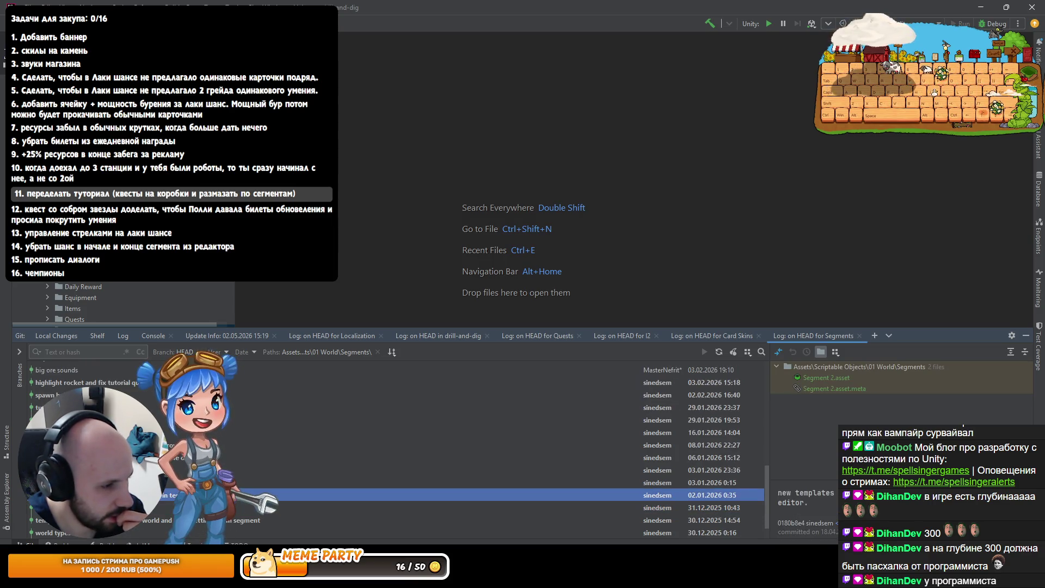
pyautogui.scroll(1, 72, 385)
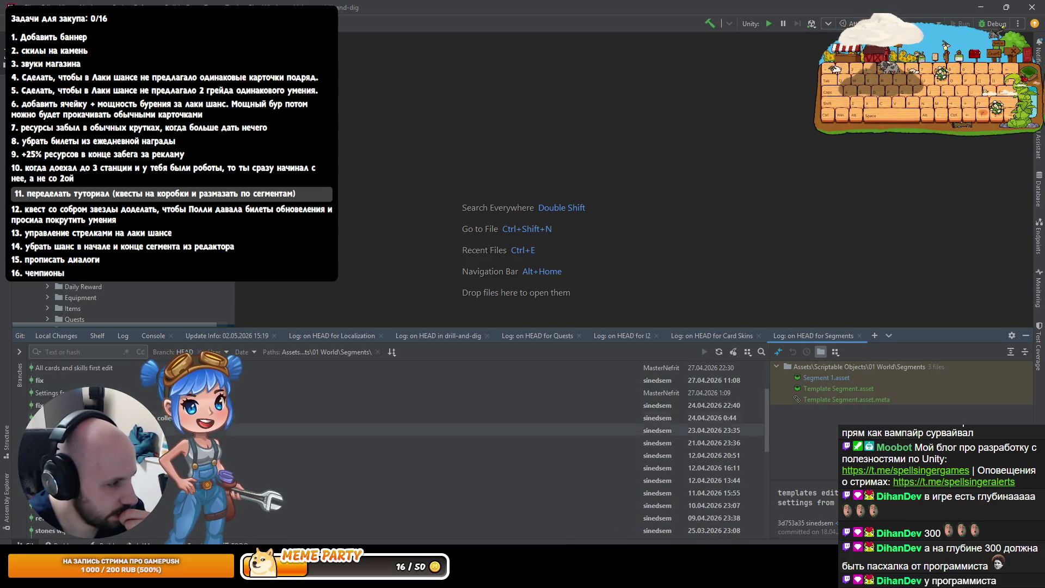
# Inspect the 27.04.2026 22:30 commit's diffs for Segment 2.asset.meta and Segment 2.asset
pyautogui.click(218, 393)
pyautogui.scroll(6, 218, 418)
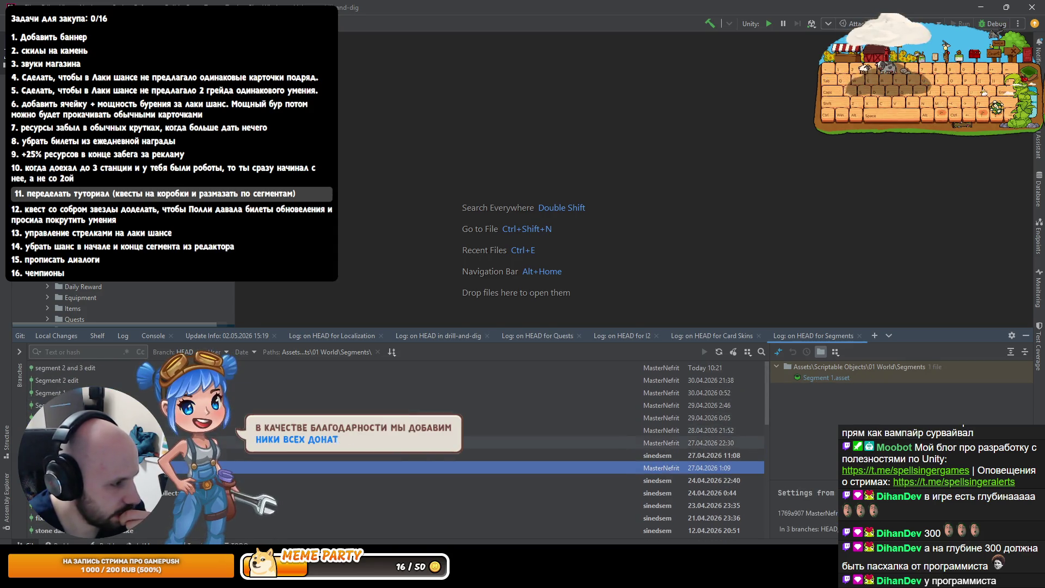
pyautogui.click(545, 442)
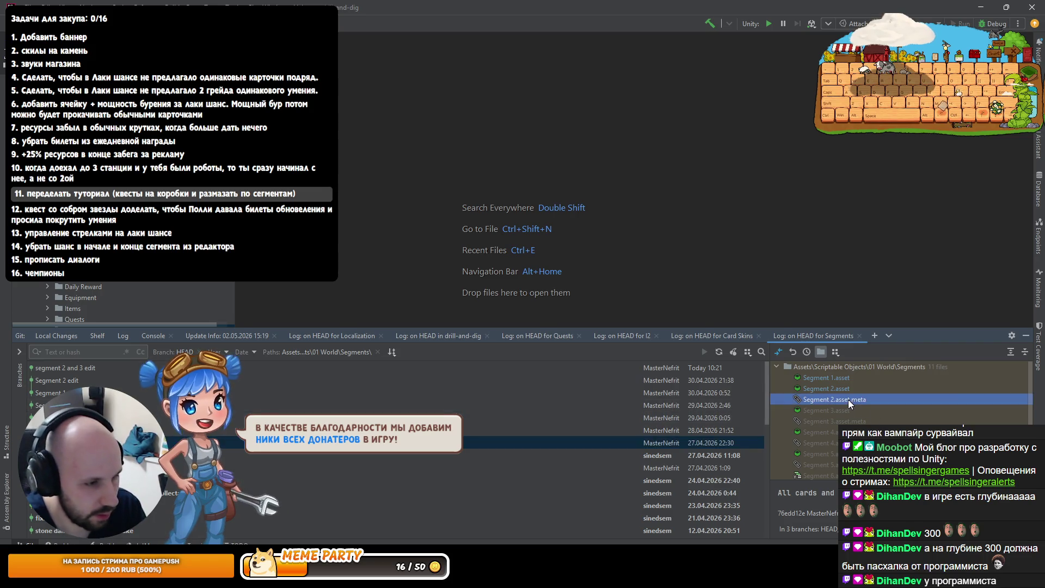
pyautogui.doubleClick(849, 399)
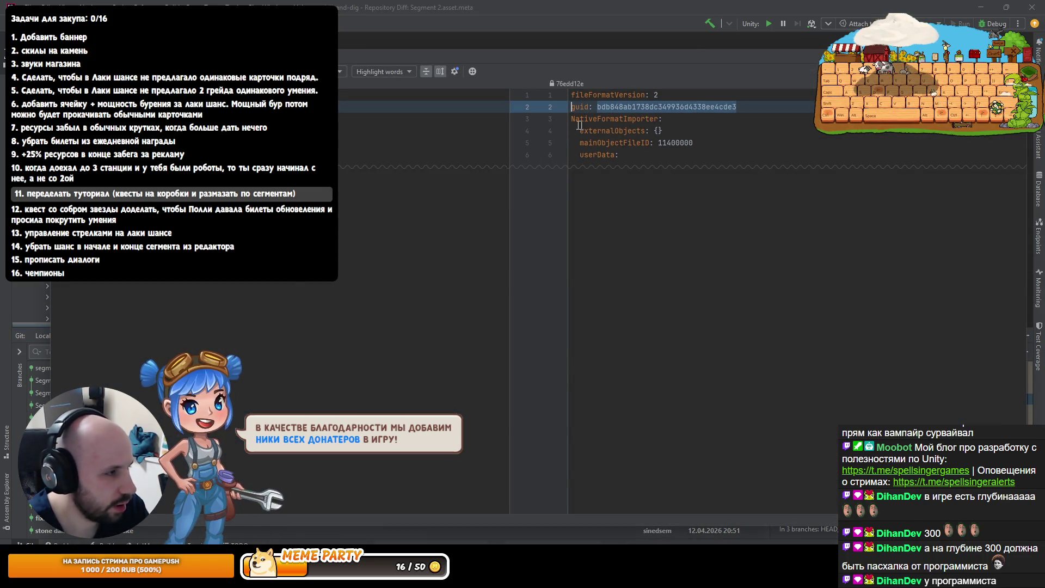
pyautogui.press('Escape')
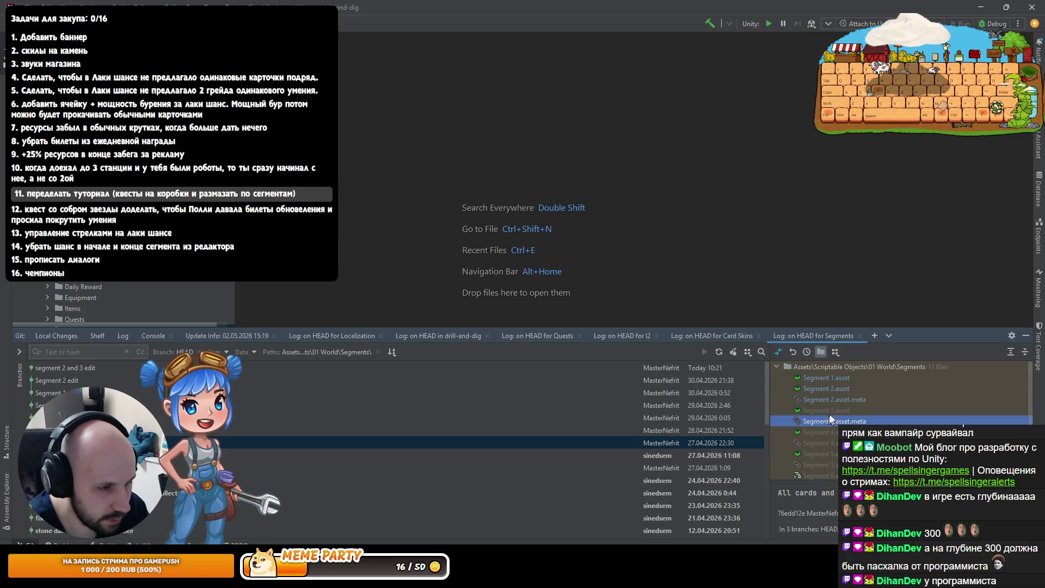
pyautogui.doubleClick(838, 388)
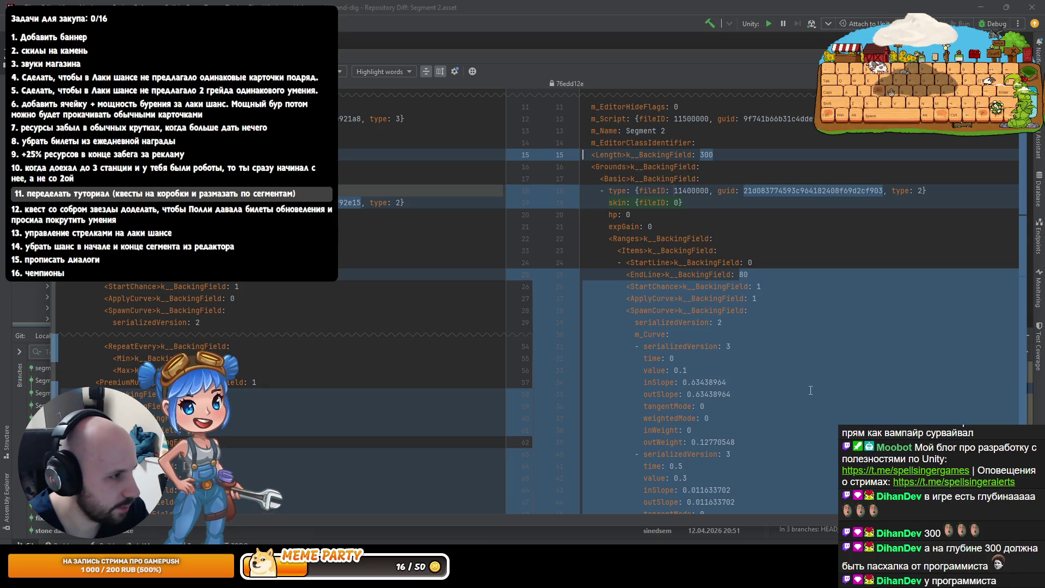
pyautogui.press('Escape')
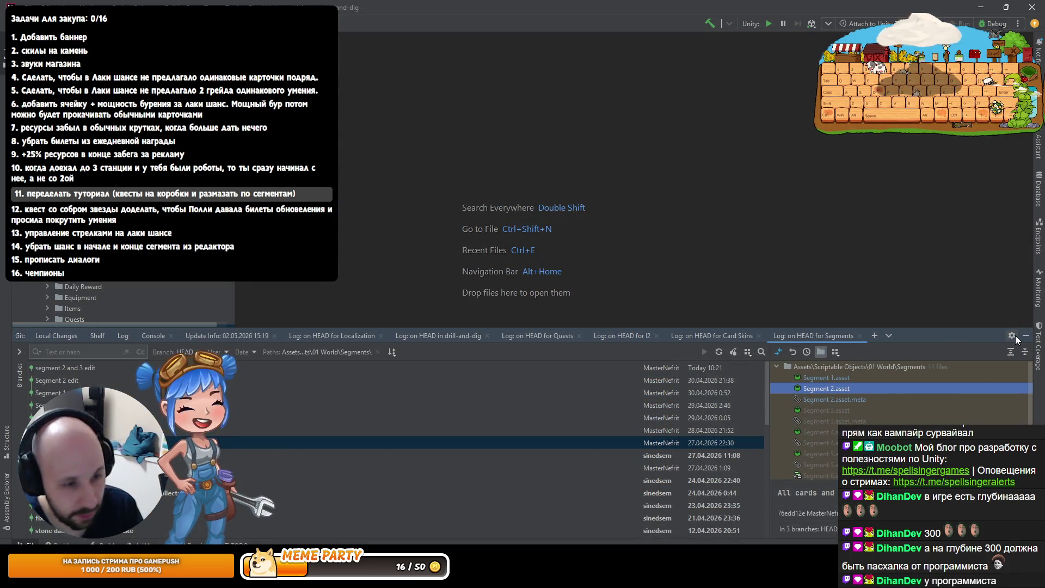
pyautogui.click(991, 5)
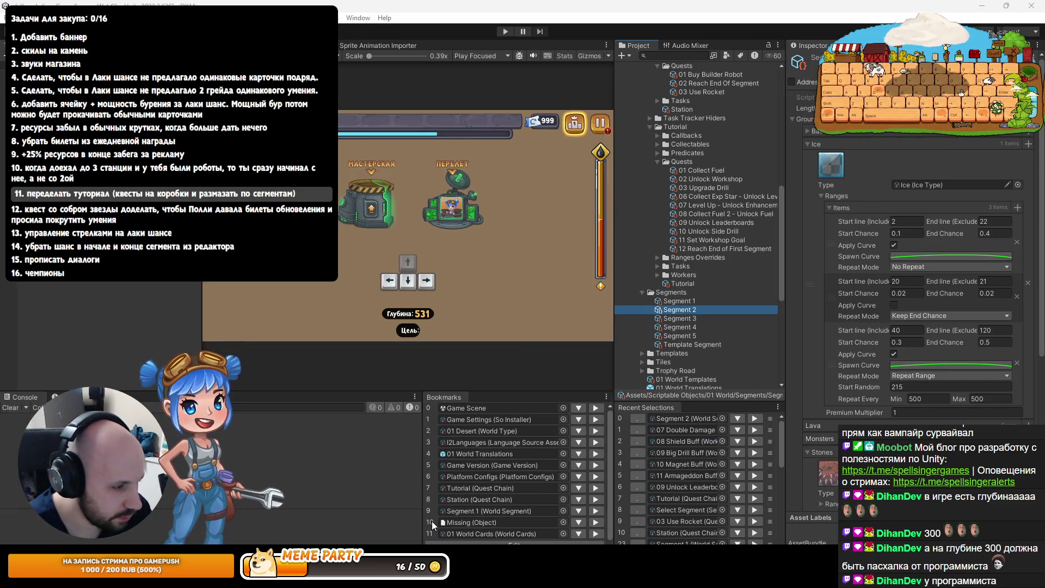
# Delete the Missing (Object) entry from the Bookmarks list and widen the Project panel slightly
pyautogui.click(479, 542)
pyautogui.click(468, 521)
pyautogui.click(490, 543)
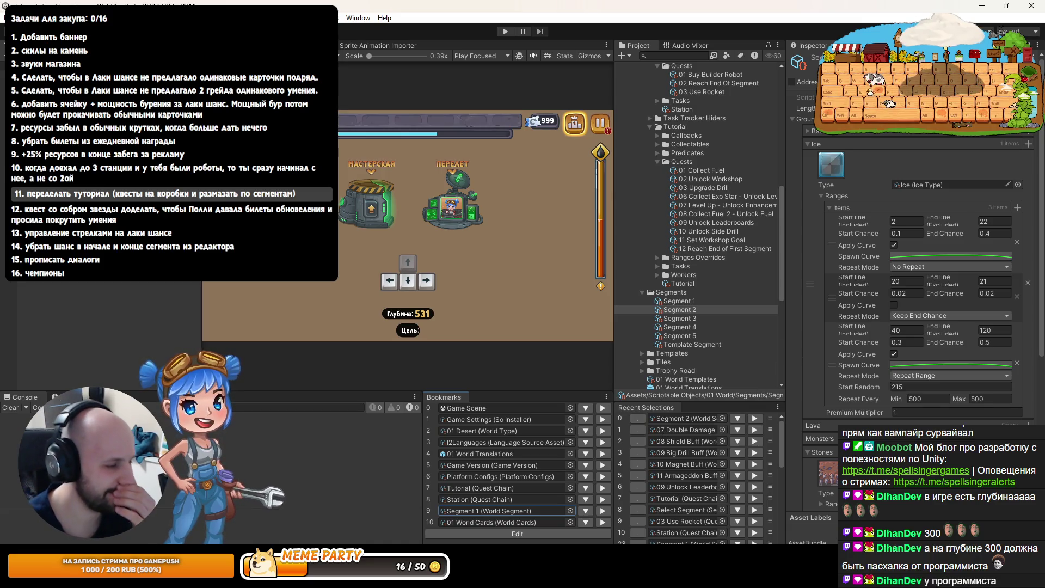
pyautogui.hotkey('alt', 'Tab')
pyautogui.hotkey('alt', 'Tab')
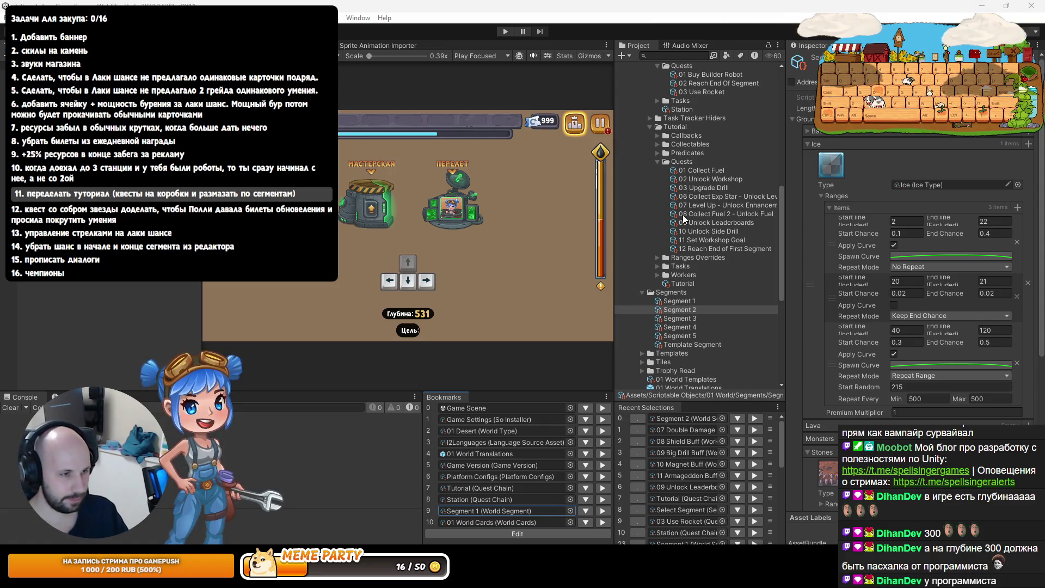
pyautogui.moveTo(615, 223); pyautogui.dragTo(605, 223)
# Open the SavedData class in Rider via the class search
pyautogui.hotkey('alt', 'Tab')
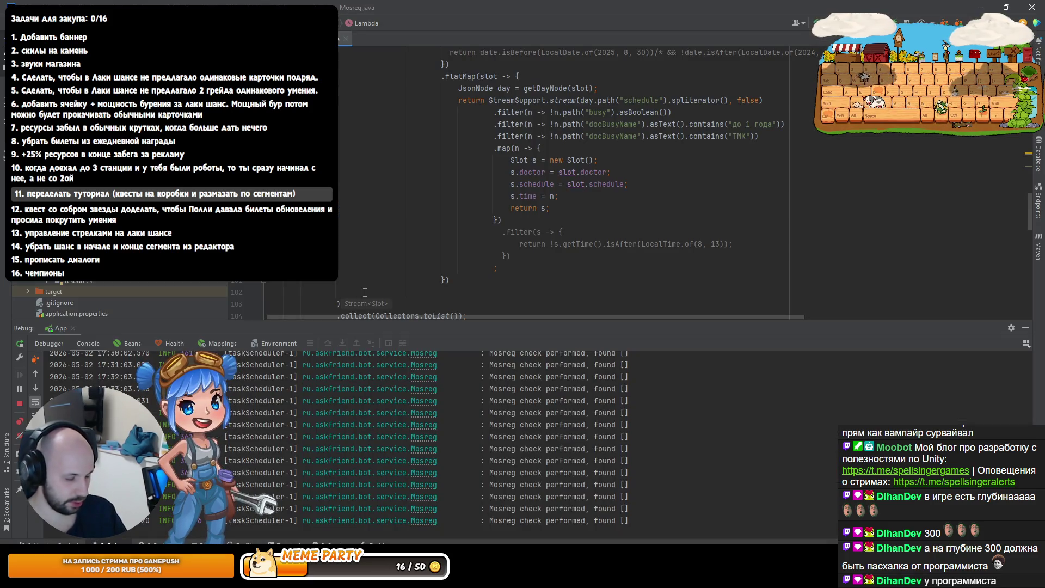
pyautogui.hotkey('alt', 'Tab')
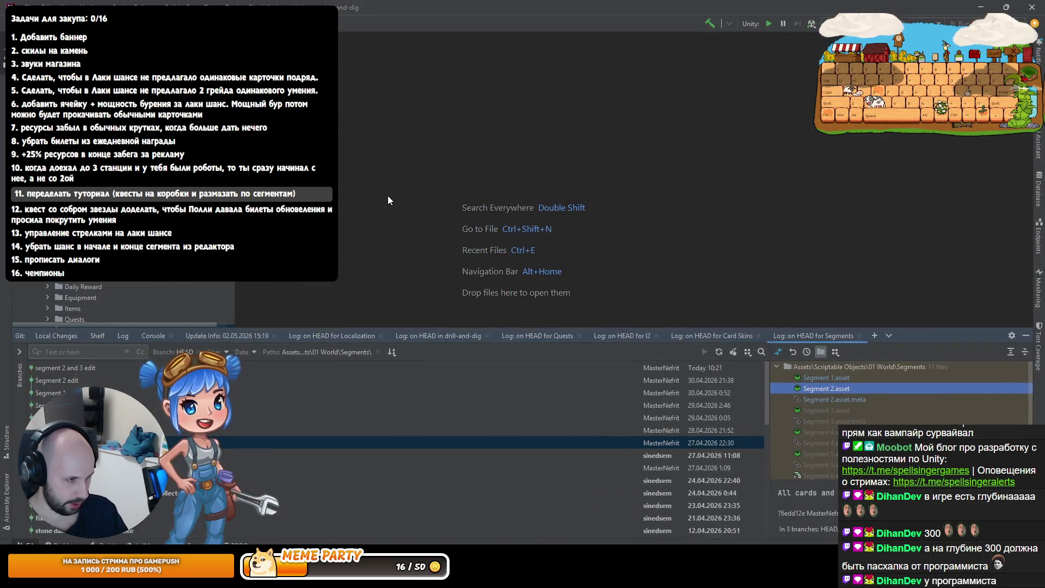
pyautogui.hotkey('ctrl', 'n')
pyautogui.write('SaDa')
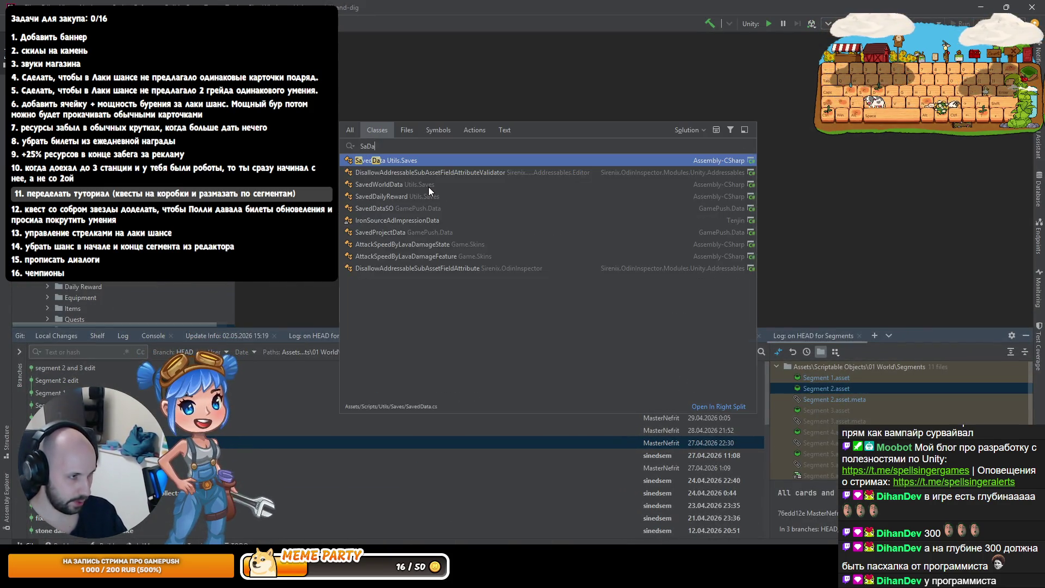
pyautogui.press('Return')
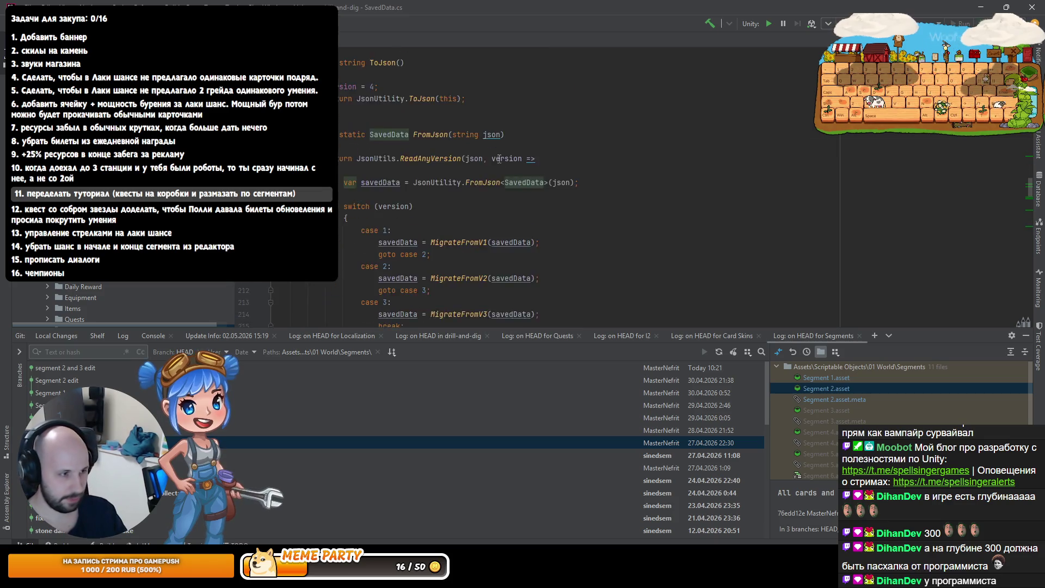
# Hide the Git log and scroll through the big drill gem migration code in MigrateFromV3
pyautogui.click(1026, 335)
pyautogui.scroll(-1, 510, 320)
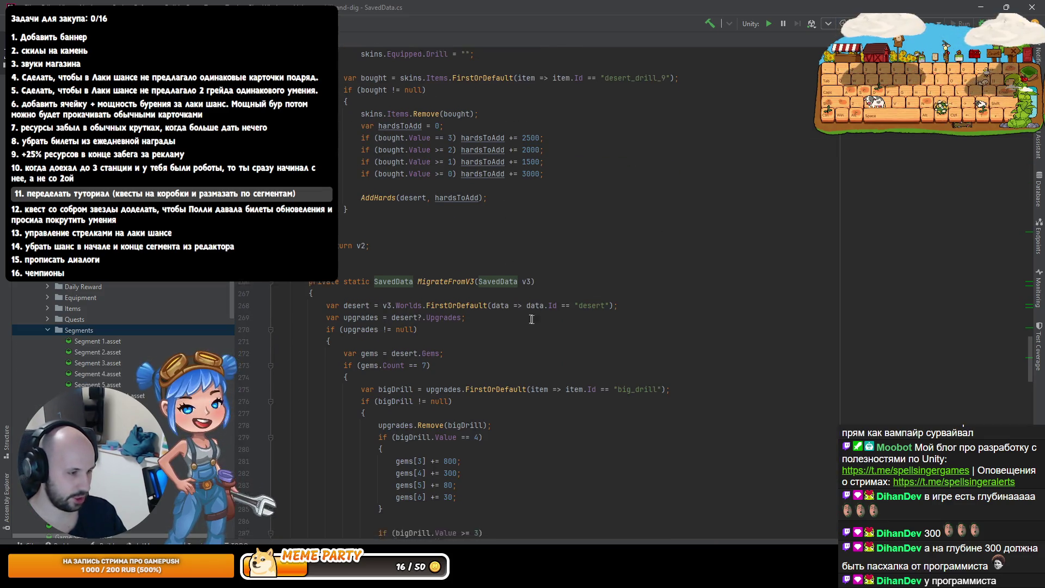
pyautogui.scroll(-5, 452, 284)
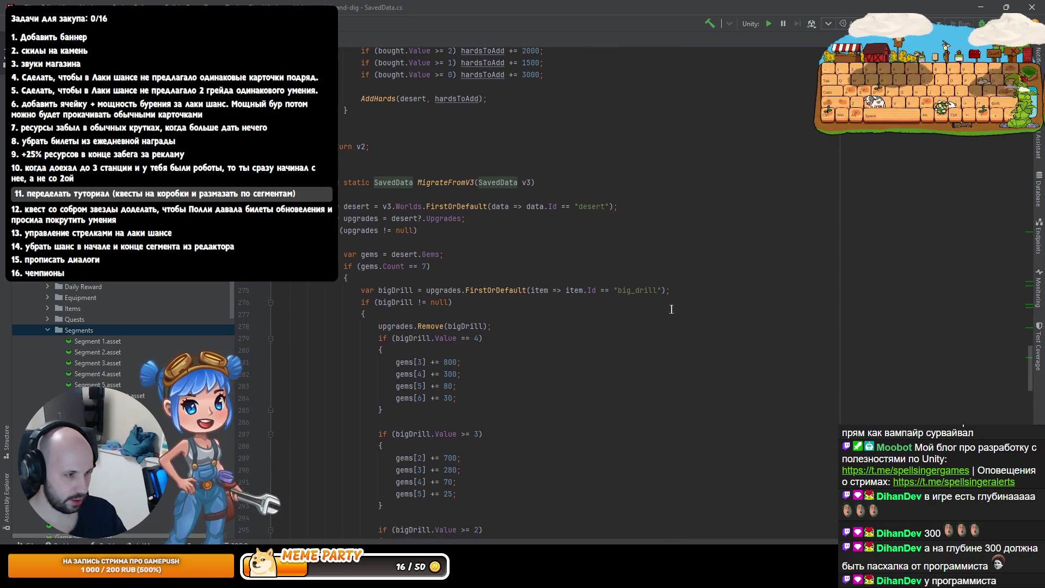
pyautogui.moveTo(275, 212); pyautogui.dragTo(384, 428)
pyautogui.scroll(-2, 496, 216)
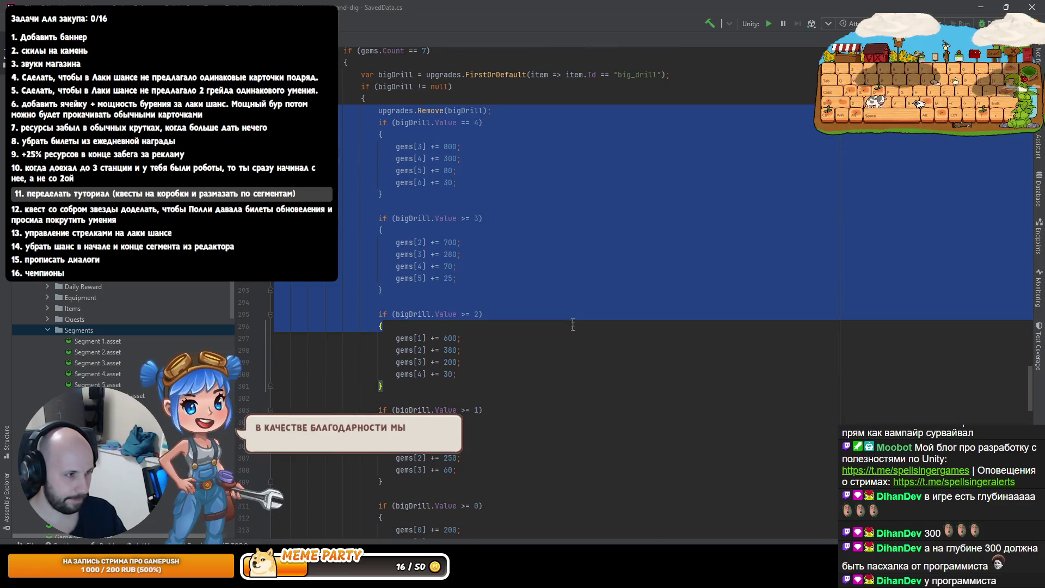
pyautogui.scroll(-5, 579, 313)
pyautogui.click(579, 313)
pyautogui.scroll(-8, 579, 313)
pyautogui.click(978, 5)
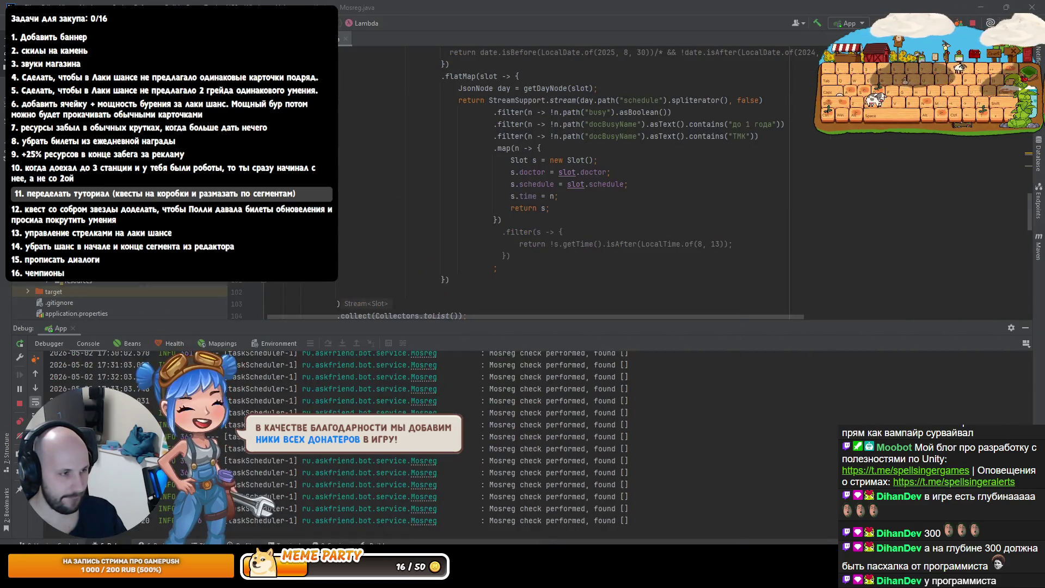
pyautogui.click(979, 9)
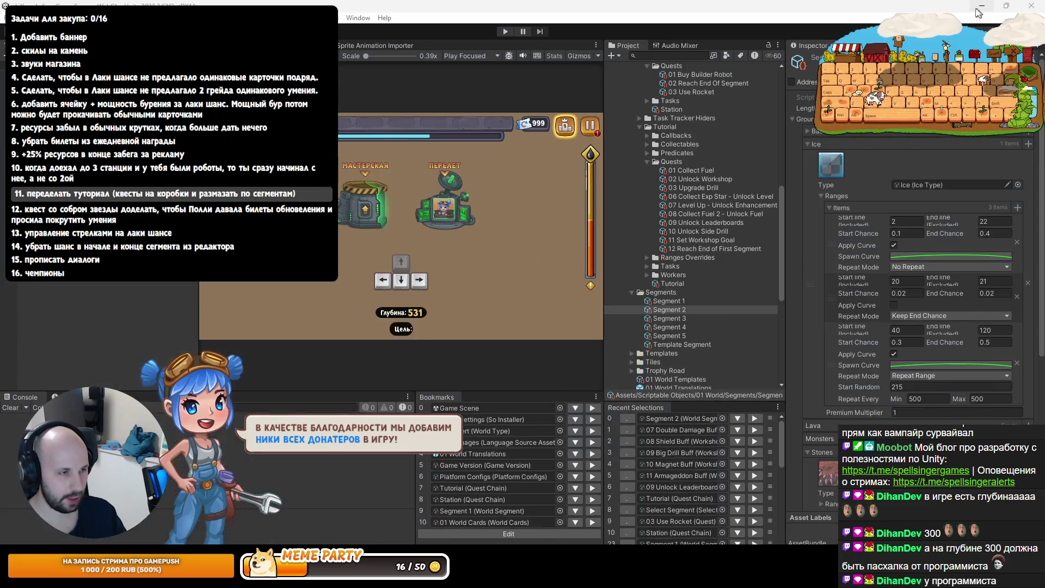
# Inspect the 01 Collect Fuel, 02 Unlock Workshop and 03 Upgrade Drill tutorial quests
pyautogui.click(679, 162)
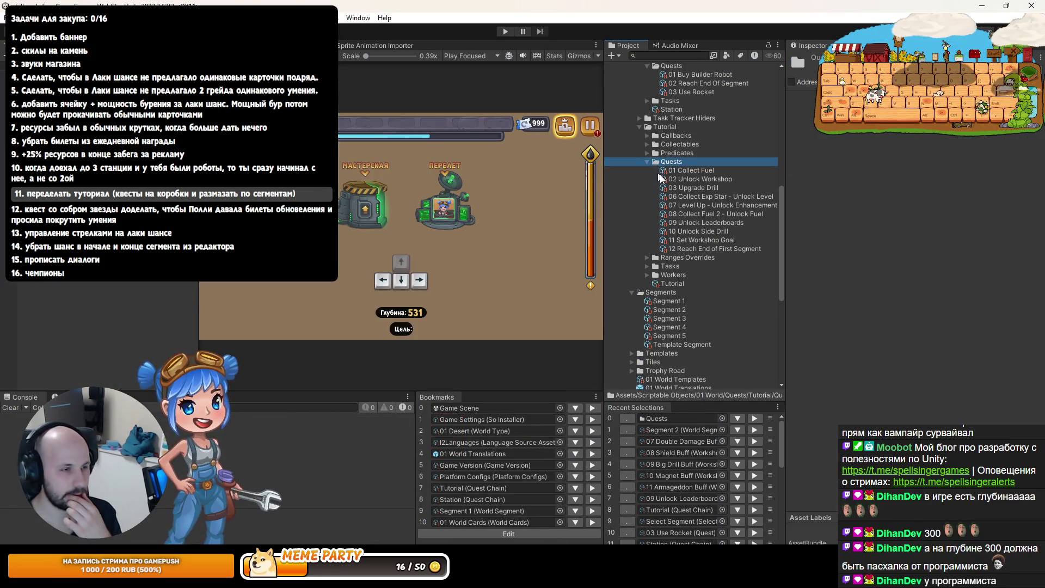
pyautogui.click(687, 170)
pyautogui.click(682, 182)
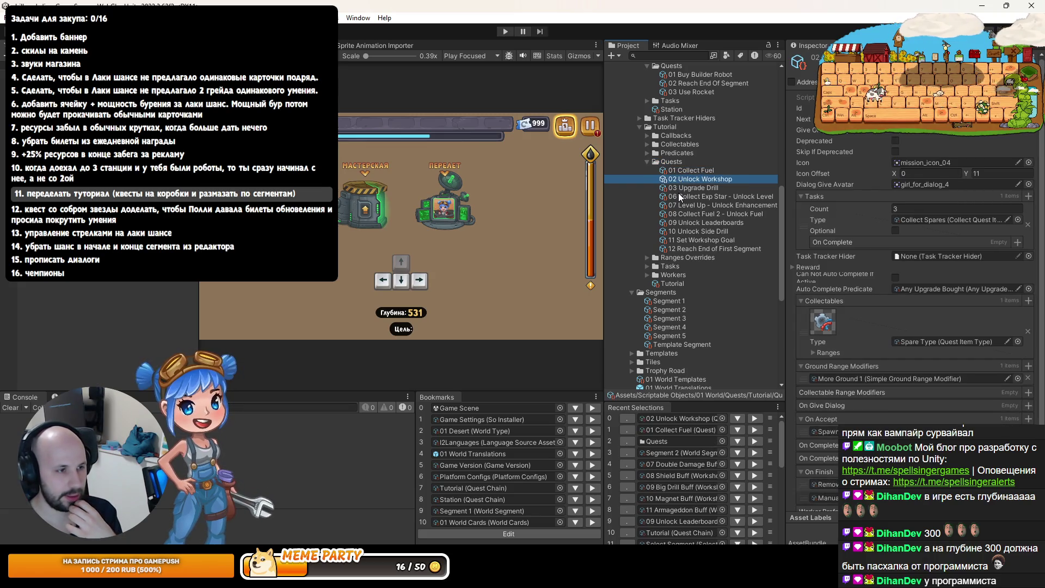
pyautogui.click(682, 197)
pyautogui.click(681, 188)
pyautogui.click(686, 172)
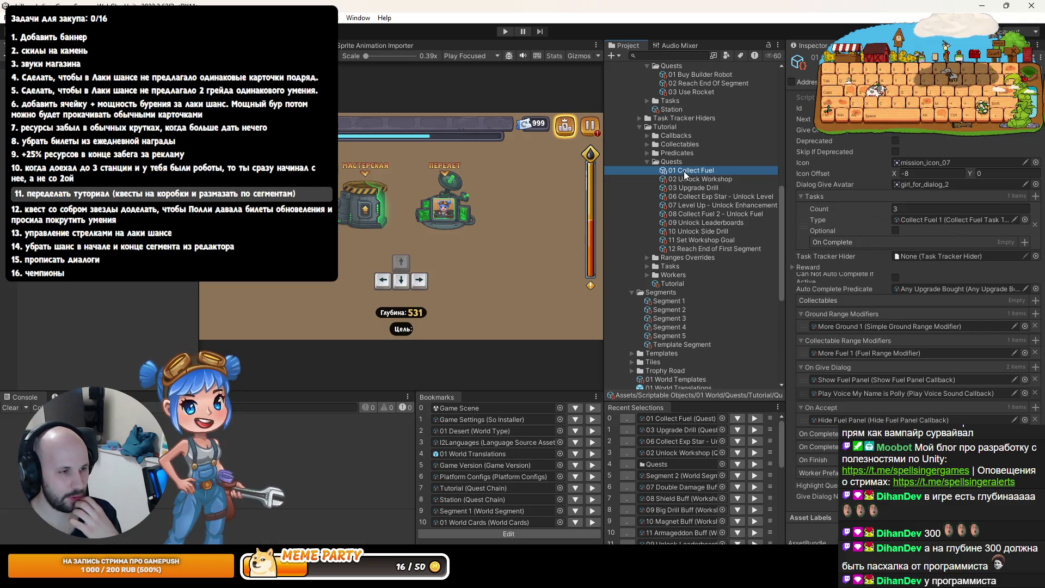
pyautogui.rightClick(678, 162)
pyautogui.moveTo(706, 74)
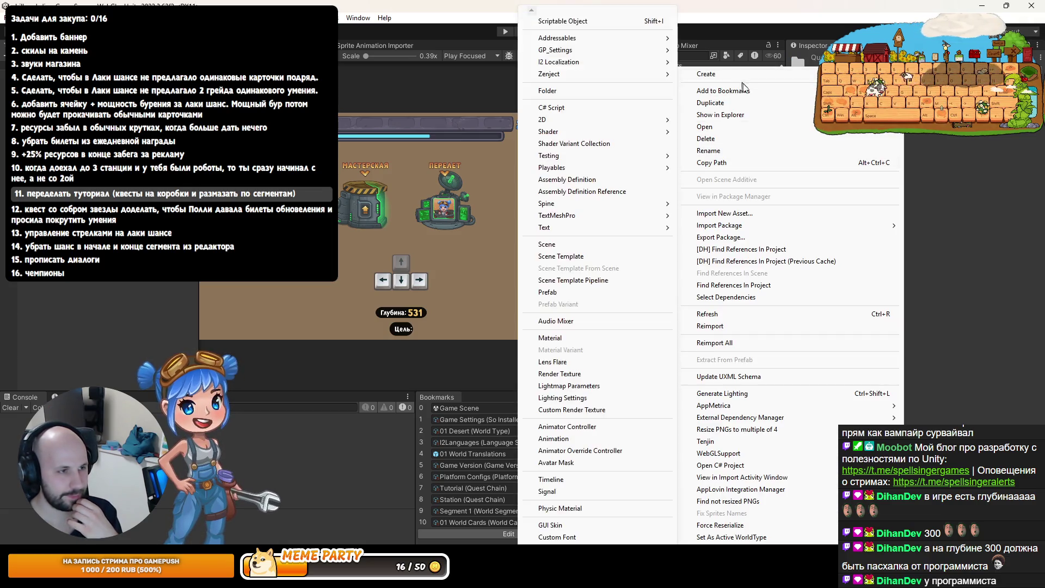
pyautogui.moveTo(557, 39)
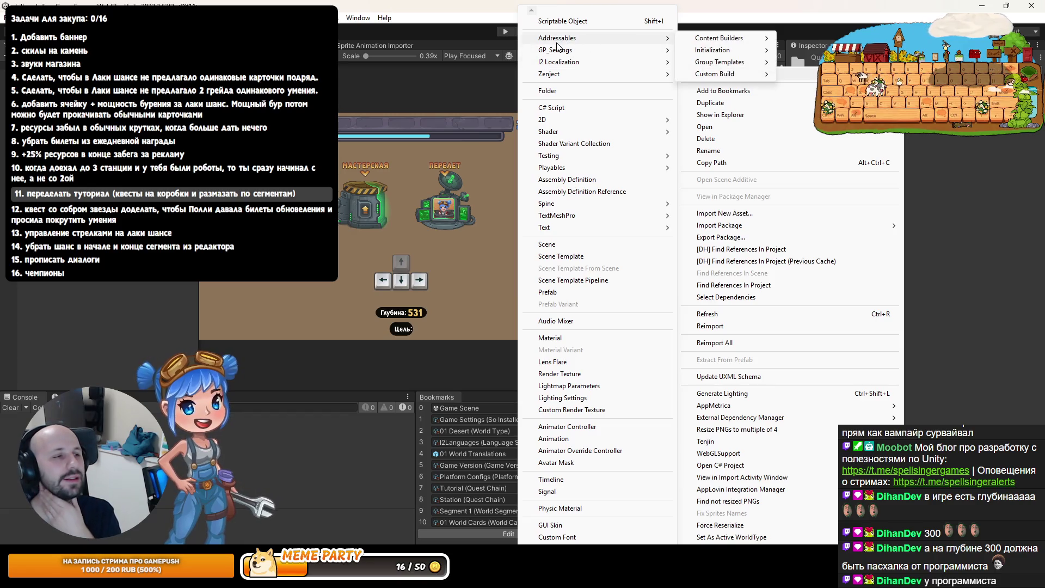
pyautogui.press('Escape')
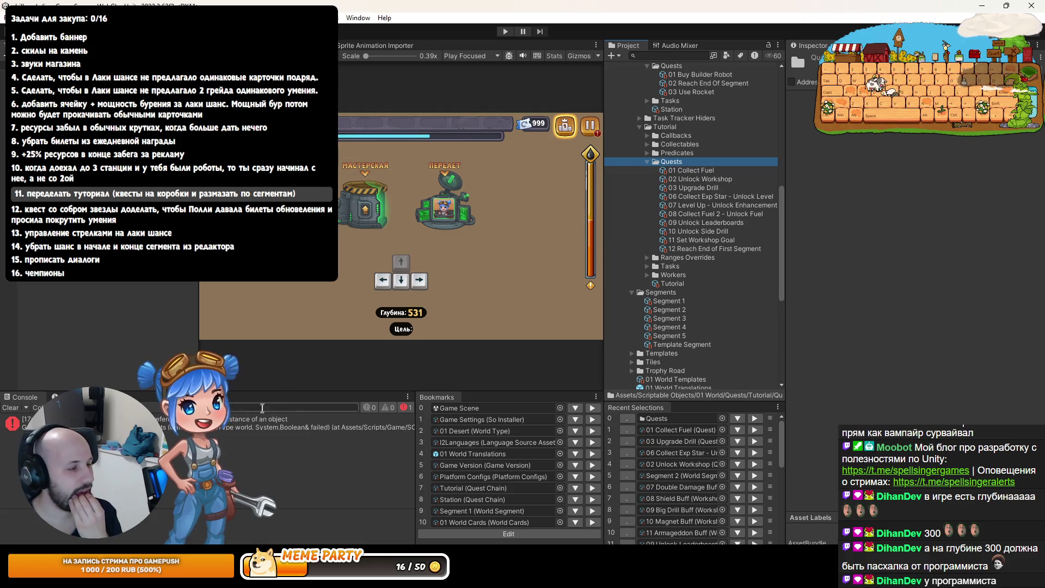
# Open the NullReferenceException details and jump to WorldType.cs line 249 in Rider
pyautogui.click(233, 429)
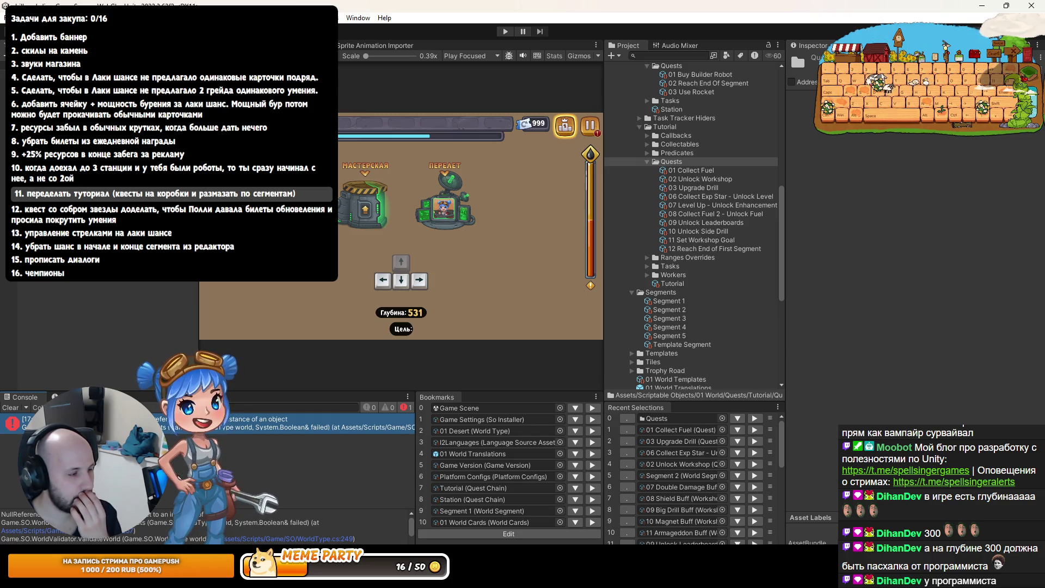
pyautogui.click(128, 531)
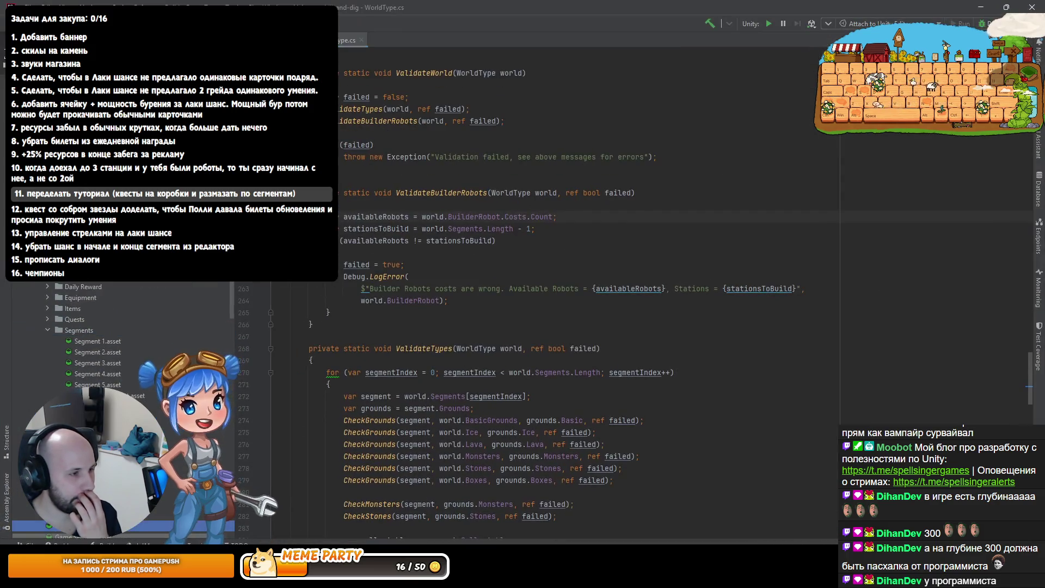
# Read the builder robot count check and the failed flag line in ValidateWorld, then return to Unity
pyautogui.click(447, 217)
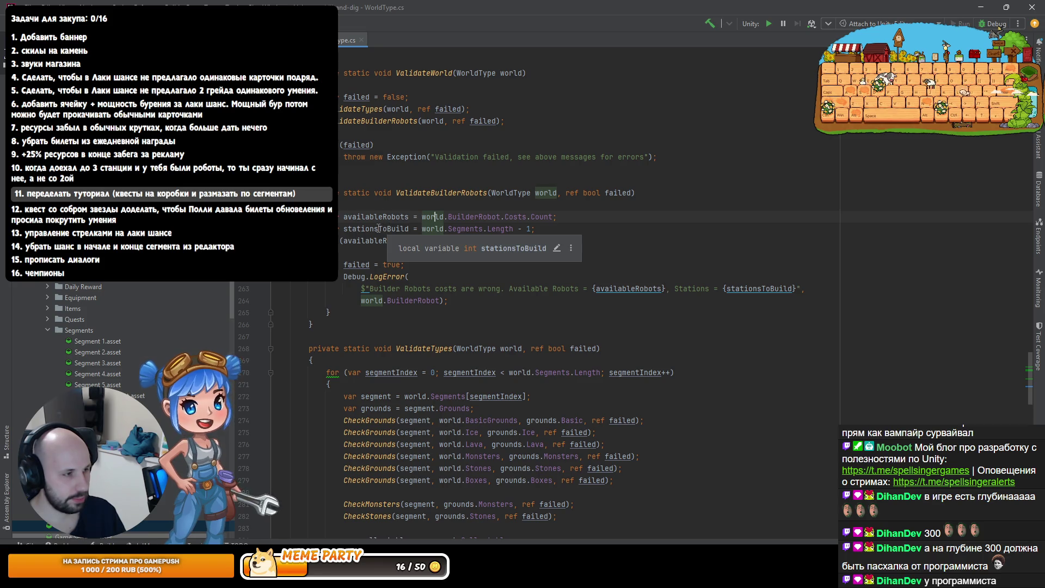
pyautogui.hotkey('alt', 'Tab')
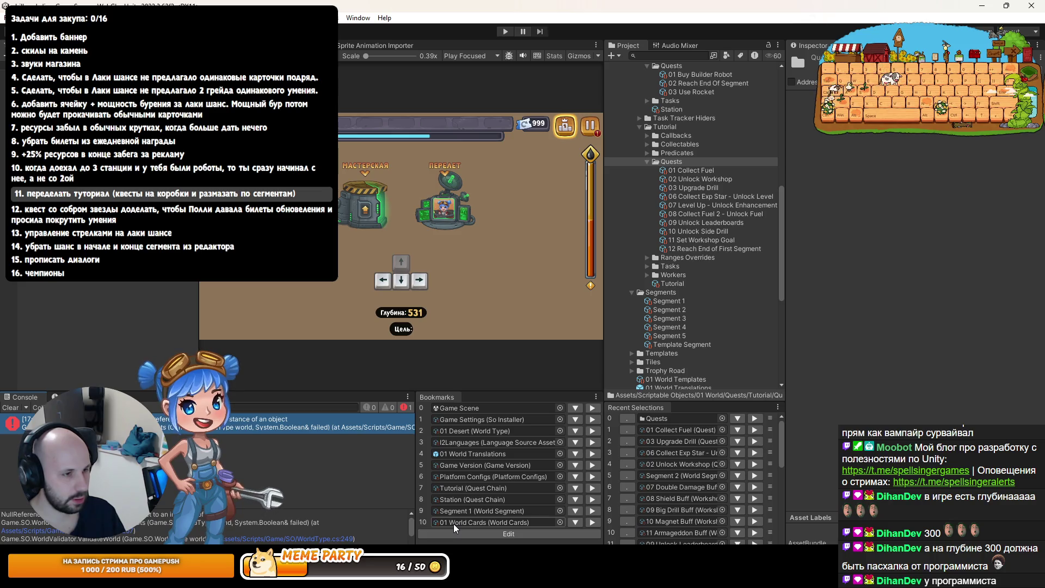
pyautogui.hotkey('alt', 'Tab')
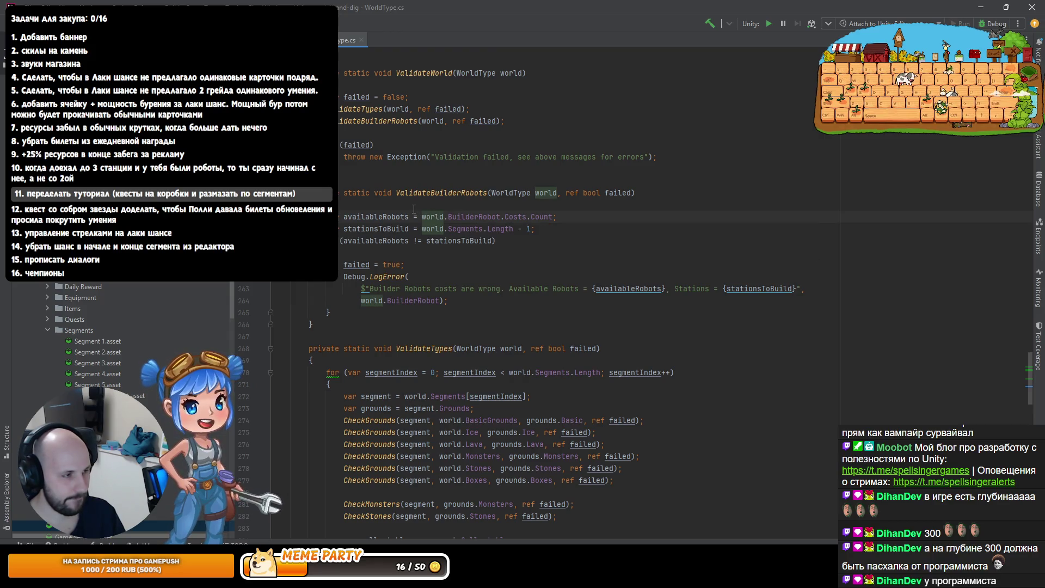
pyautogui.scroll(3, 466, 206)
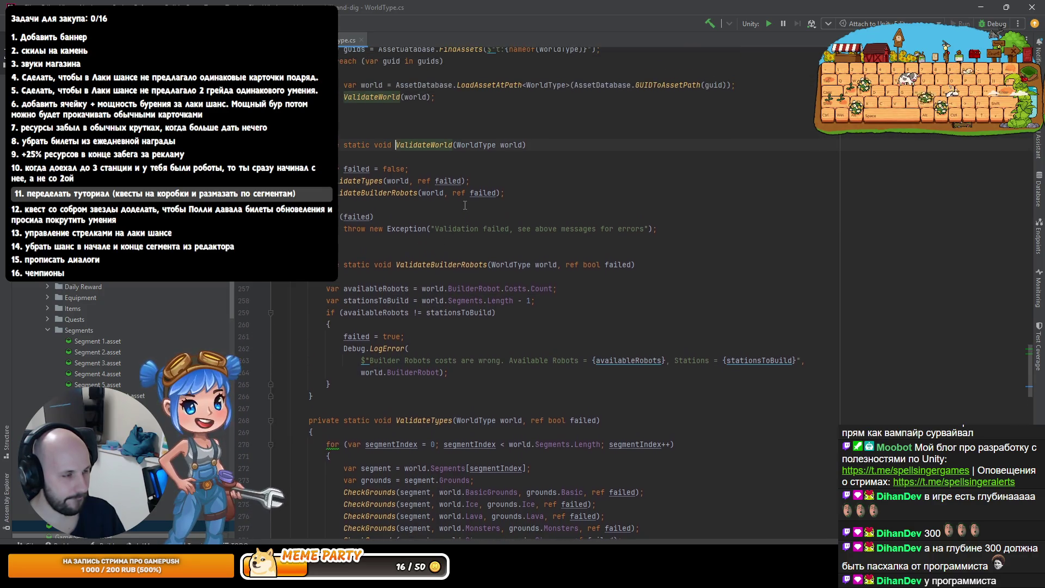
pyautogui.press('Down')
pyautogui.press('Down')
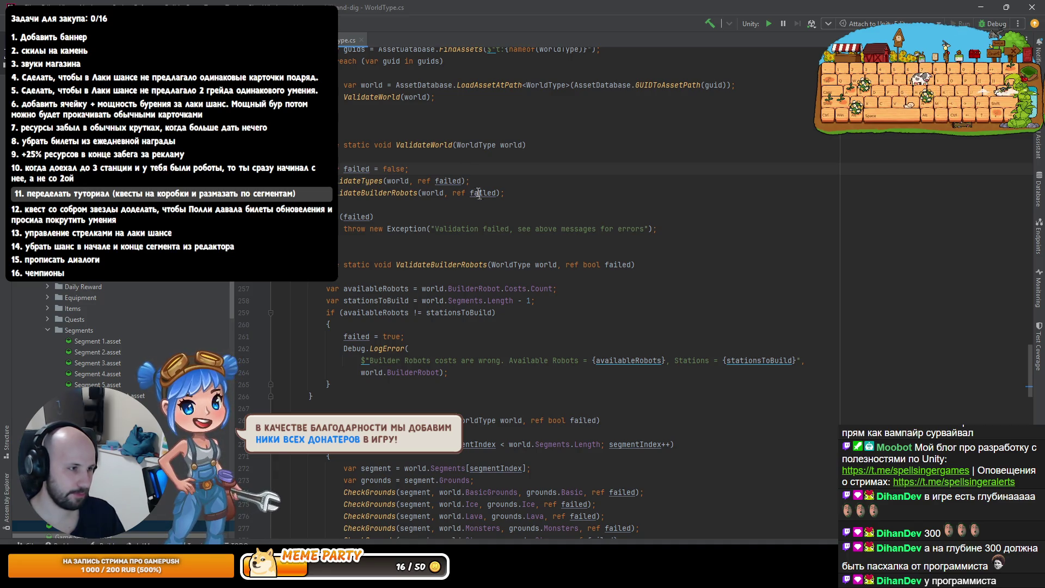
pyautogui.scroll(1, 480, 195)
pyautogui.click(448, 203)
pyautogui.hotkey('alt', 'Tab')
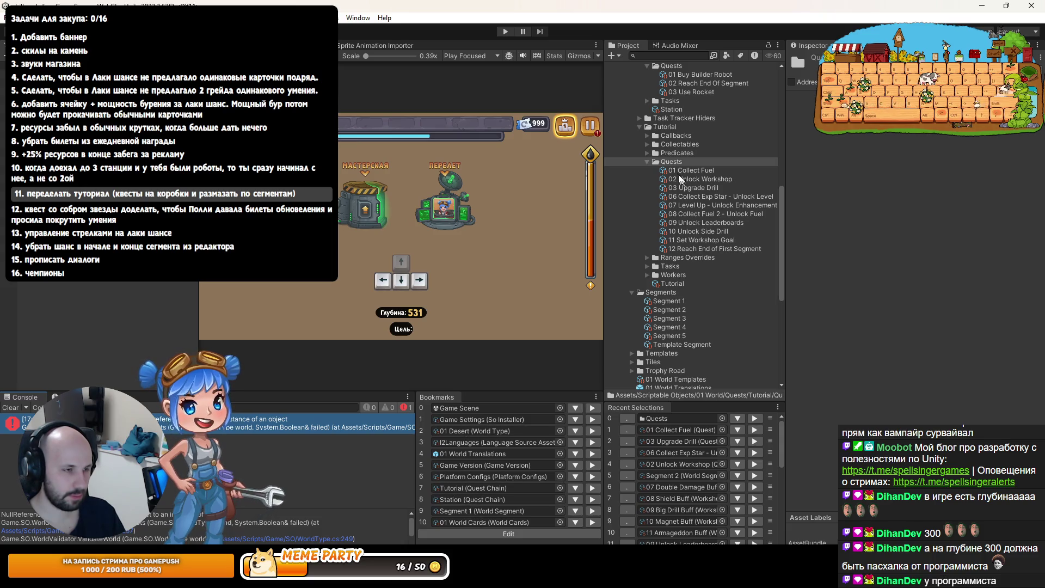
# Search the Project for t:WorldType and inspect the 02 Test world asset's settings
pyautogui.click(684, 53)
pyautogui.write('t:wo')
pyautogui.press('BackSpace')
pyautogui.press('BackSpace')
pyautogui.write('W')
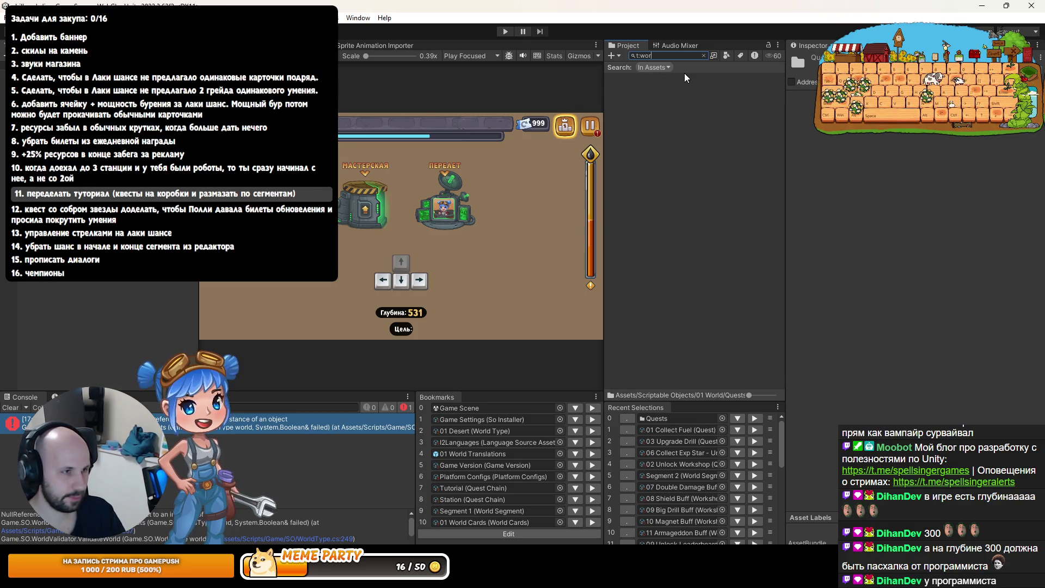
pyautogui.write('orldType')
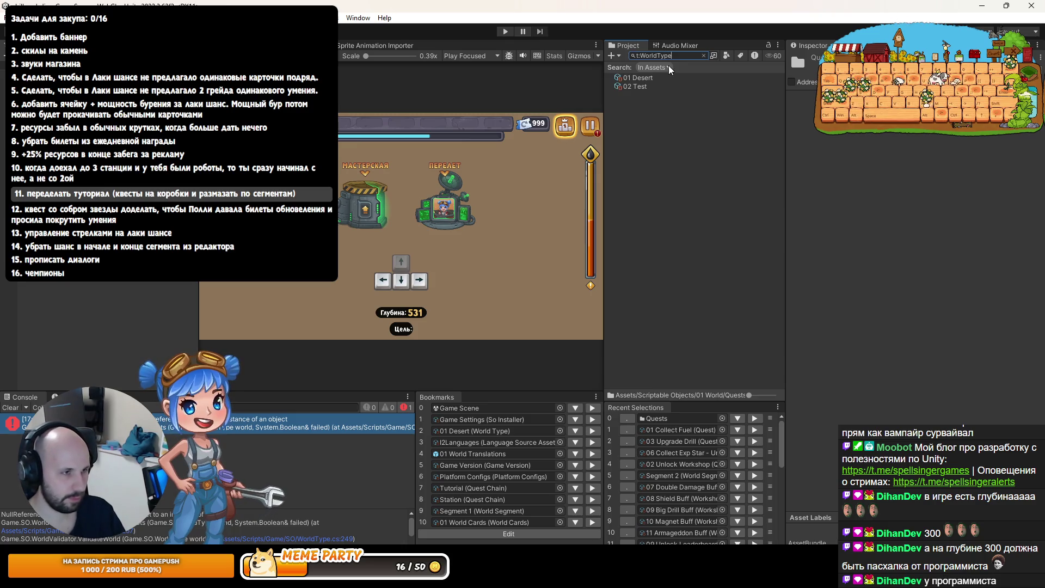
pyautogui.click(642, 86)
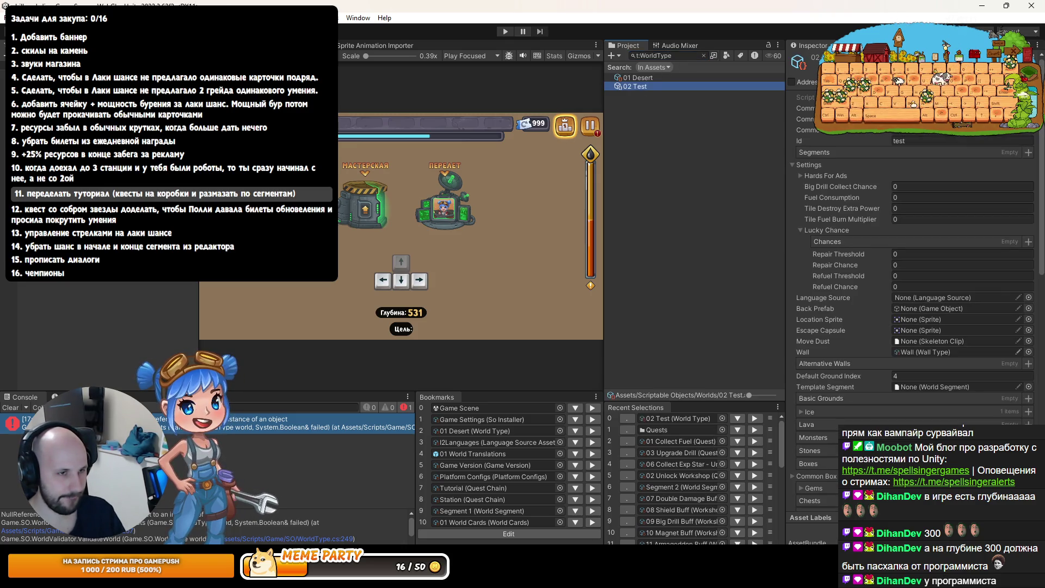
pyautogui.hotkey('alt', 'Tab')
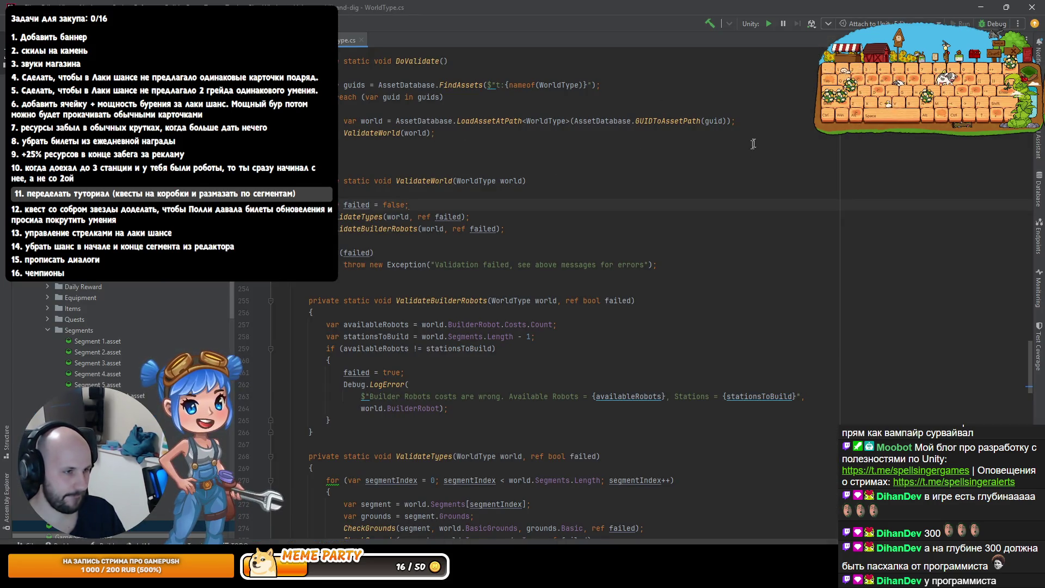
# Add if (world.name.Contains("Test")) continue; inside the loop, then clear Unity's Project search
pyautogui.click(774, 126)
pyautogui.press('Return')
pyautogui.write('if (world.name')
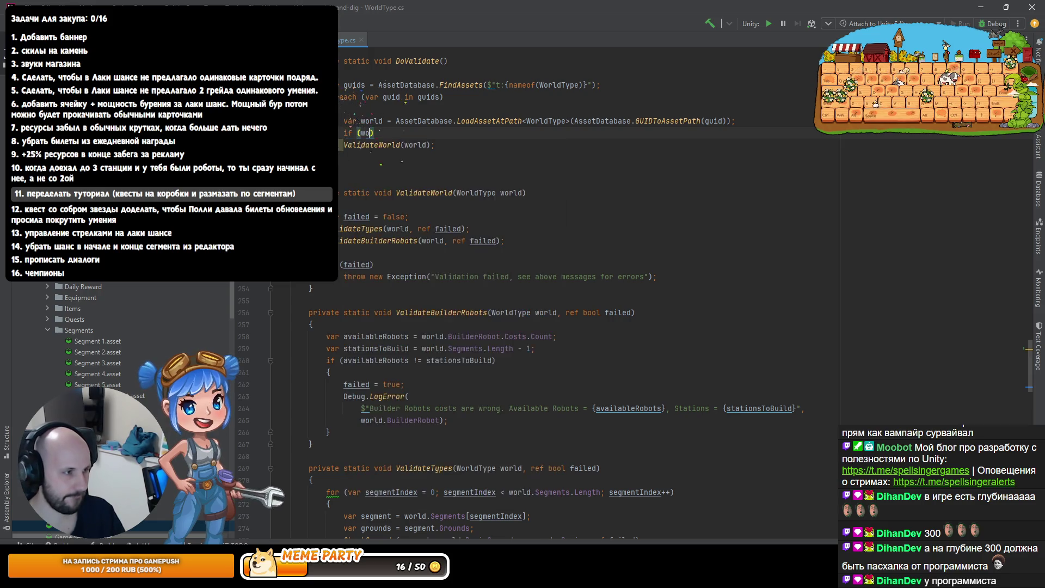
pyautogui.write('.Contains')
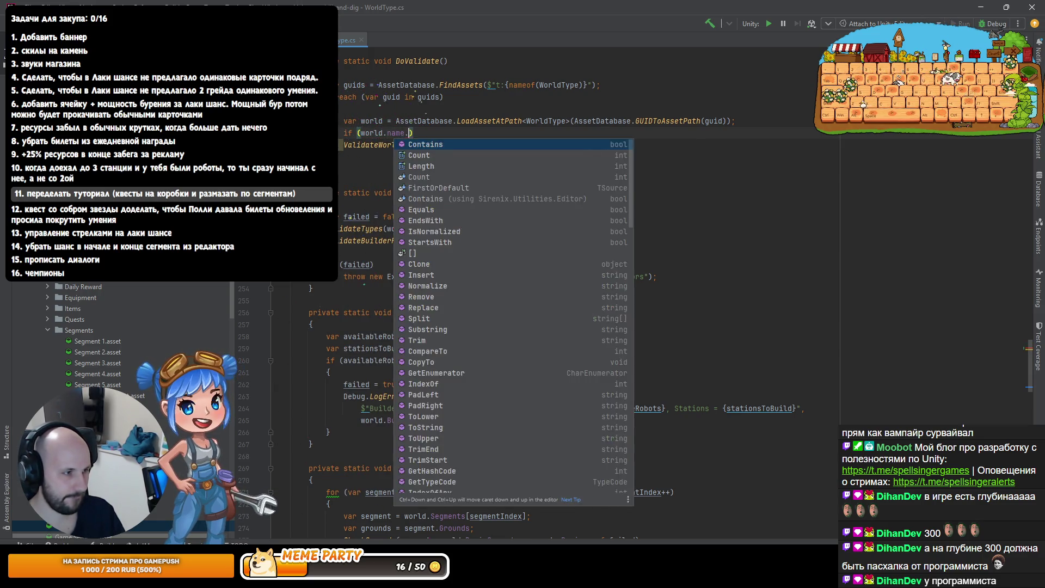
pyautogui.write('("Test")')
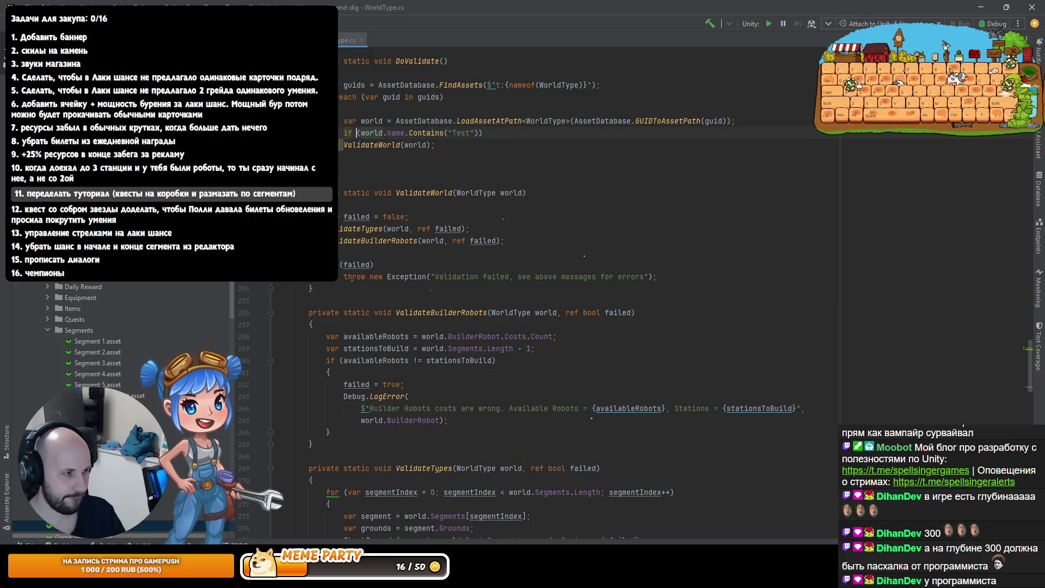
pyautogui.press('Return')
pyautogui.write('continue;')
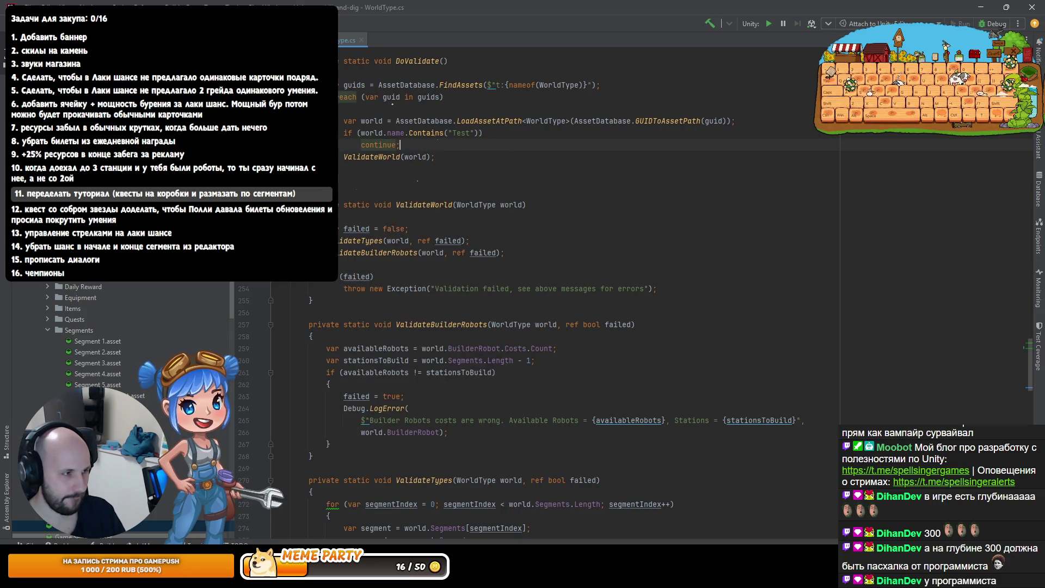
pyautogui.hotkey('alt', 'Tab')
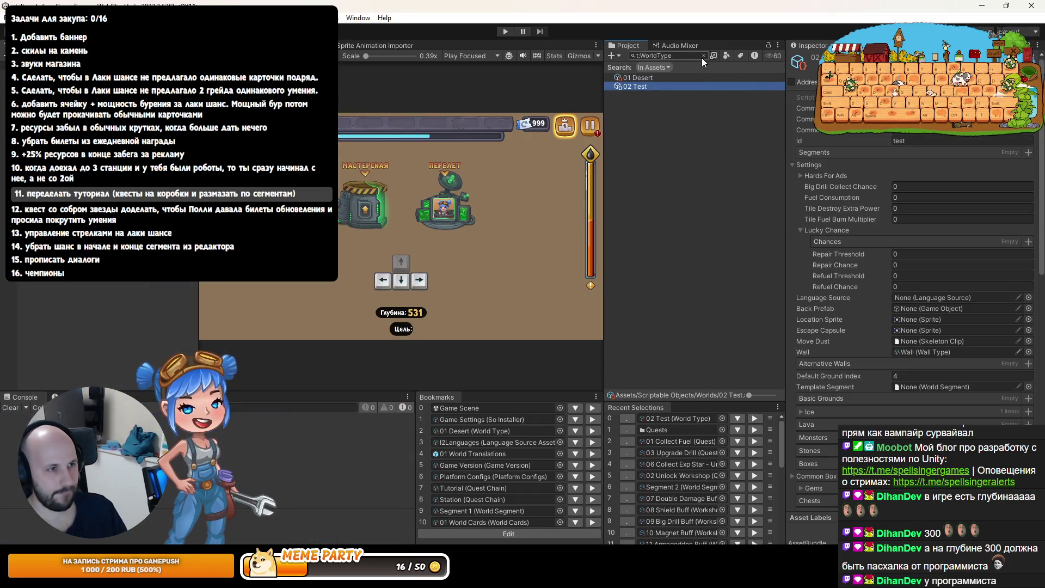
pyautogui.click(703, 55)
pyautogui.hotkey('alt', 'Tab')
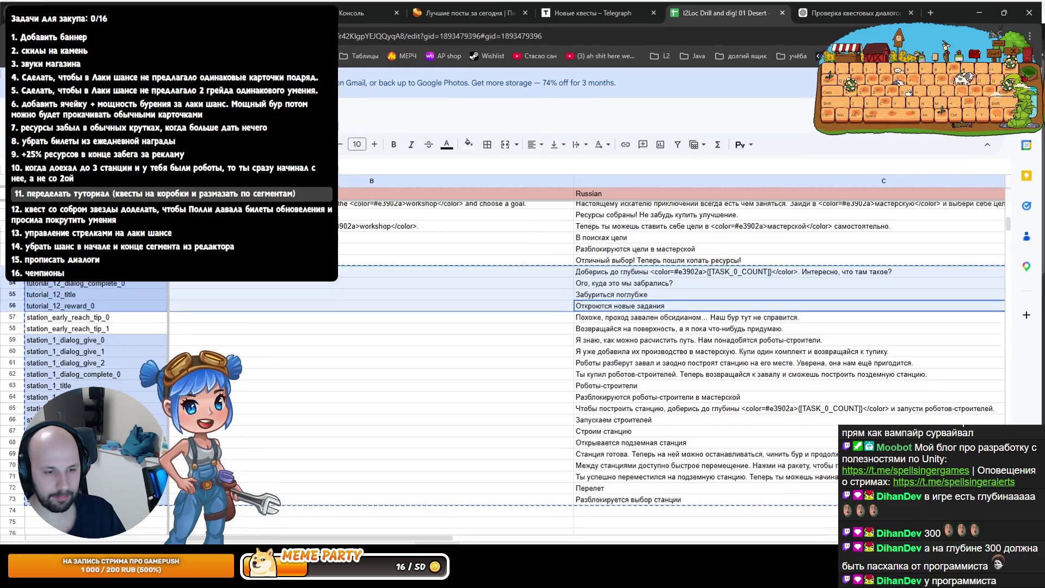
pyautogui.hotkey('alt', 'Tab')
pyautogui.hotkey('alt', 'Tab')
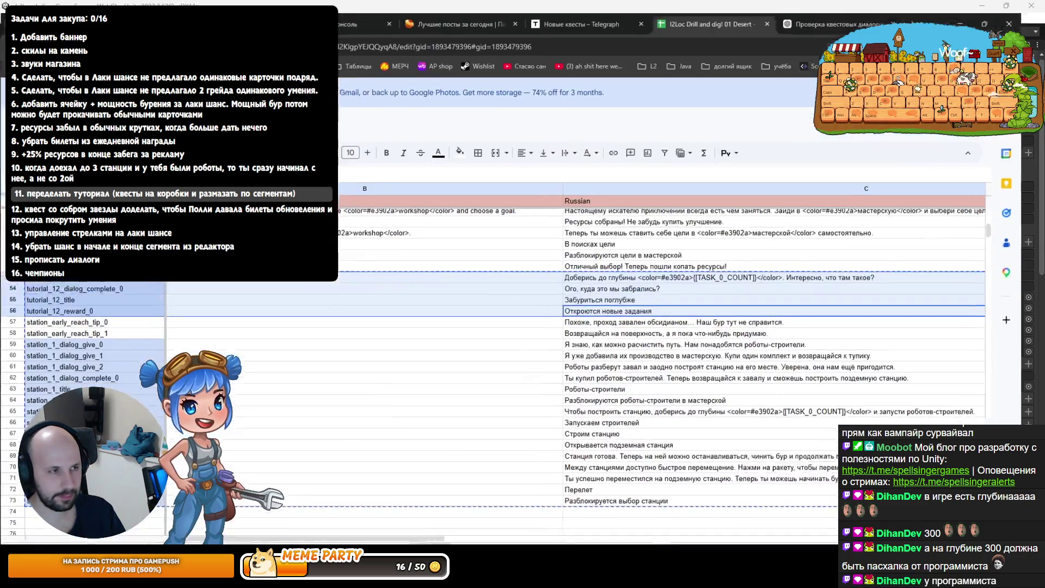
pyautogui.hotkey('alt', 'Tab')
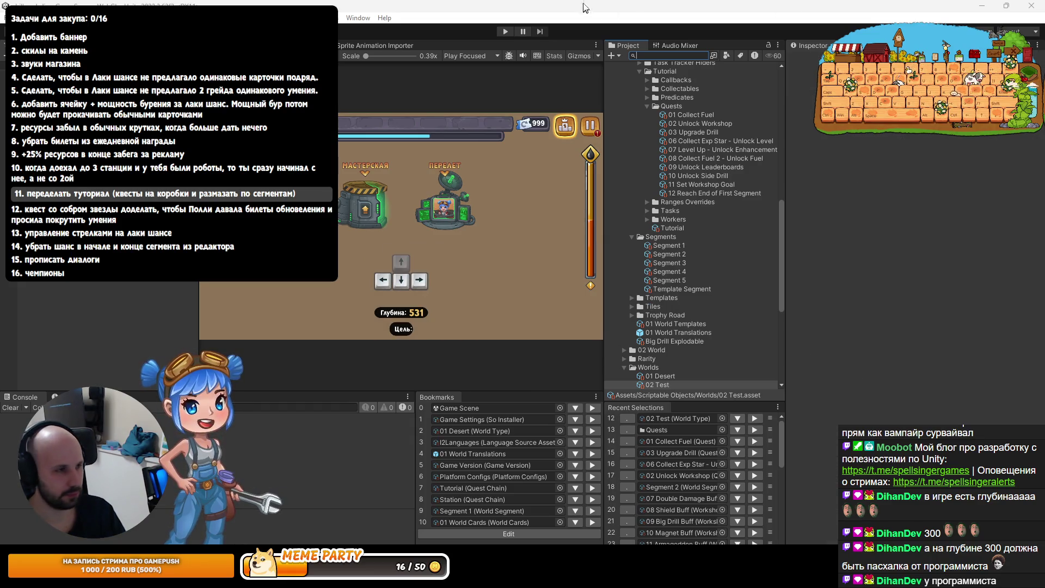
# Start and immediately stop Play mode, confirming the Console shows no NullReferenceException
pyautogui.click(505, 32)
pyautogui.click(506, 32)
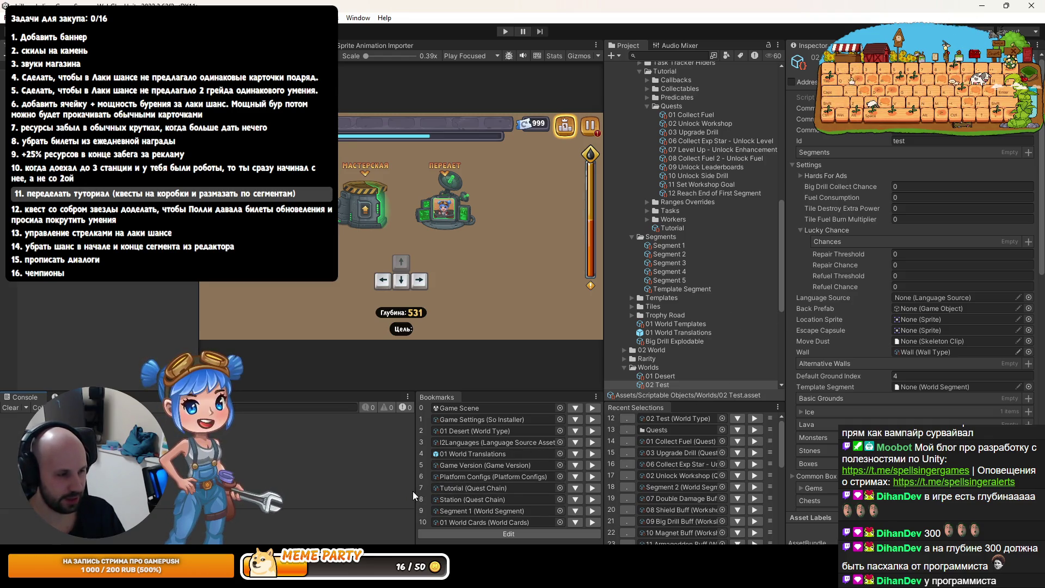
pyautogui.moveTo(413, 491); pyautogui.dragTo(408, 491)
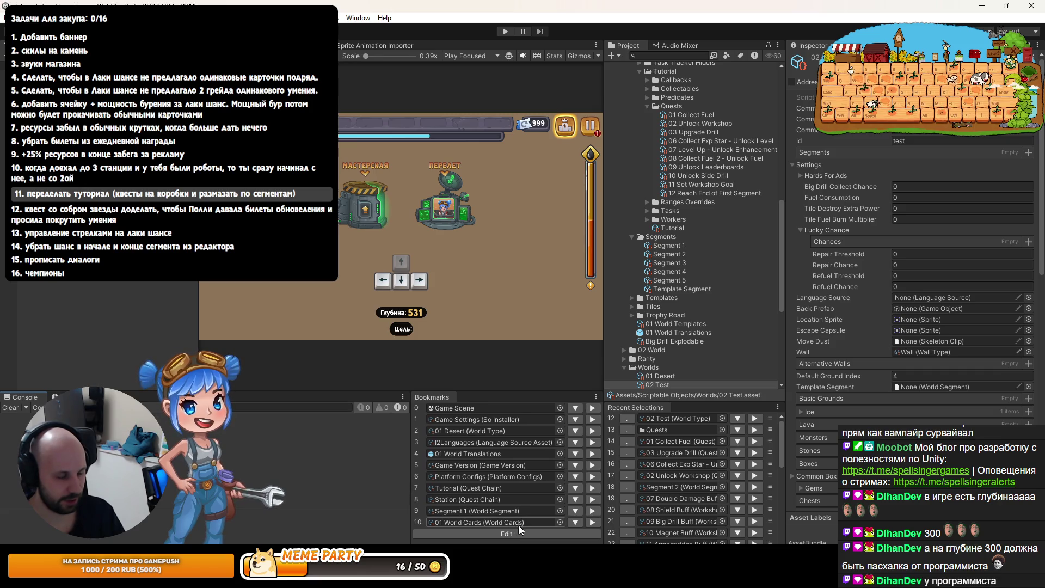
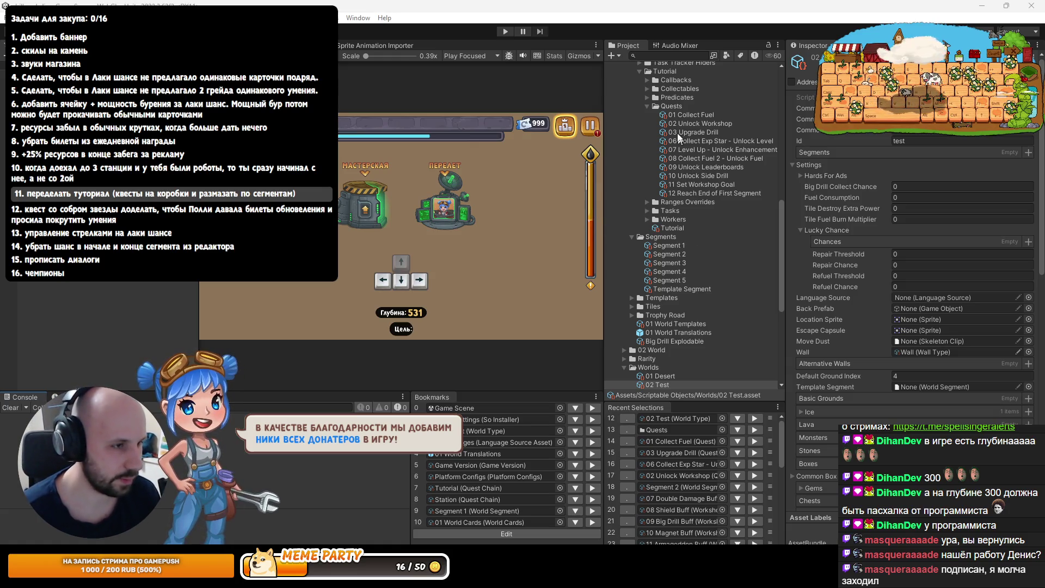
# Create a new Quest asset in the tutorial Quests folder
pyautogui.click(675, 108)
pyautogui.scroll(3, 690, 124)
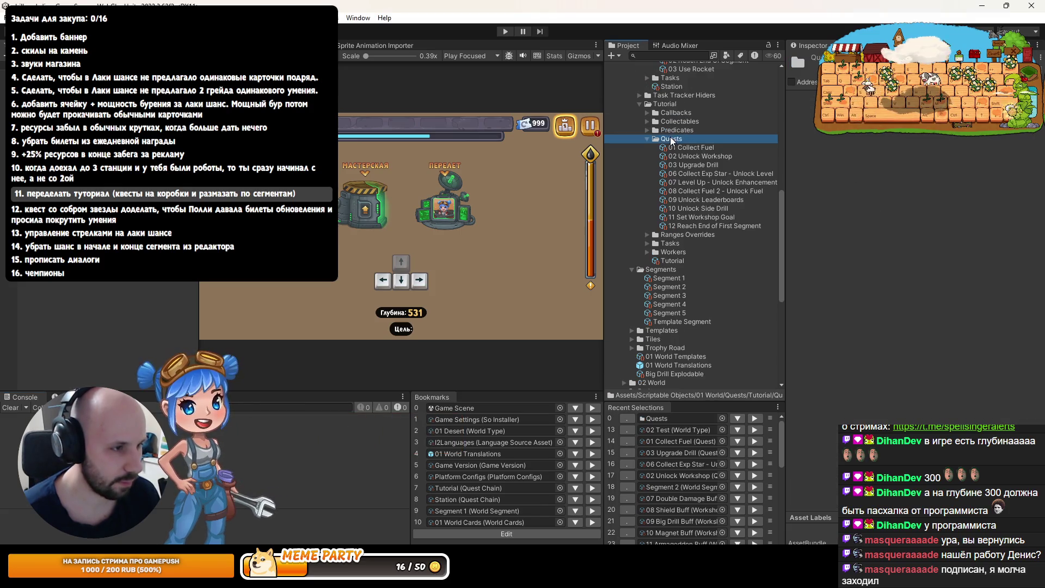
pyautogui.rightClick(673, 138)
pyautogui.moveTo(726, 74)
pyautogui.click(560, 21)
pyautogui.write('quest')
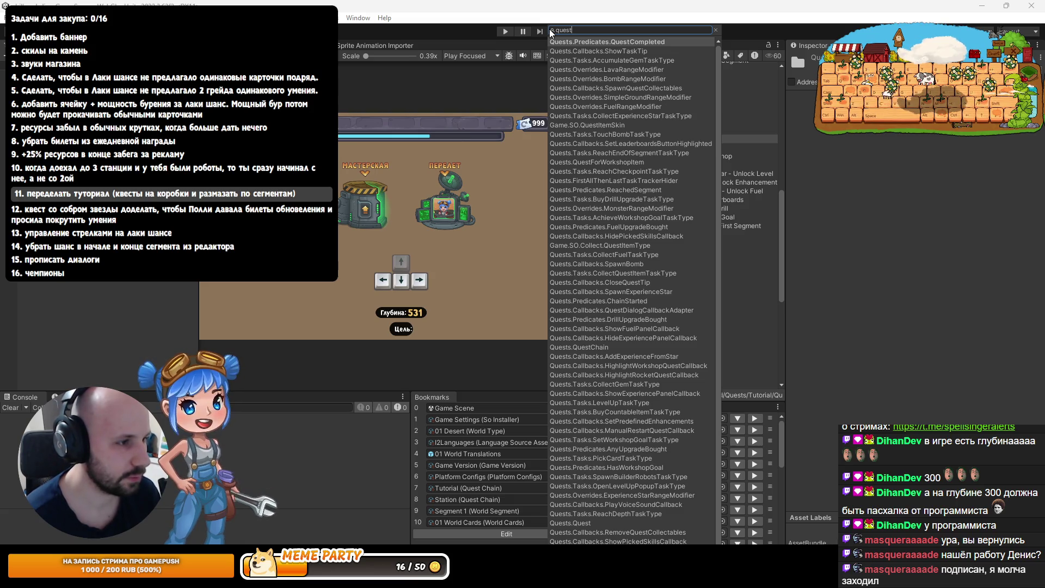
pyautogui.click(570, 522)
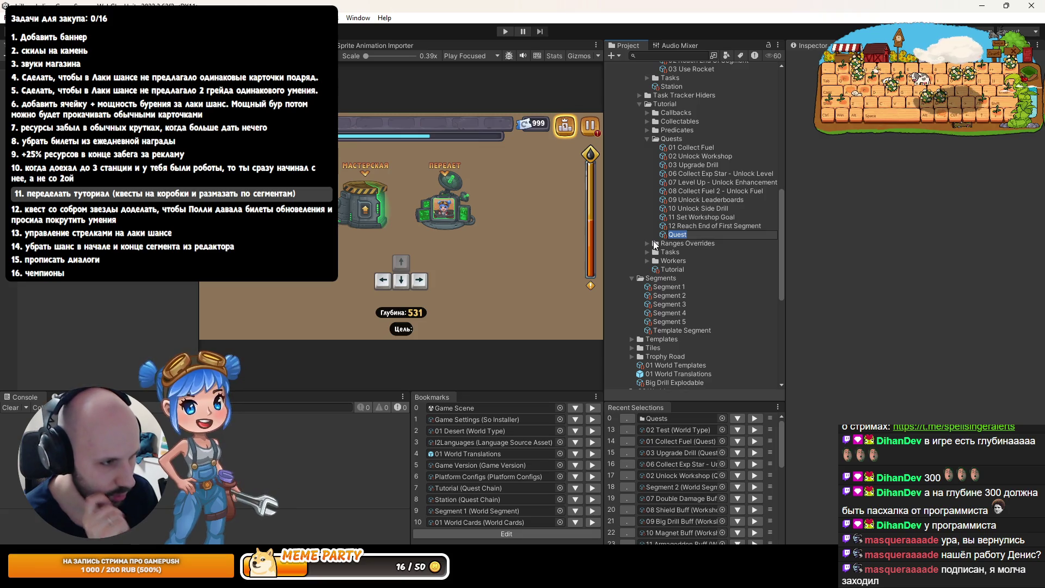
pyautogui.press('Return')
# Renumber '06 Collect Exp Star' to '04 Collect Exp Star'
pyautogui.press('Up')
pyautogui.press('Up')
pyautogui.press('Up')
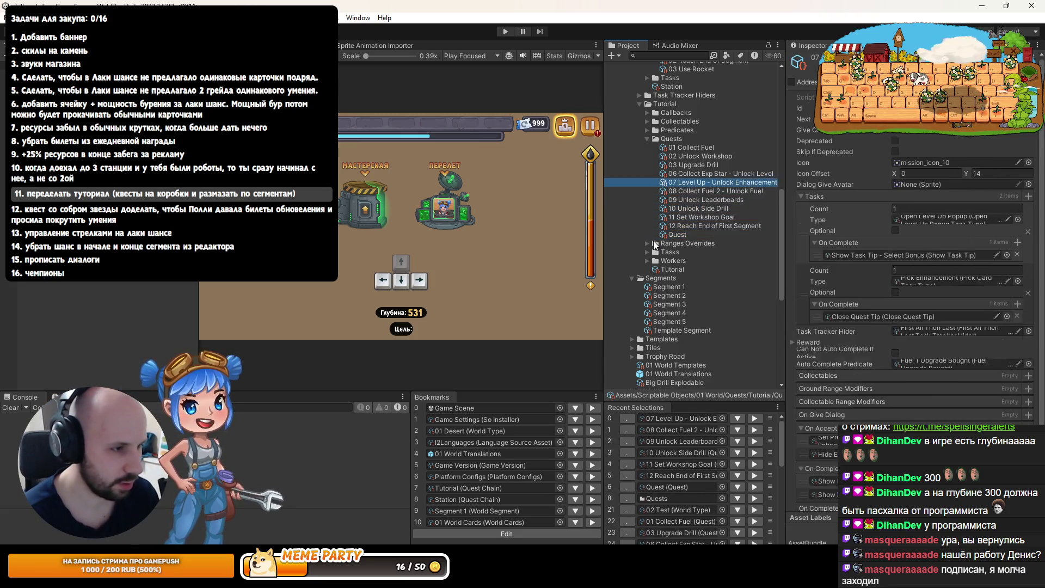
pyautogui.press('Up')
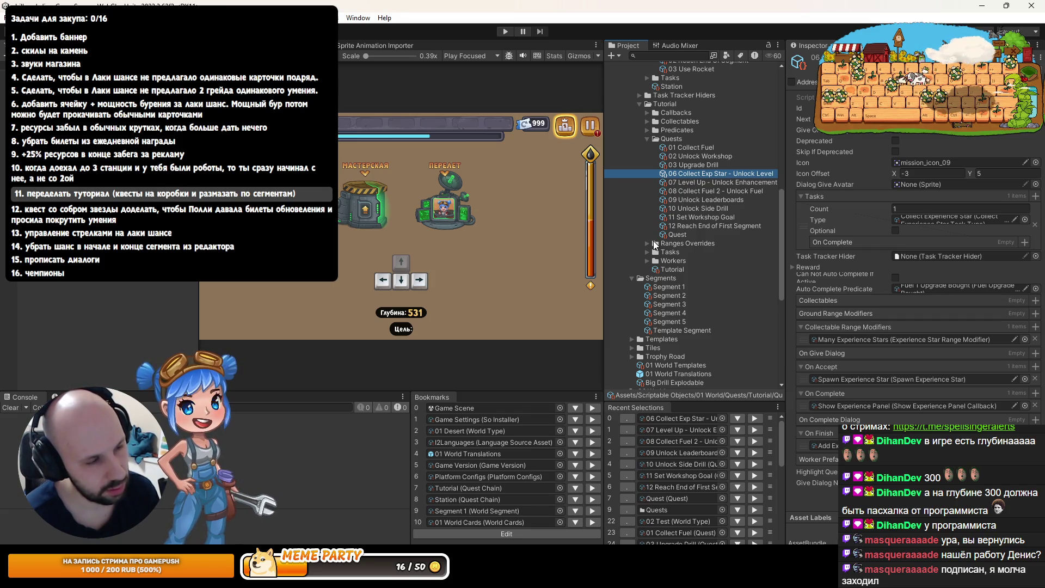
pyautogui.press('F2')
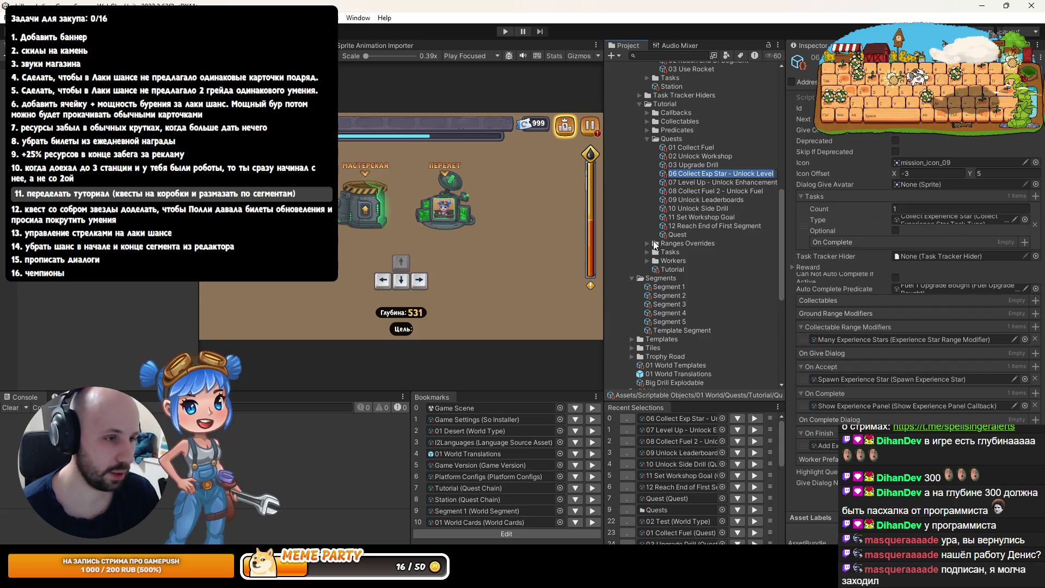
pyautogui.press('Home')
pyautogui.press('Right')
pyautogui.press('Right')
pyautogui.press('BackSpace')
pyautogui.write('4')
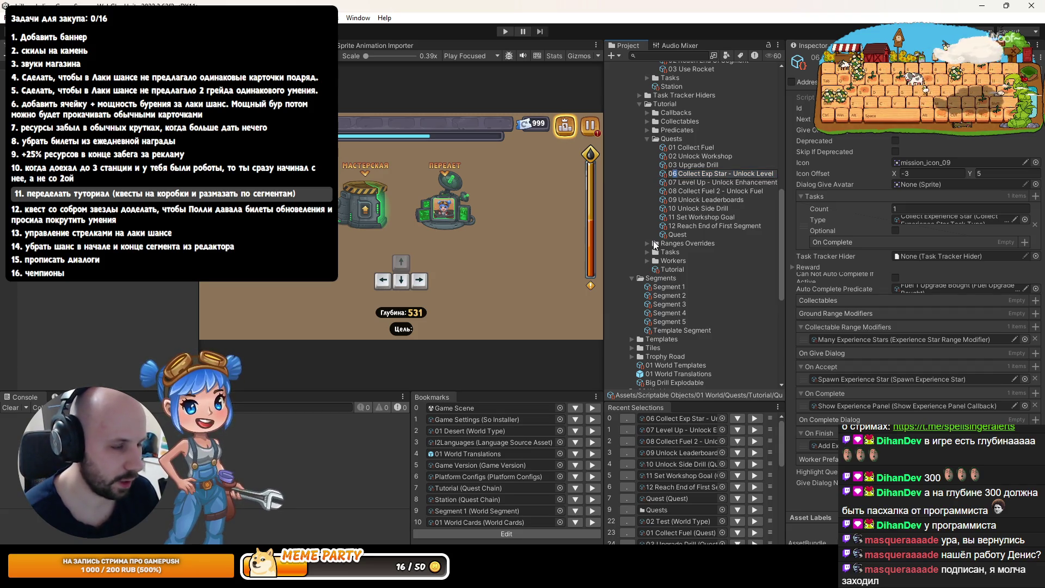
pyautogui.press('Return')
# Renumber '07 Level Up' to '05 Level Up'
pyautogui.press('Down')
pyautogui.press('F2')
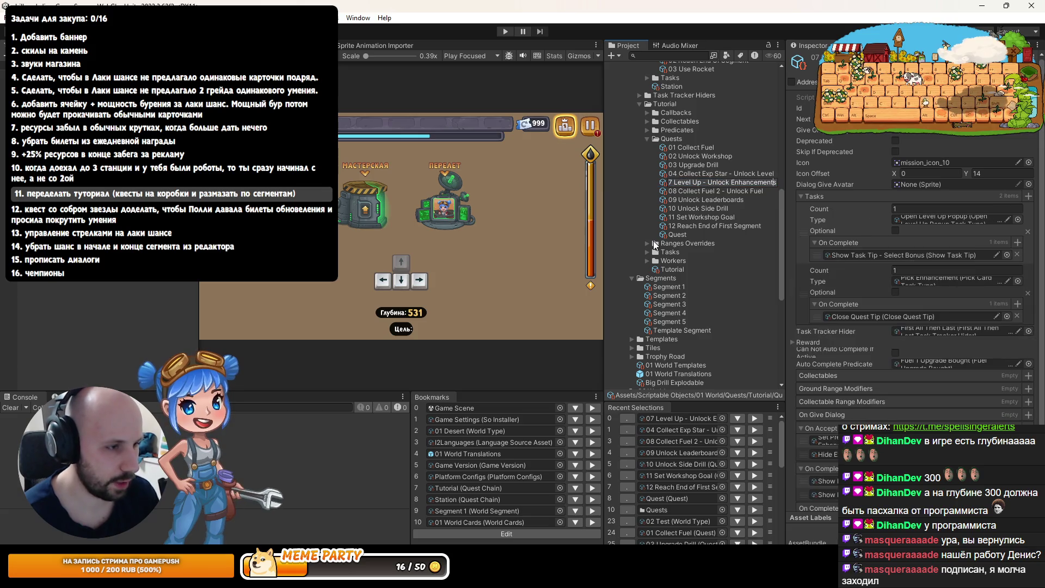
pyautogui.press('Home')
pyautogui.hotkey('shift', 'Right')
pyautogui.hotkey('shift', 'Right')
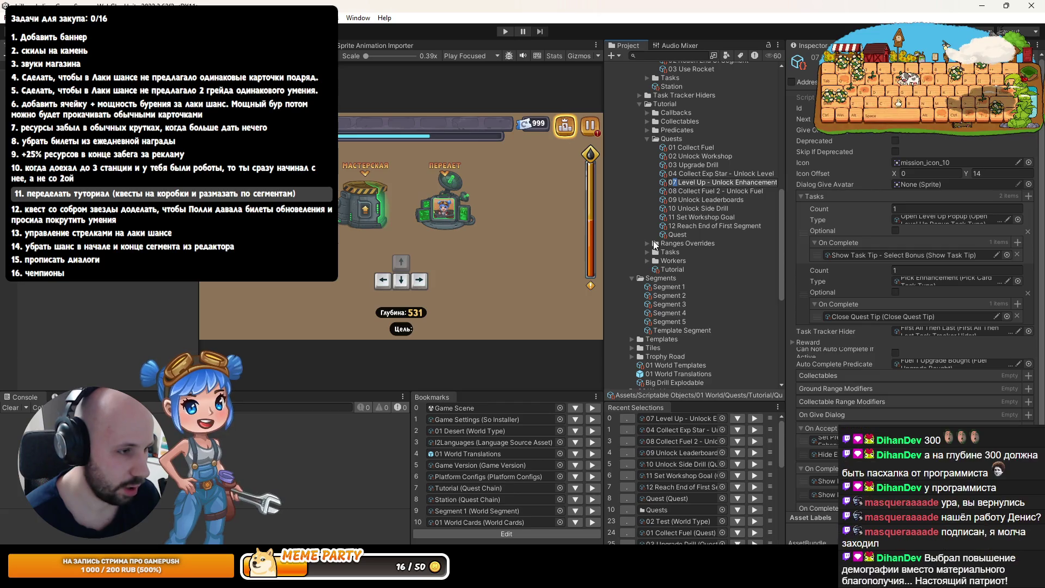
pyautogui.write('05')
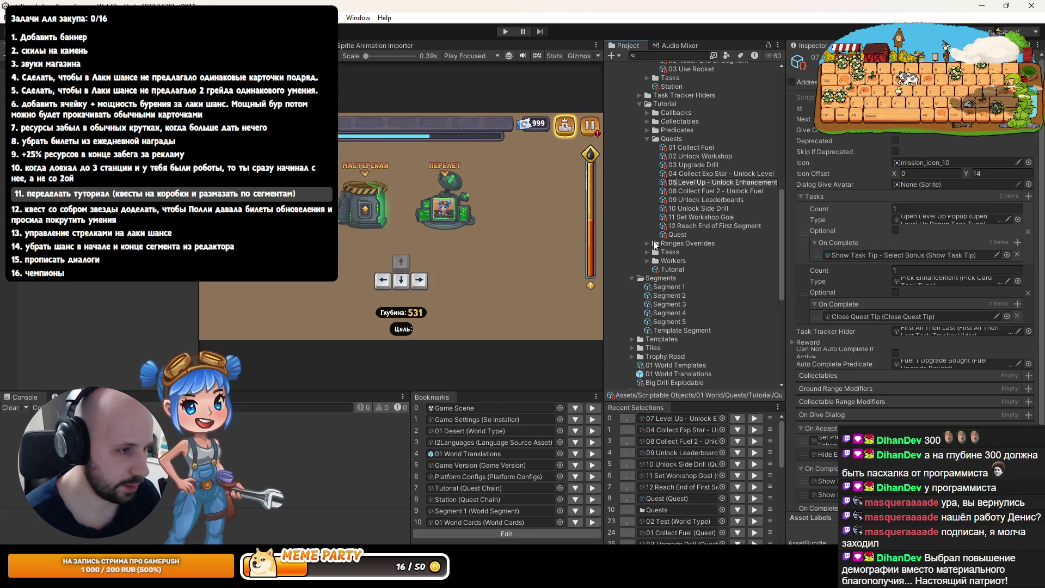
pyautogui.press('Return')
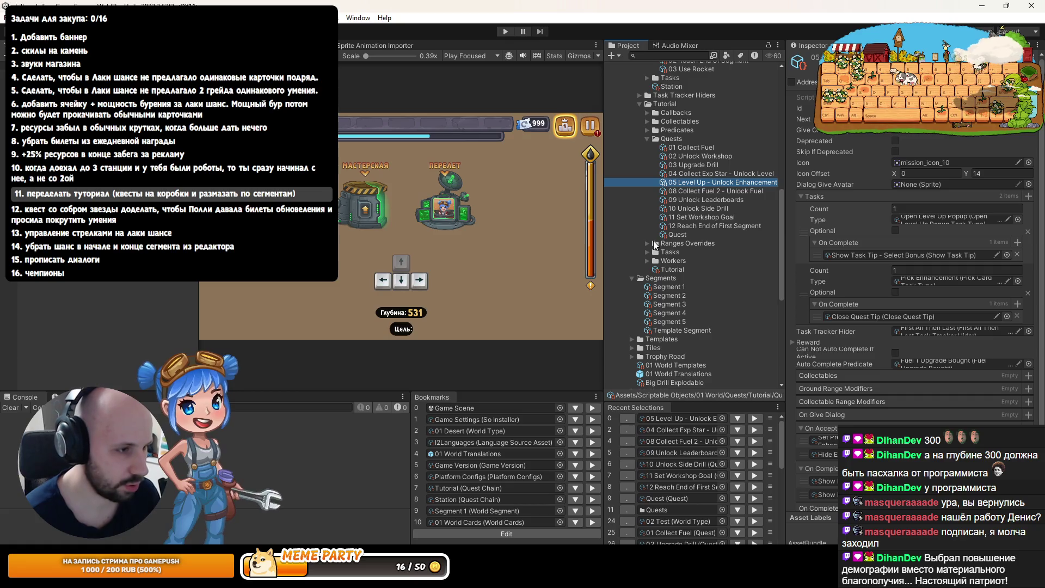
# Renumber '08 Collect Fuel 2' to '07 Collect Fuel 2'
pyautogui.press('Down')
pyautogui.press('F2')
pyautogui.press('Home')
pyautogui.hotkey('shift', 'Right')
pyautogui.hotkey('shift', 'Right')
pyautogui.write('07')
pyautogui.press('Return')
pyautogui.press('Down')
pyautogui.press('Down')
pyautogui.press('Down')
pyautogui.press('F2')
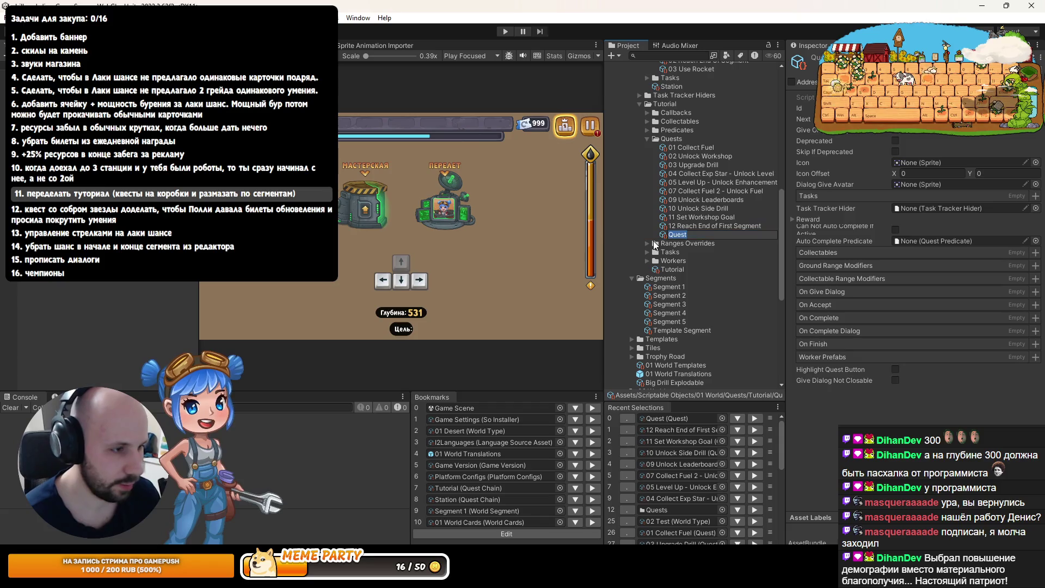
# Rename the new Quest asset to '08 Unlock Double Damage Buff'
pyautogui.write('08 ')
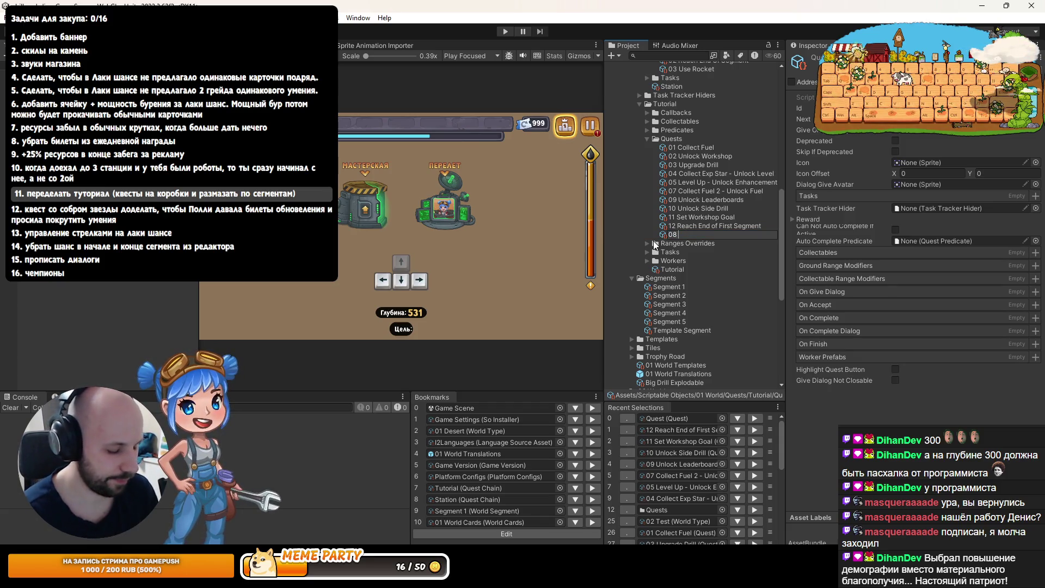
pyautogui.write('Unlock ')
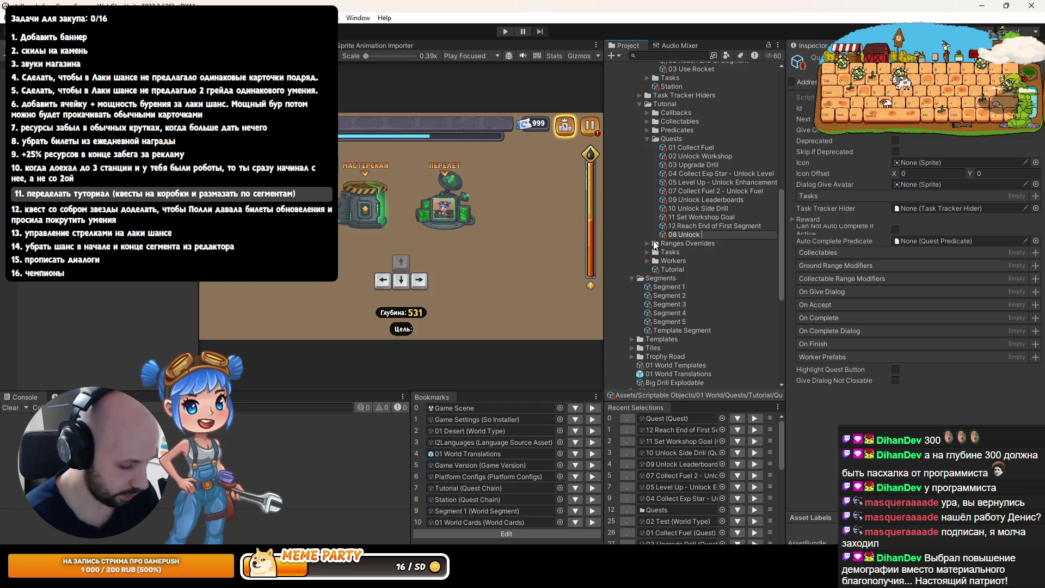
pyautogui.write('Double Damage')
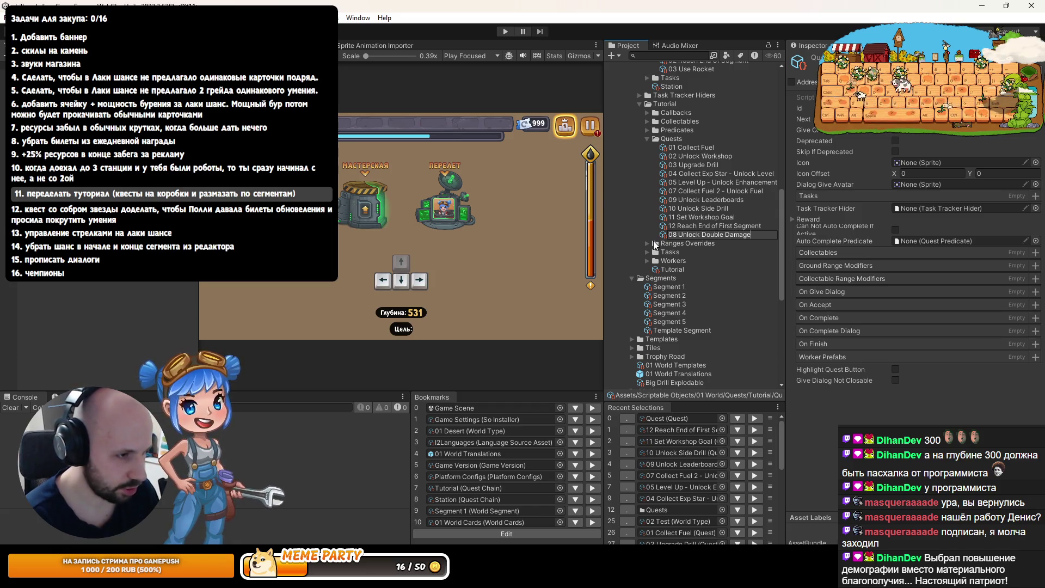
pyautogui.press('Return')
pyautogui.press('F2')
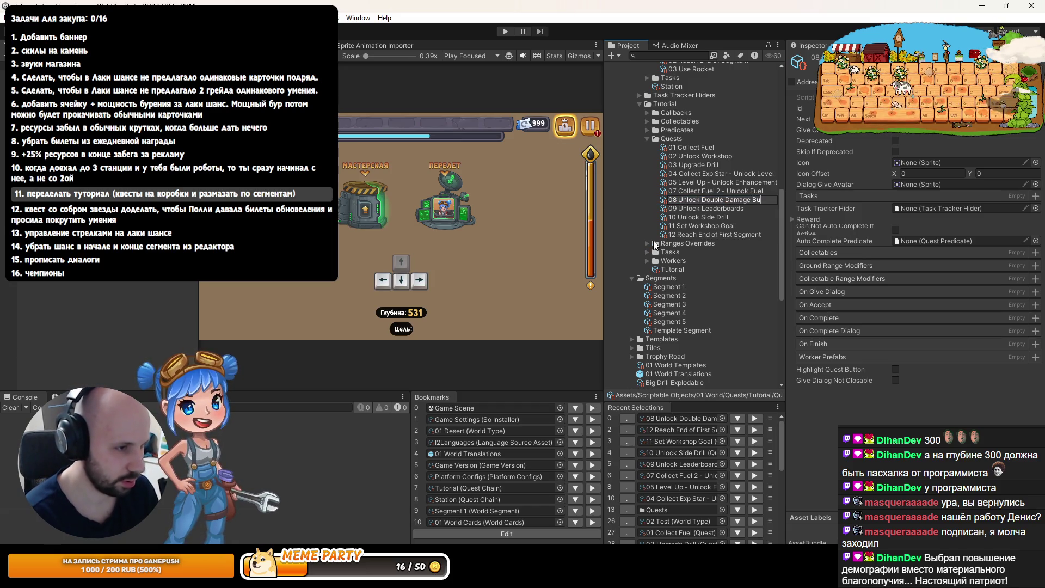
pyautogui.write('Buff')
pyautogui.press('Return')
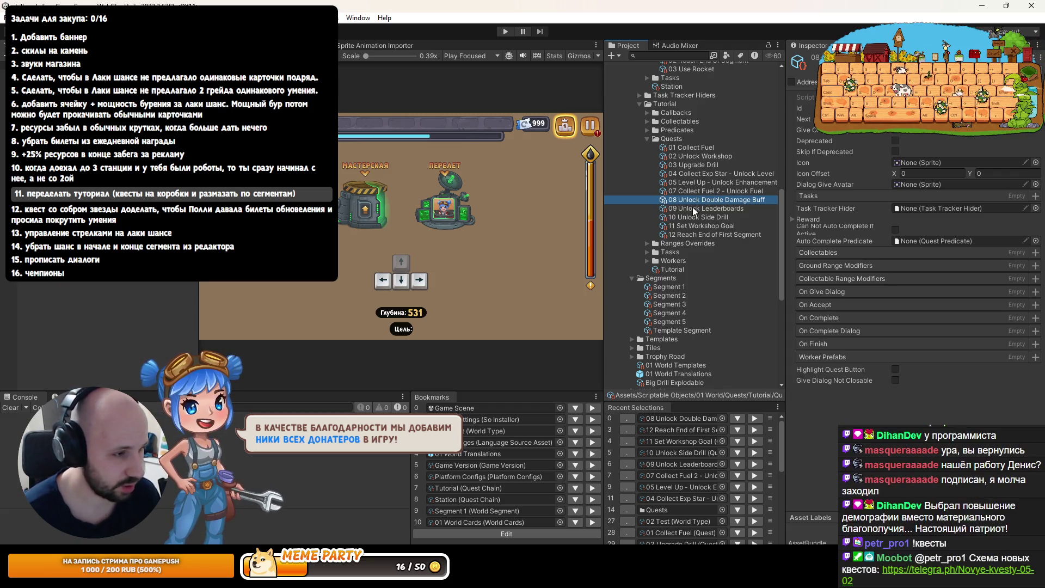
# Compare the Inspector settings of quests 12 and 07 with the new quest 08
pyautogui.click(703, 234)
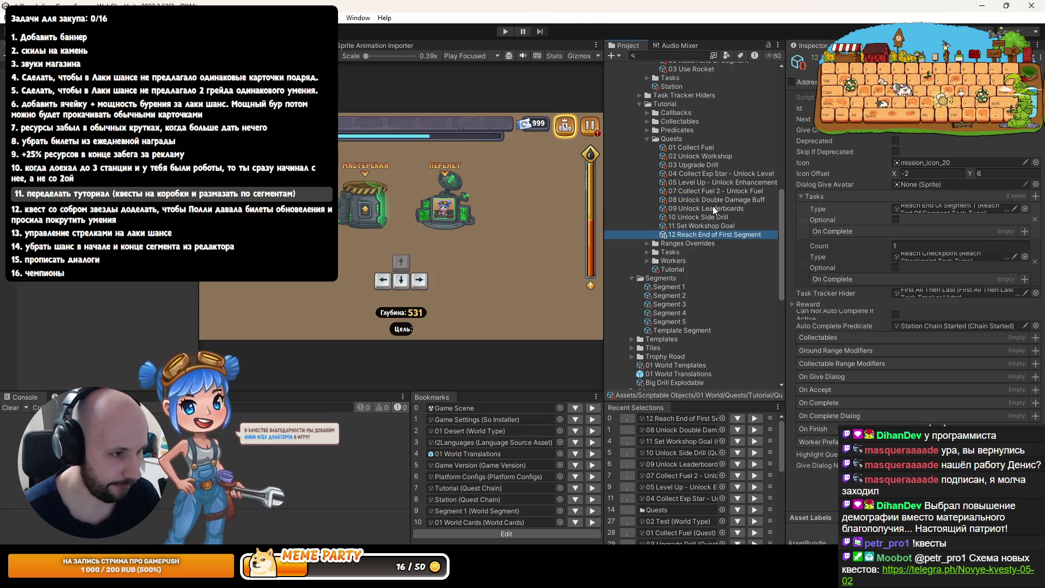
pyautogui.click(709, 192)
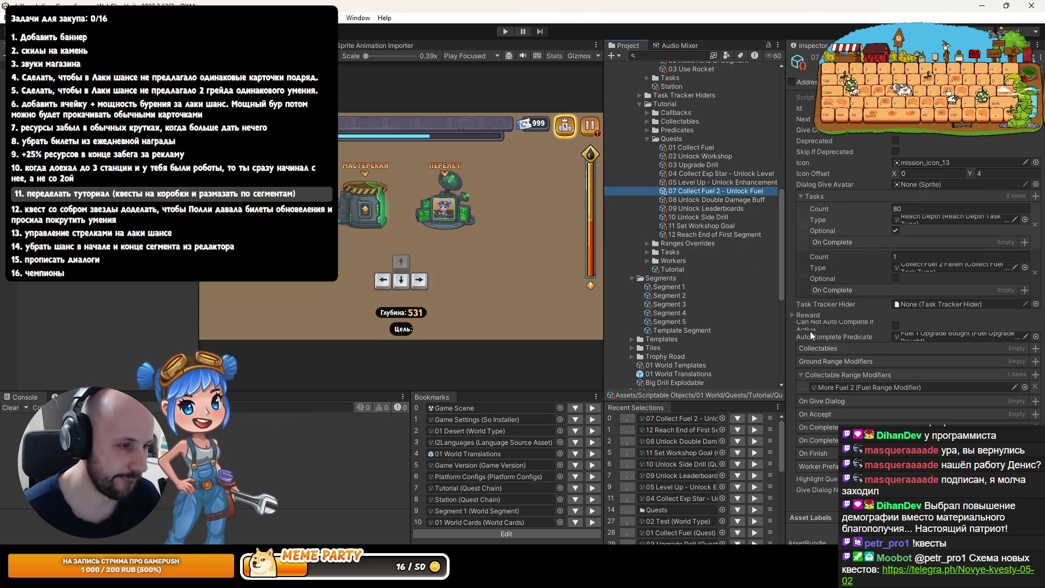
pyautogui.press('Down')
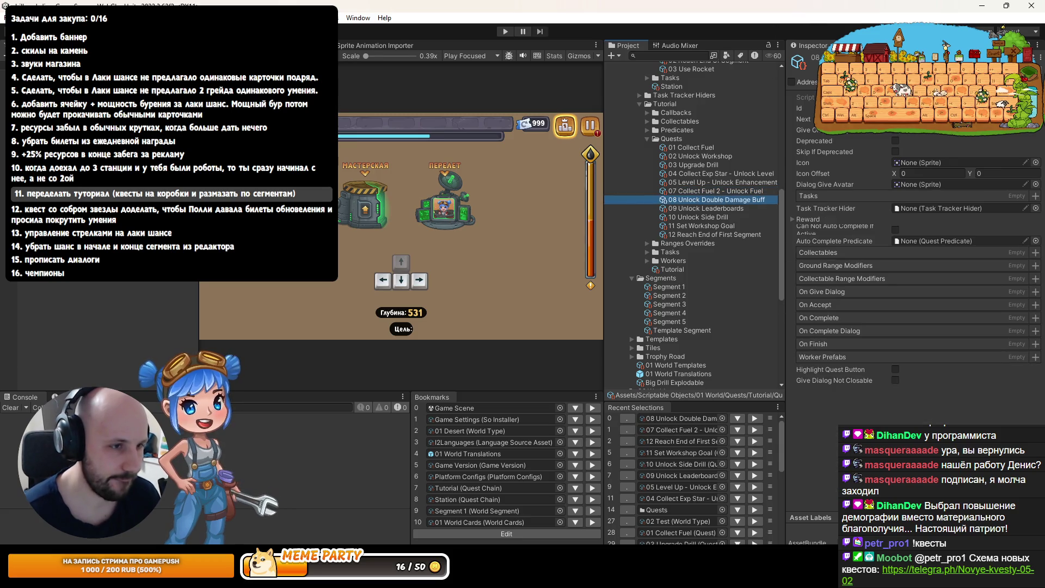
pyautogui.press('Tab')
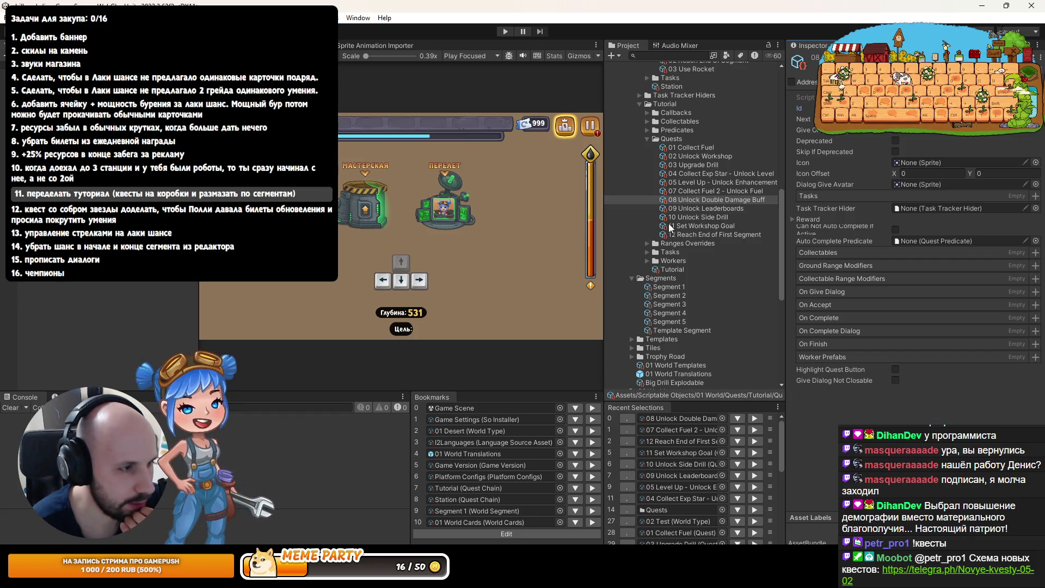
pyautogui.scroll(3, 639, 133)
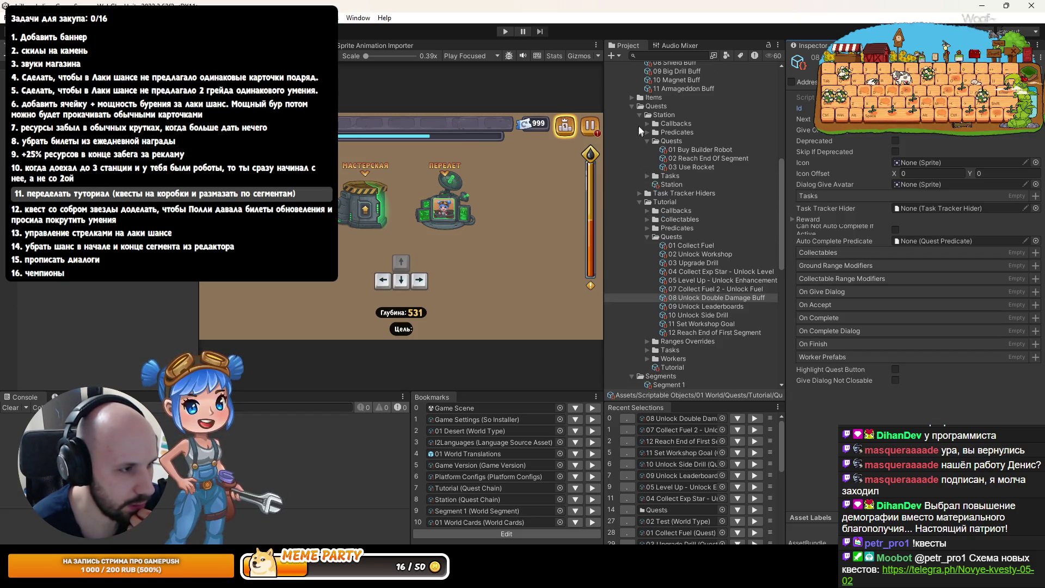
# Create a folder named 'Tutorial 2' inside the Quests folder
pyautogui.click(640, 115)
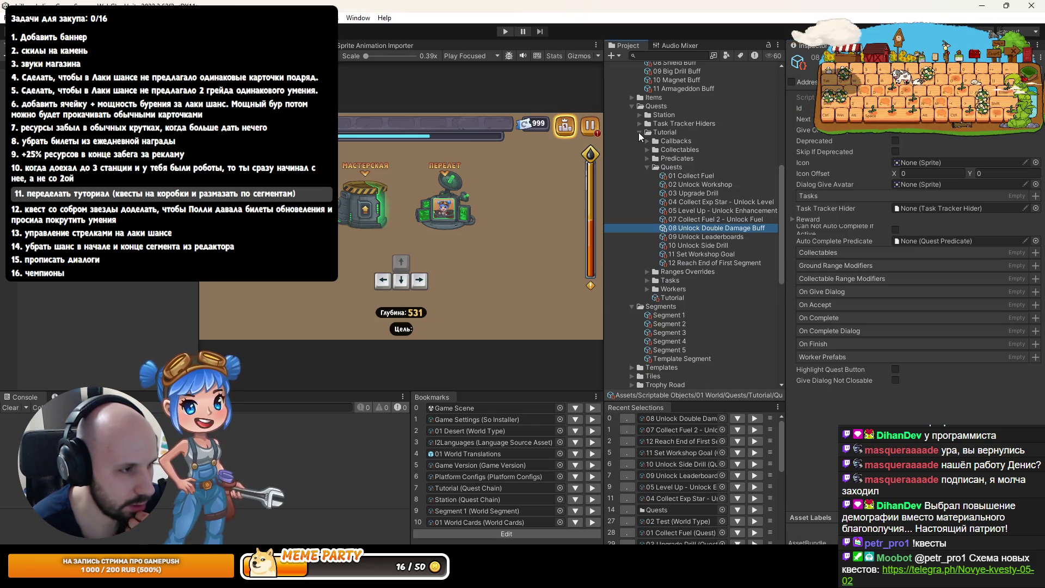
pyautogui.click(640, 132)
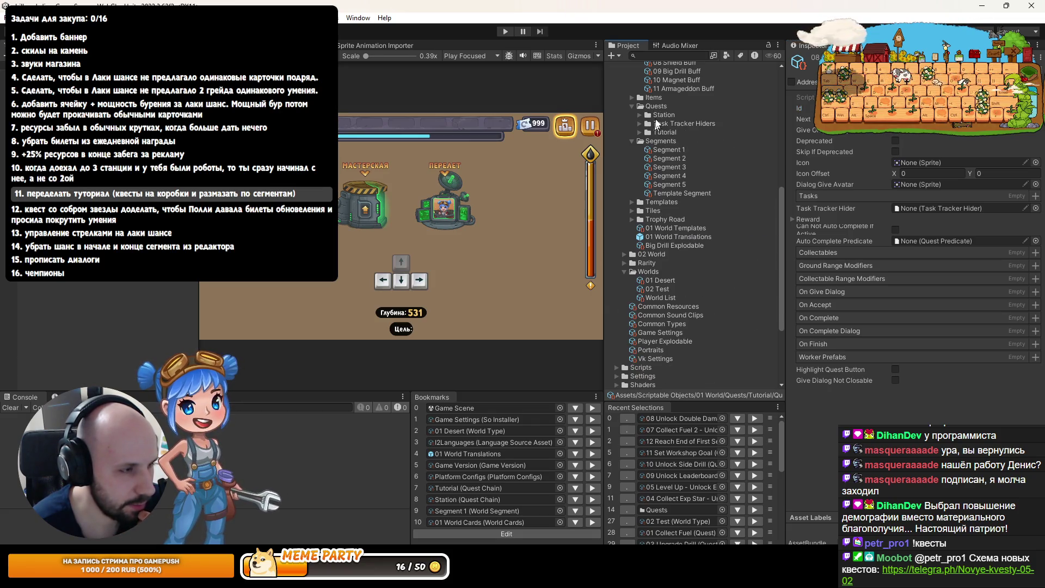
pyautogui.rightClick(659, 106)
pyautogui.moveTo(686, 74)
pyautogui.click(897, 156)
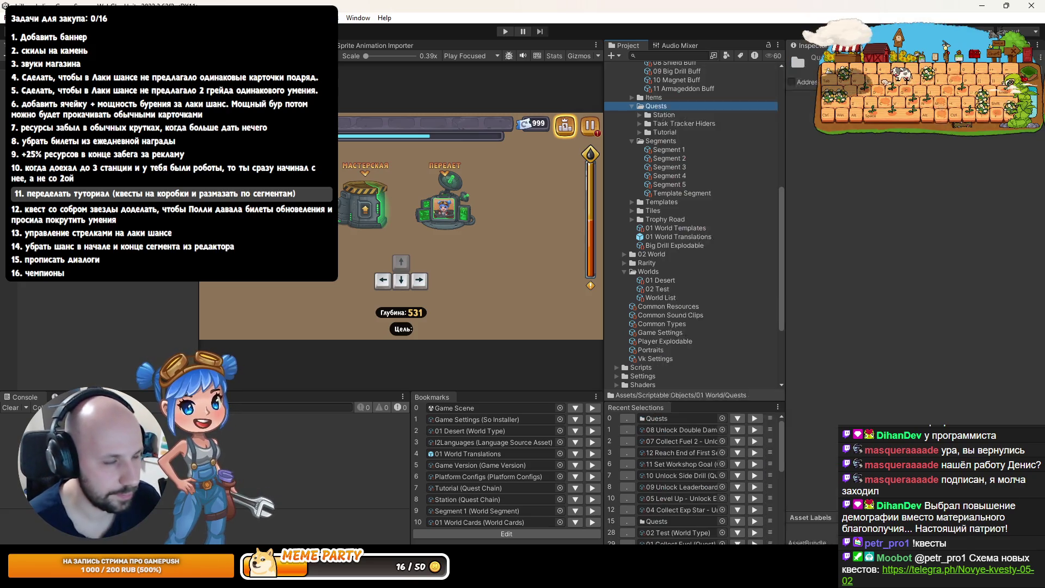
pyautogui.write('Tutorial')
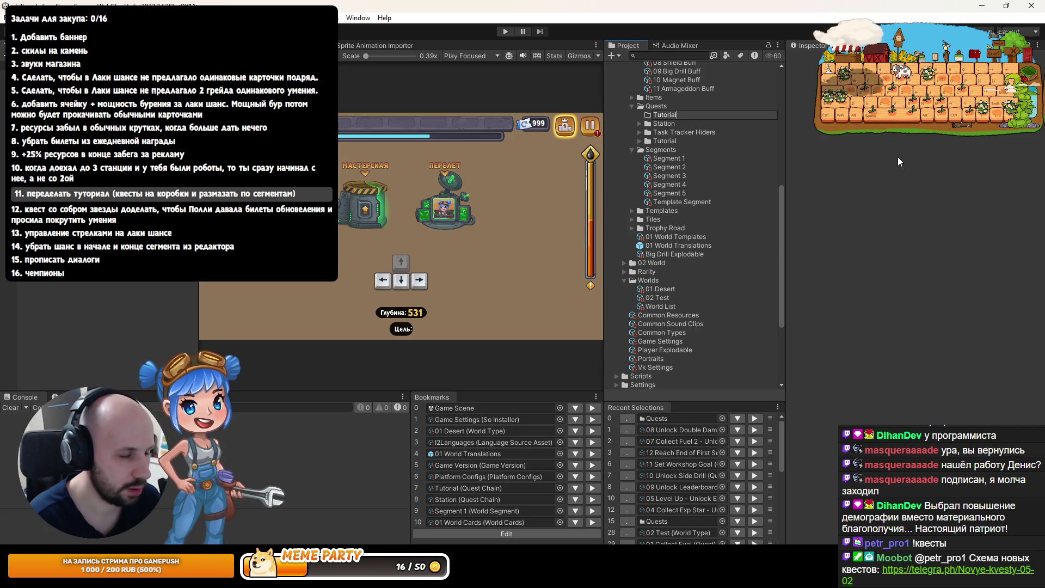
pyautogui.write(' 2')
pyautogui.press('Return')
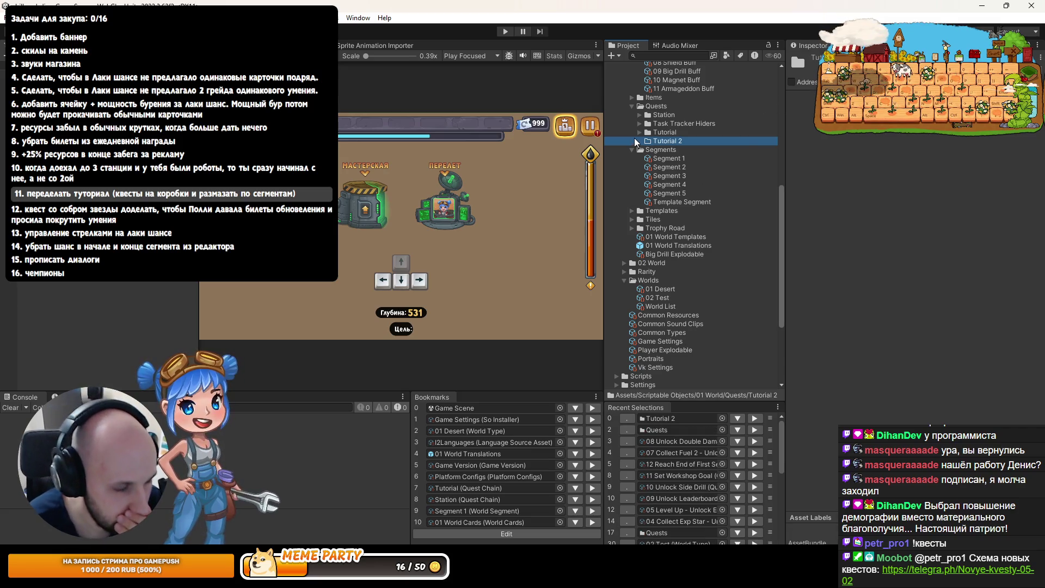
# Move quests '10 Unlock Side Drill' and '11 Set Workshop Goal' into Tutorial 2
pyautogui.click(639, 133)
pyautogui.scroll(-3, 681, 171)
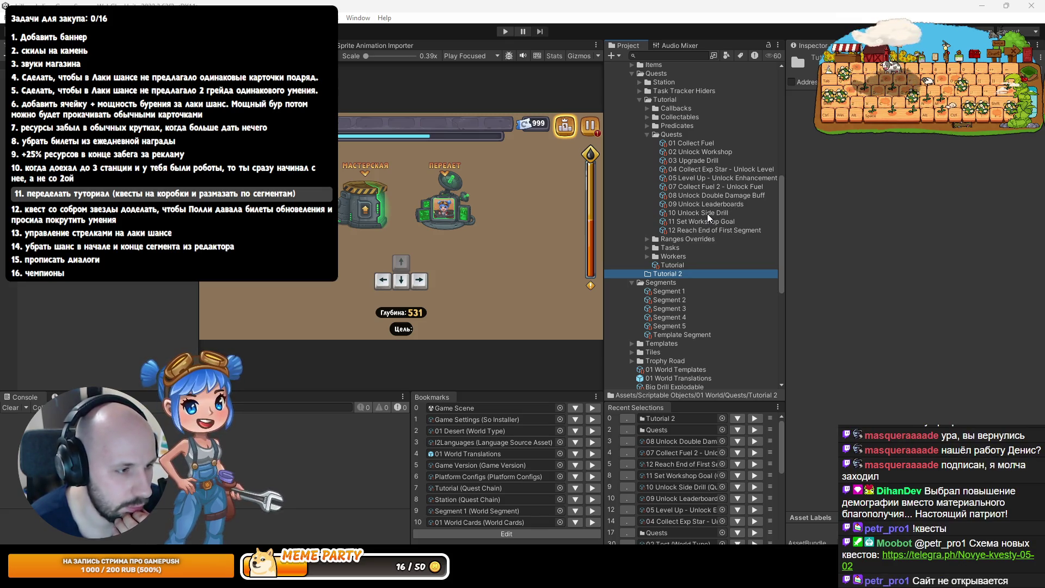
pyautogui.click(706, 213)
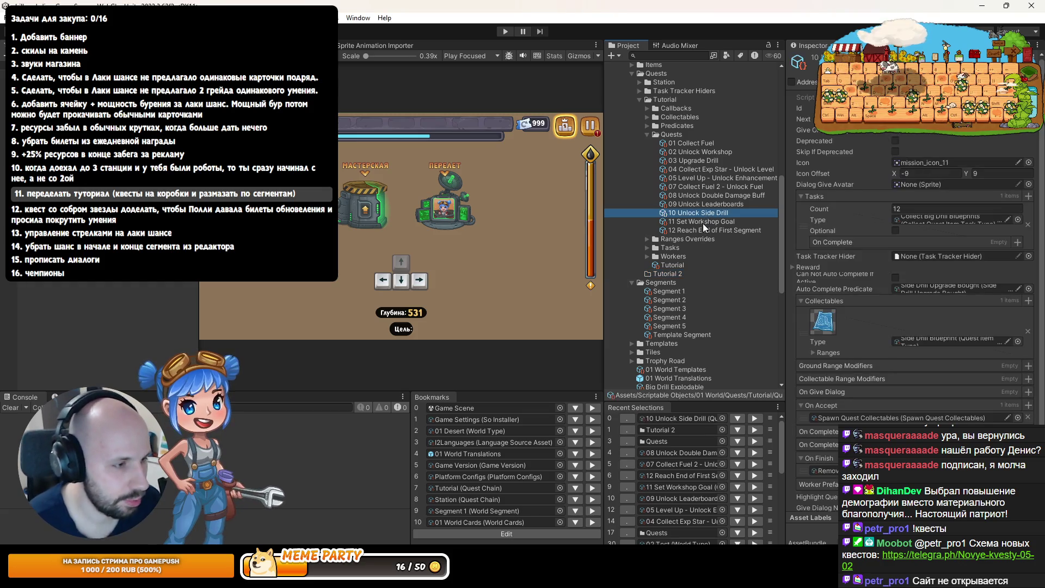
pyautogui.keyDown('ctrl'); pyautogui.click(716, 221); pyautogui.keyUp('ctrl')
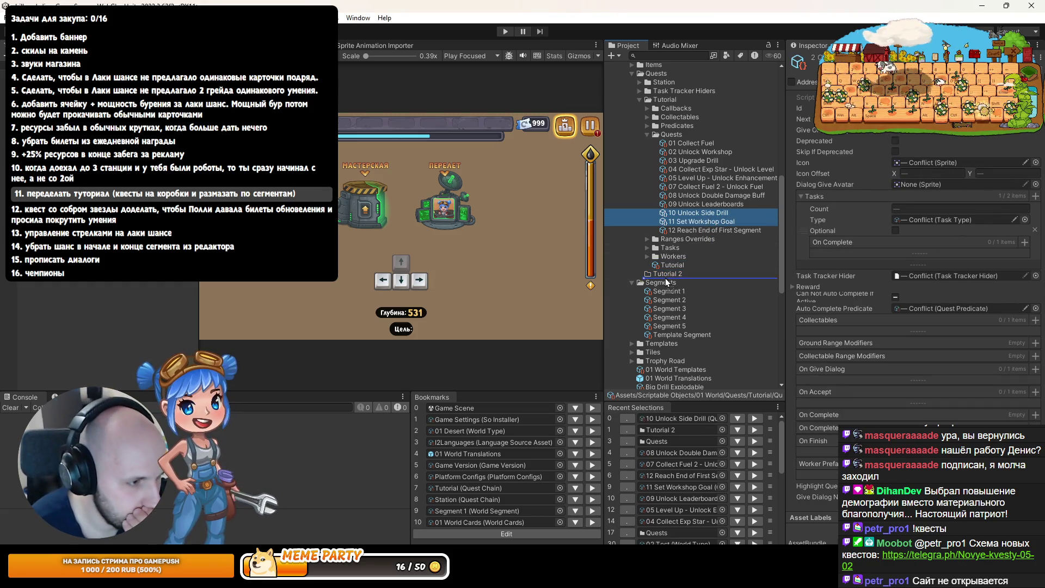
pyautogui.moveTo(665, 273); pyautogui.dragTo(666, 273)
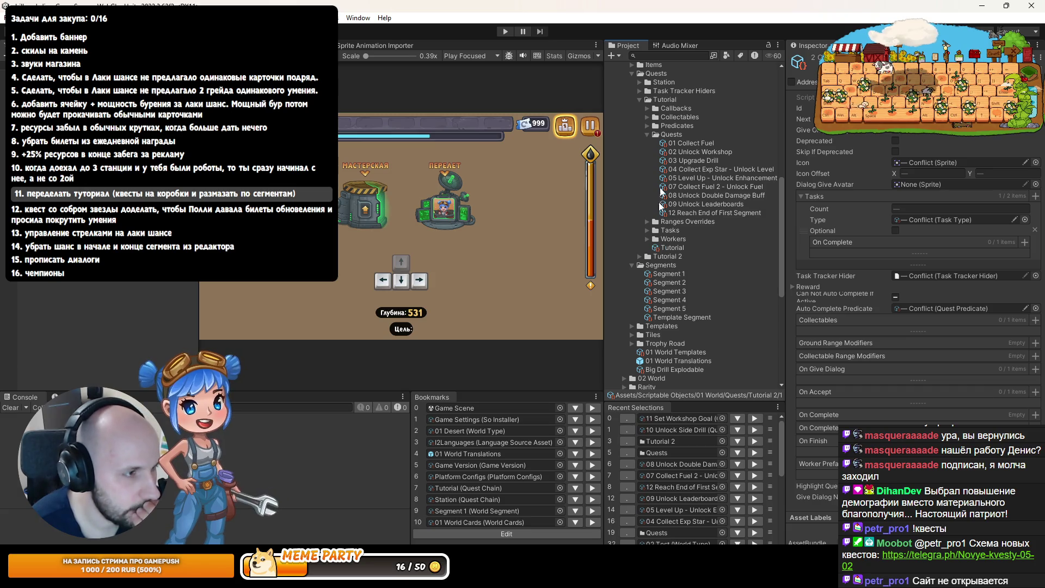
# Add a 'Quests' subfolder inside the Tutorial 2 folder
pyautogui.rightClick(661, 255)
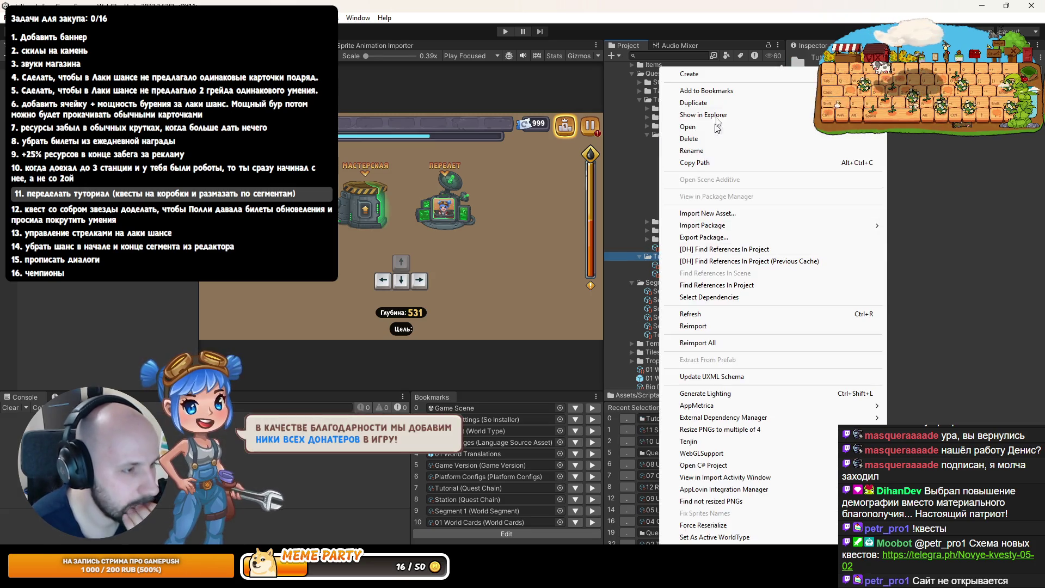
pyautogui.moveTo(728, 78)
pyautogui.click(914, 83)
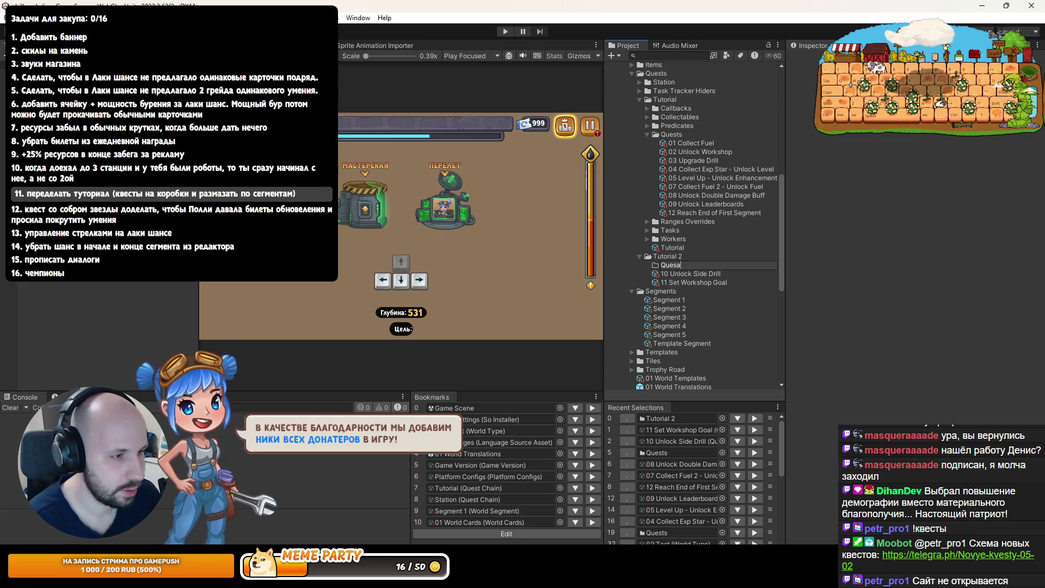
pyautogui.write('s')
pyautogui.press('Return')
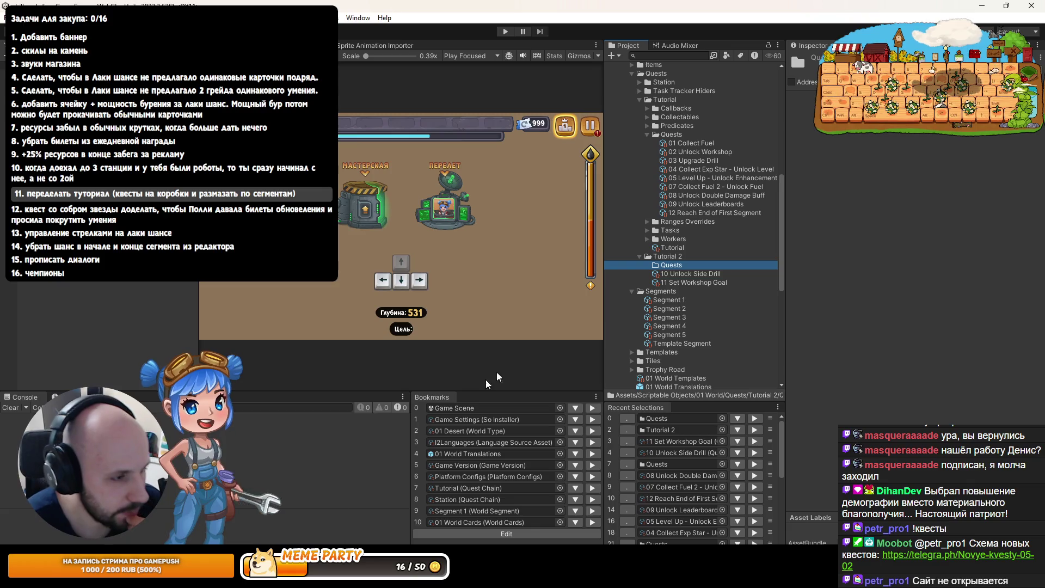
# Place quests 10 and 11 in Tutorial 2's Quests folder and check its contents
pyautogui.click(670, 275)
pyautogui.keyDown('shift'); pyautogui.click(670, 282); pyautogui.keyUp('shift')
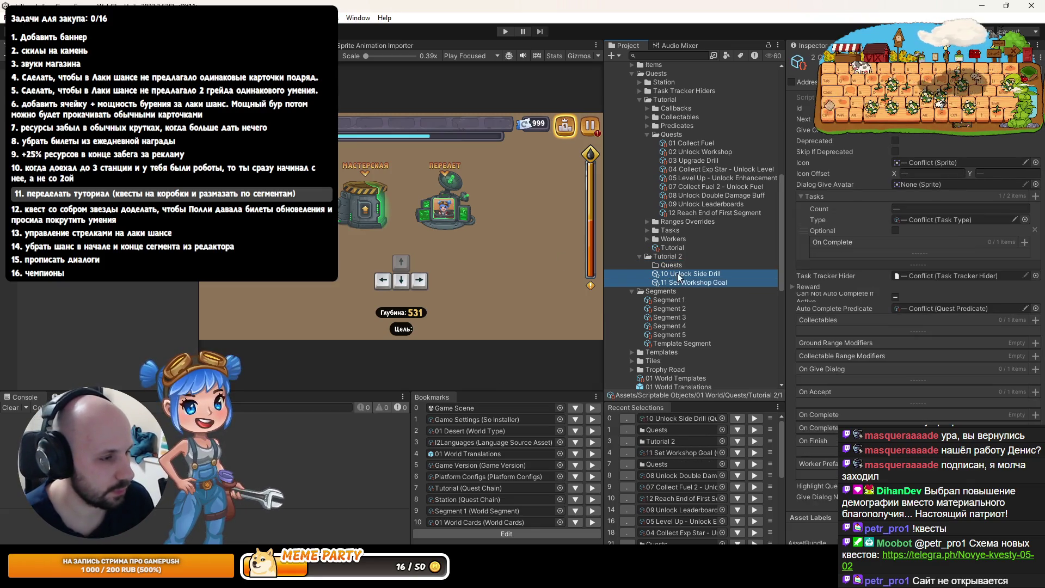
pyautogui.click(647, 267)
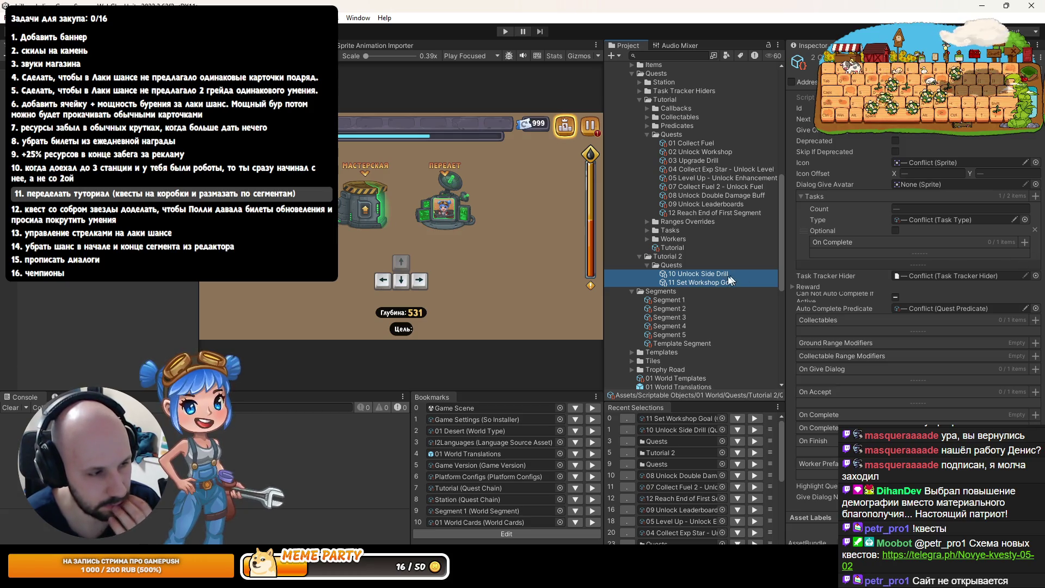
pyautogui.click(717, 274)
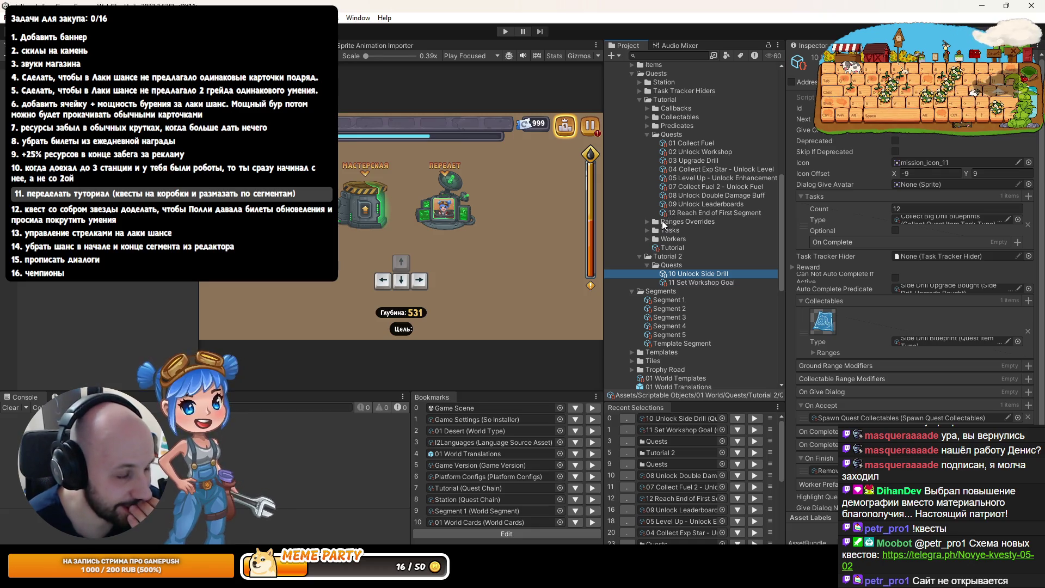
# Review tutorial quests 01, 02, 05, 07 and 08 in the Inspector, then switch to Rider
pyautogui.click(687, 144)
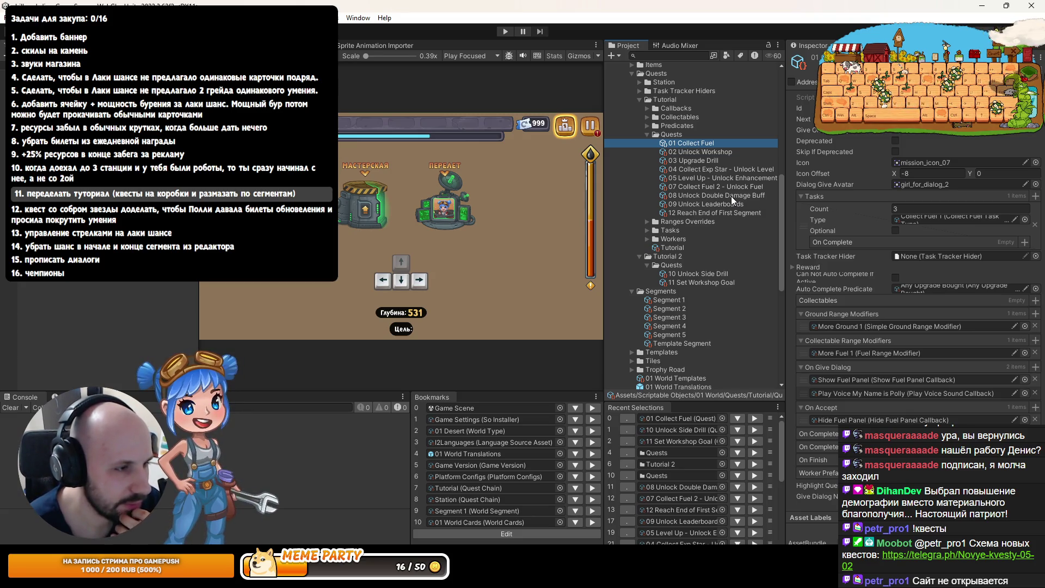
pyautogui.press('Down')
pyautogui.press('Down')
pyautogui.press('Down')
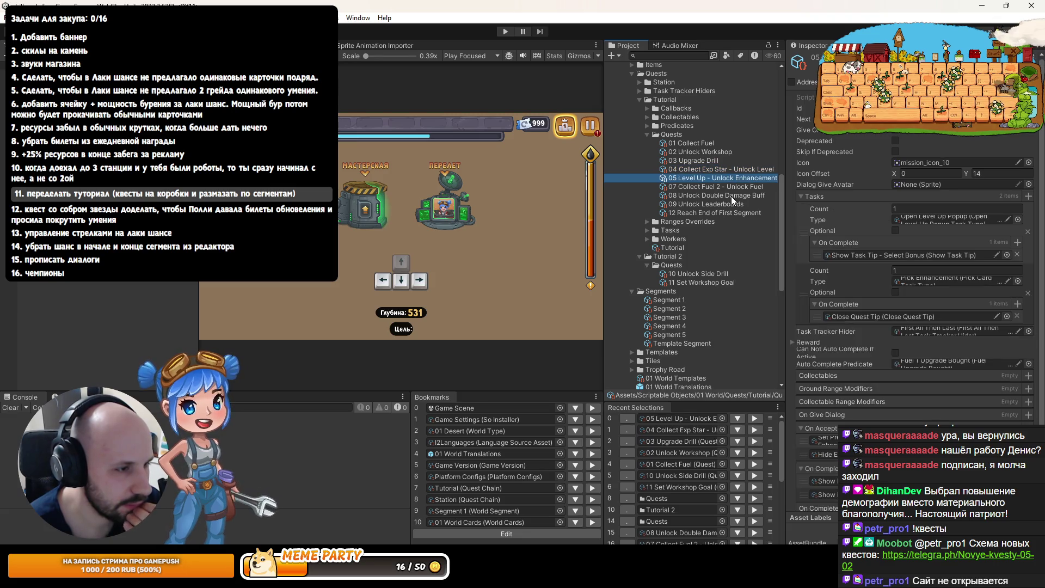
pyautogui.press('Down')
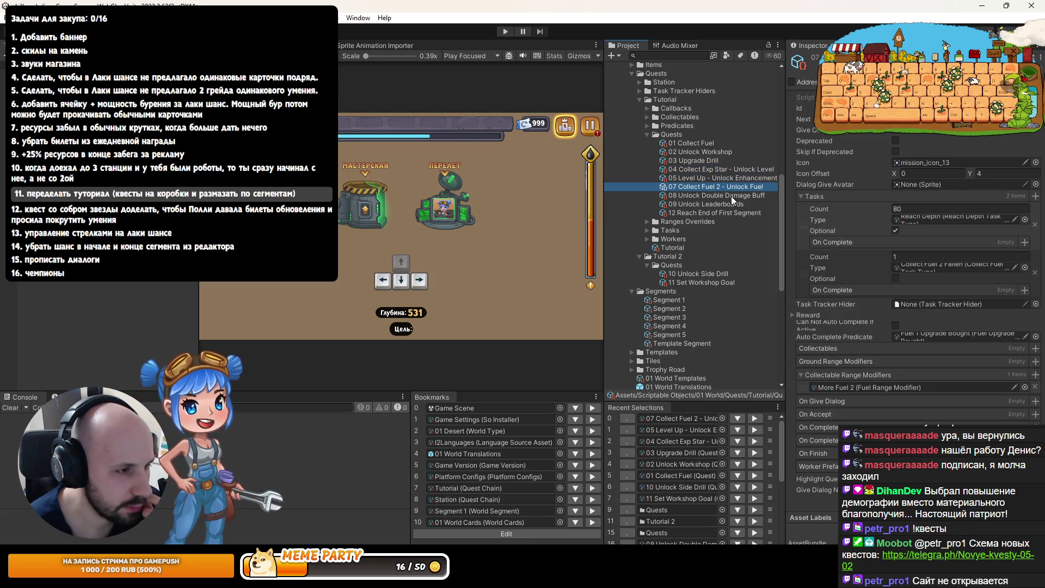
pyautogui.press('Down')
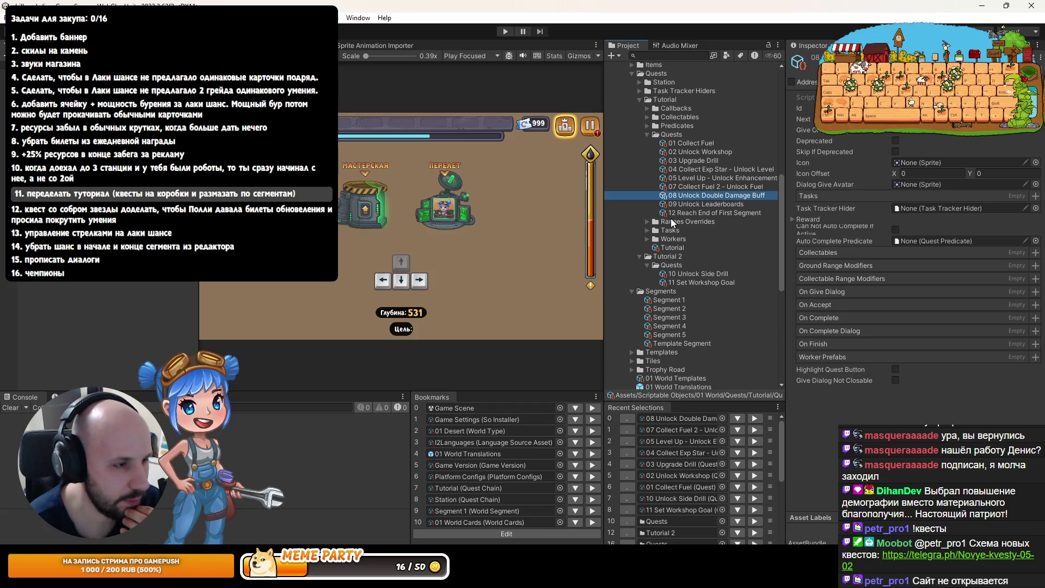
pyautogui.click(686, 143)
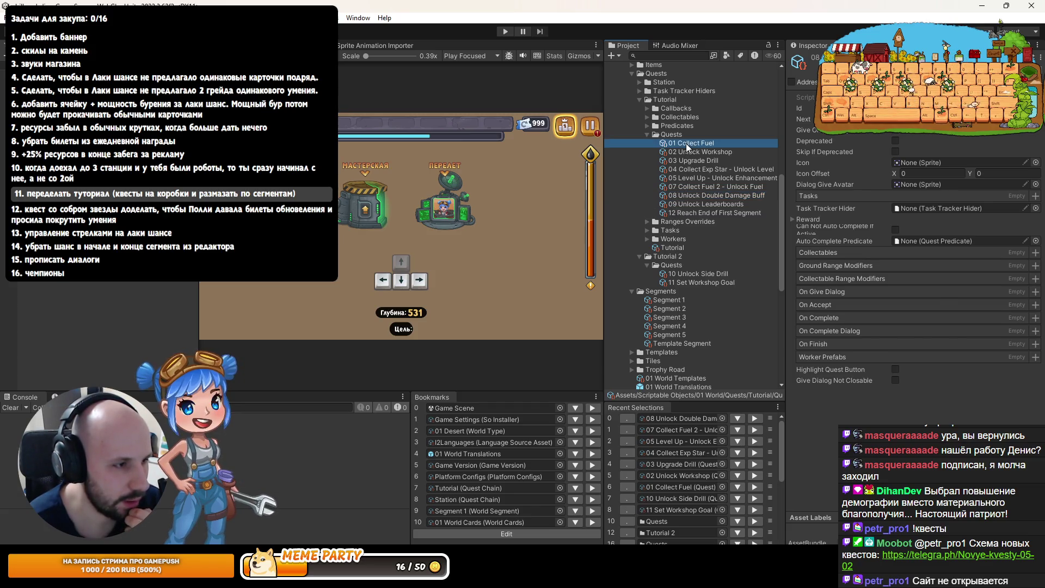
pyautogui.press('Down')
pyautogui.press('Down')
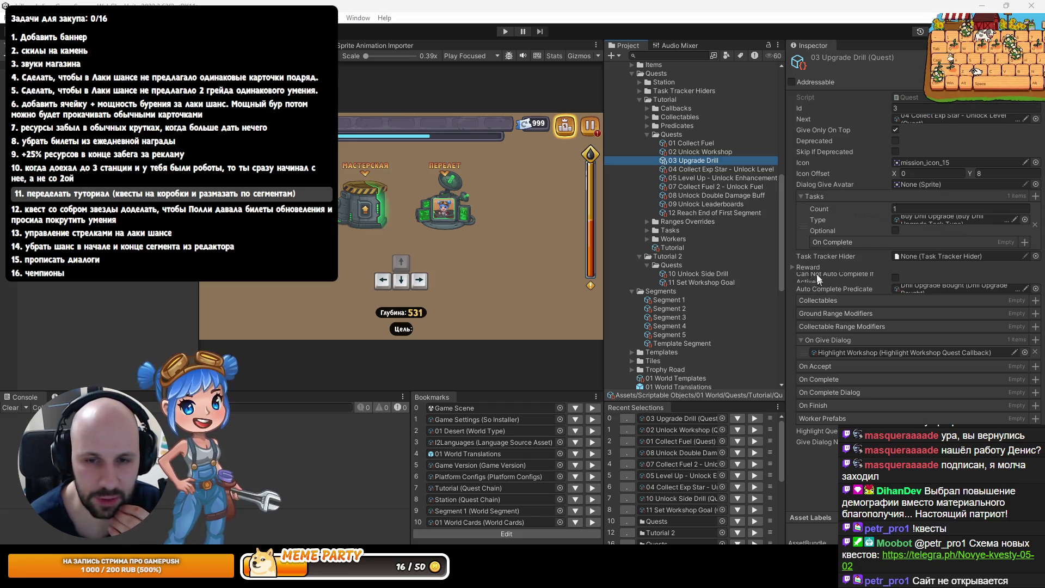
pyautogui.click(570, 107)
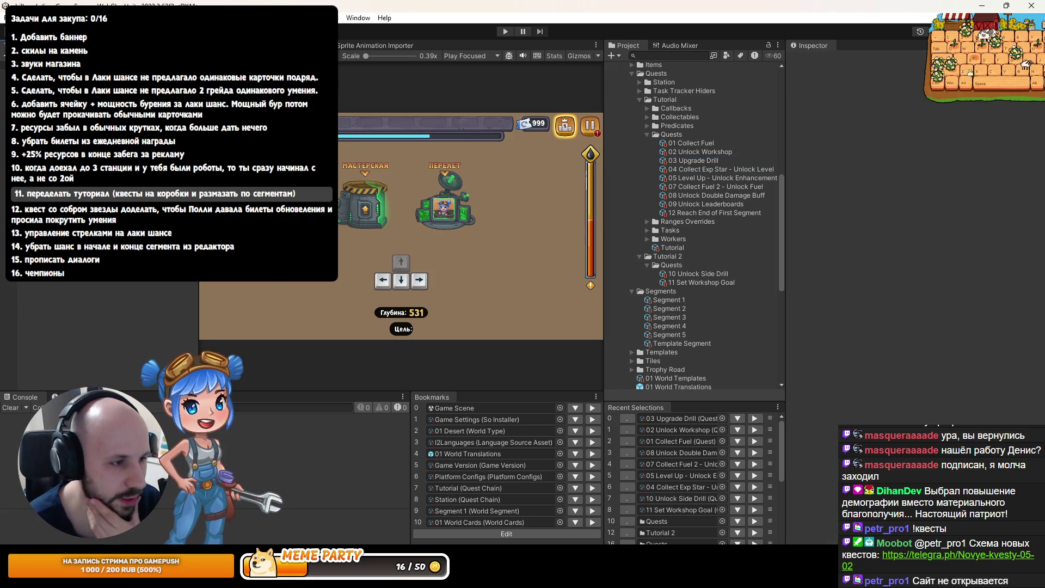
pyautogui.hotkey('alt', 'Tab')
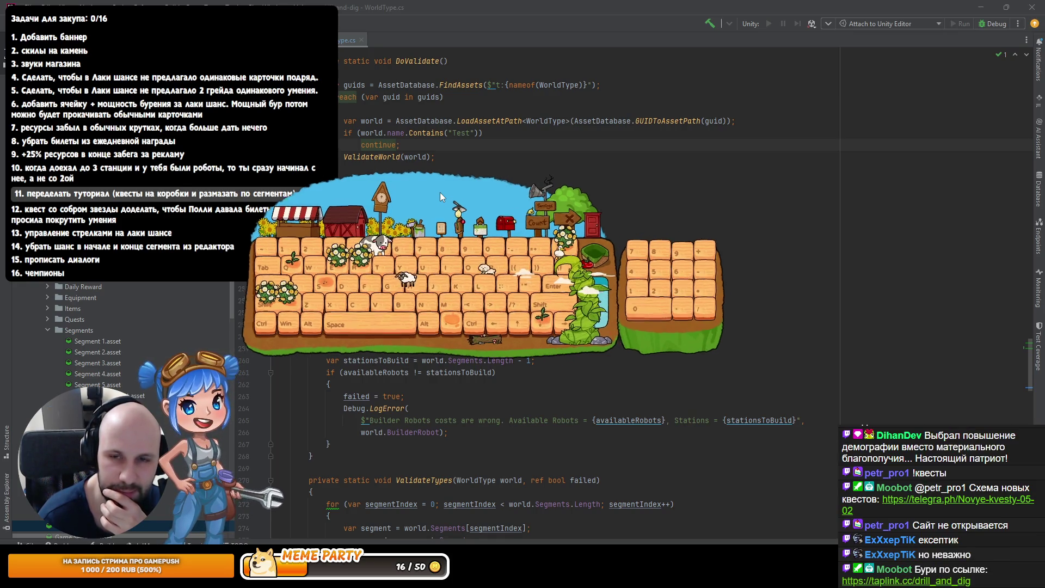
# Glance at the plant book, then submit the Love Tucked Deep Inside request for 15000 coins
pyautogui.click(461, 227)
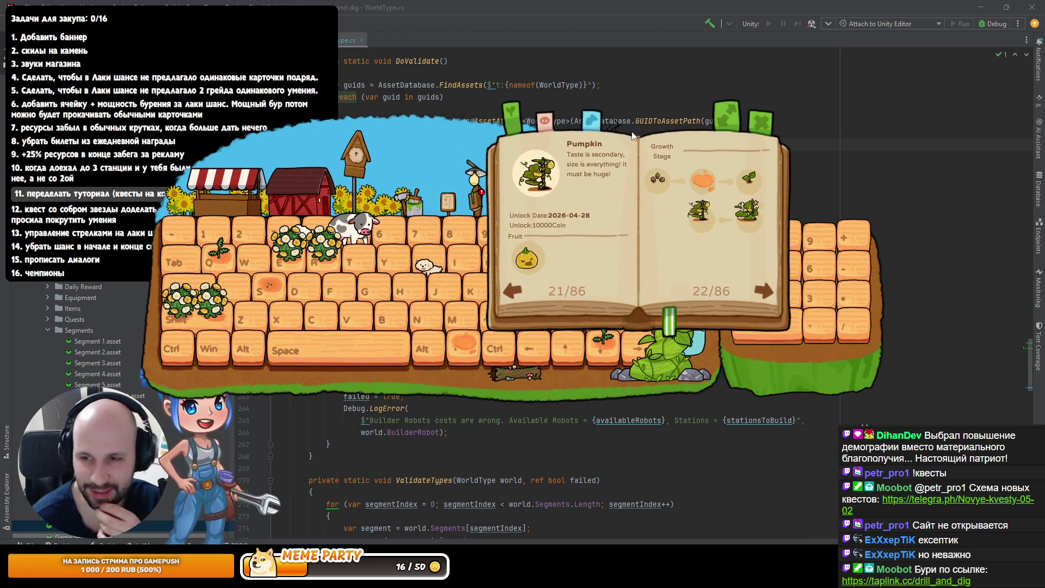
pyautogui.click(757, 124)
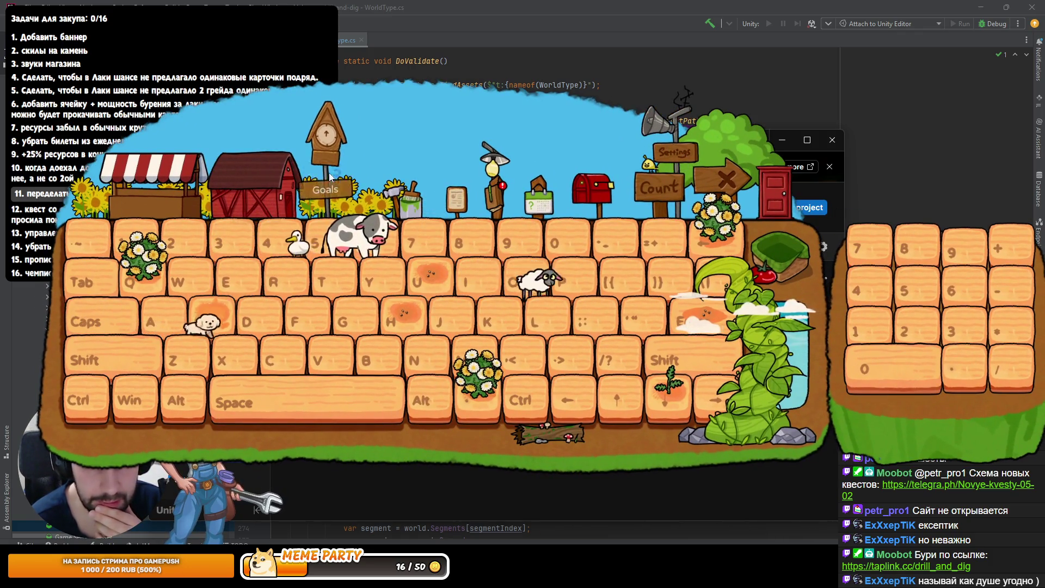
pyautogui.click(459, 199)
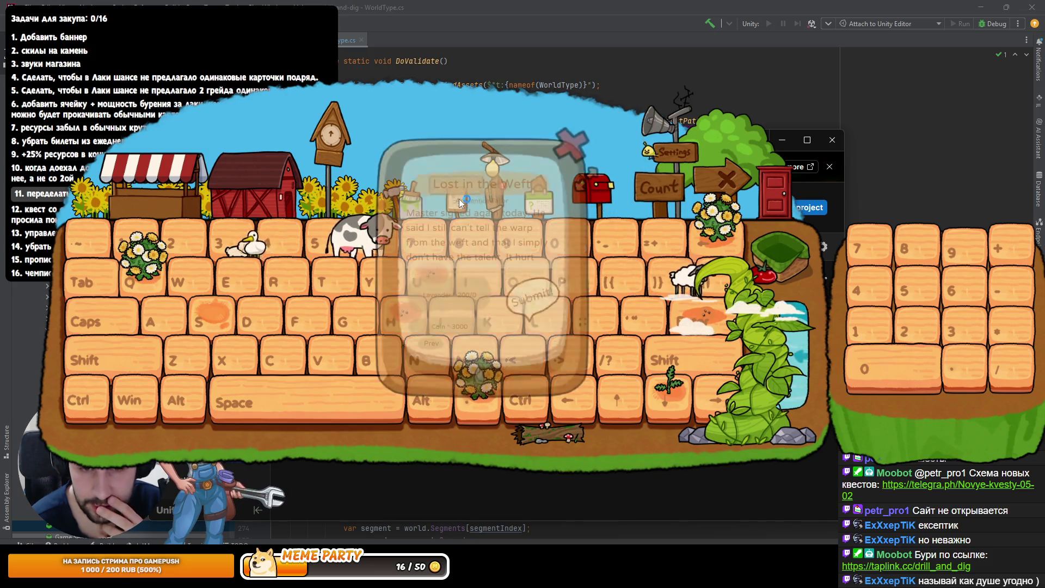
pyautogui.click(436, 345)
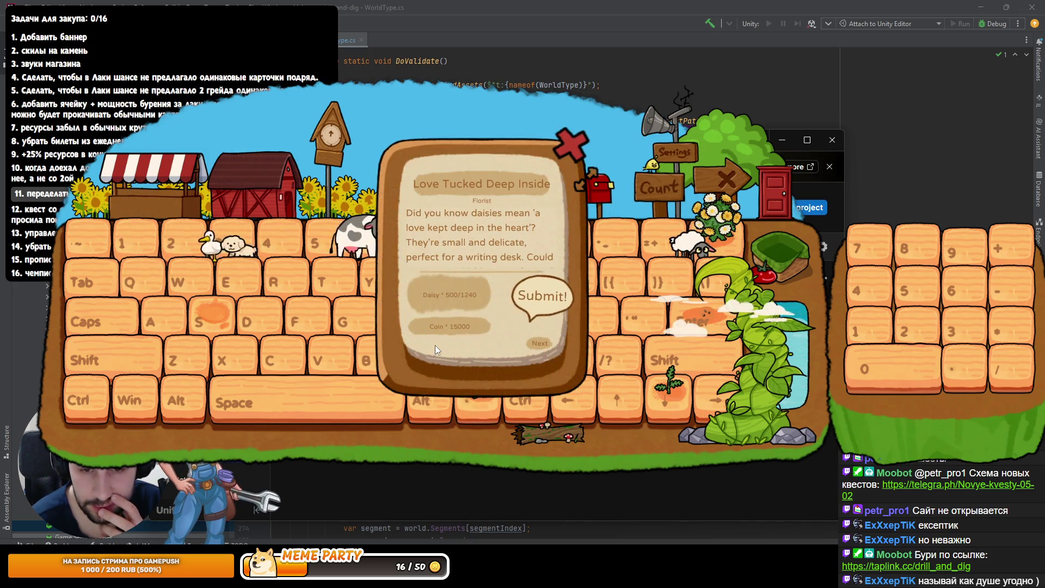
pyautogui.click(550, 302)
pyautogui.click(590, 360)
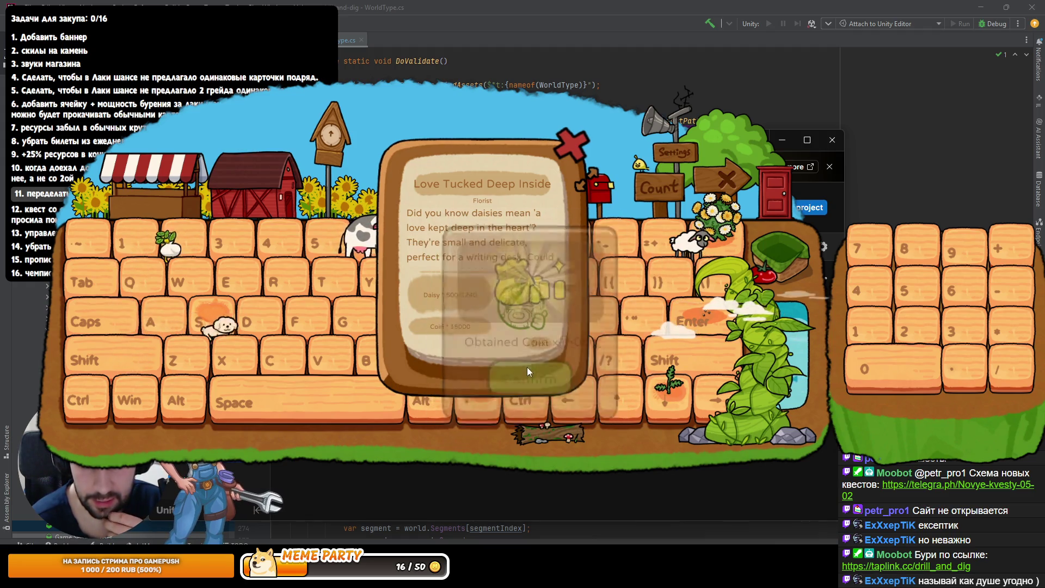
pyautogui.click(543, 346)
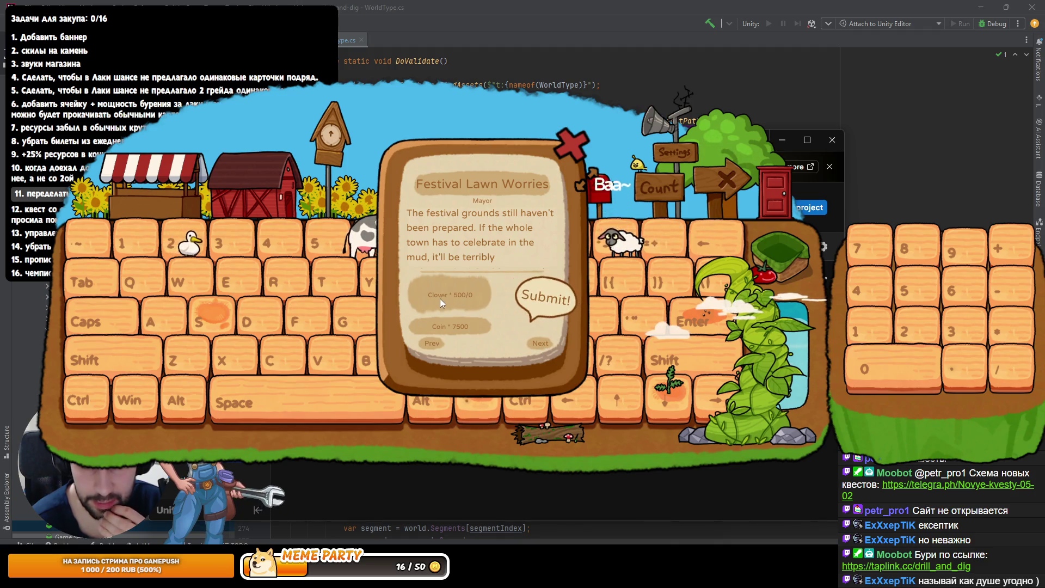
pyautogui.click(570, 157)
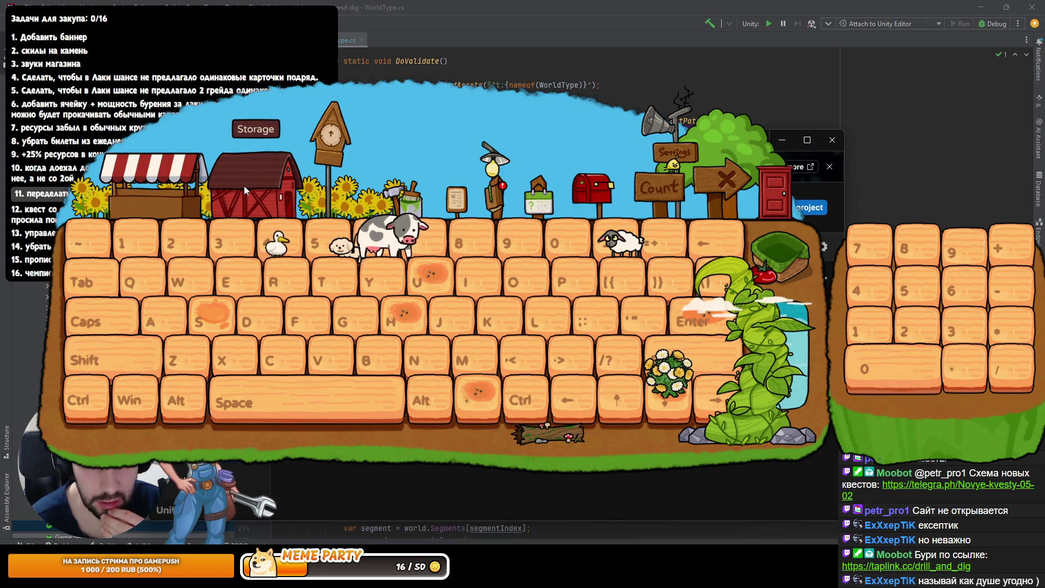
# Sell all stored barn crops for 15020 coins, then plant daisies in every plot
pyautogui.click(243, 185)
pyautogui.click(377, 285)
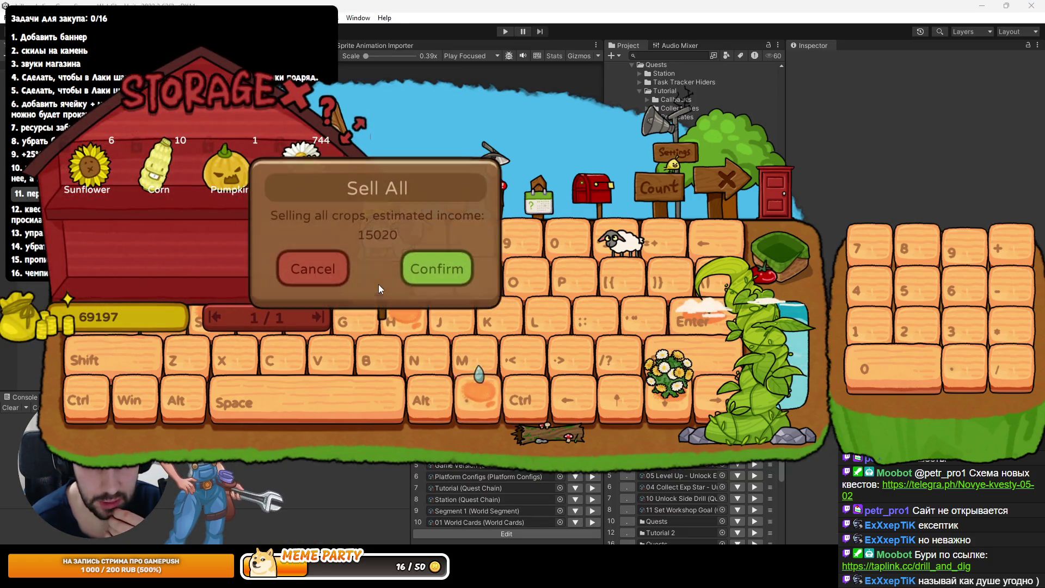
pyautogui.click(471, 302)
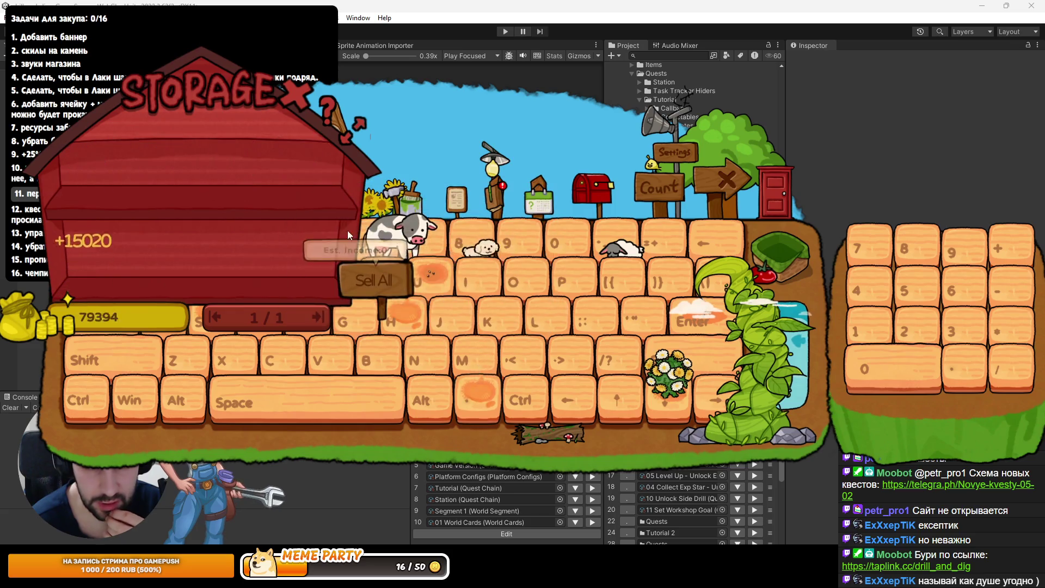
pyautogui.click(303, 101)
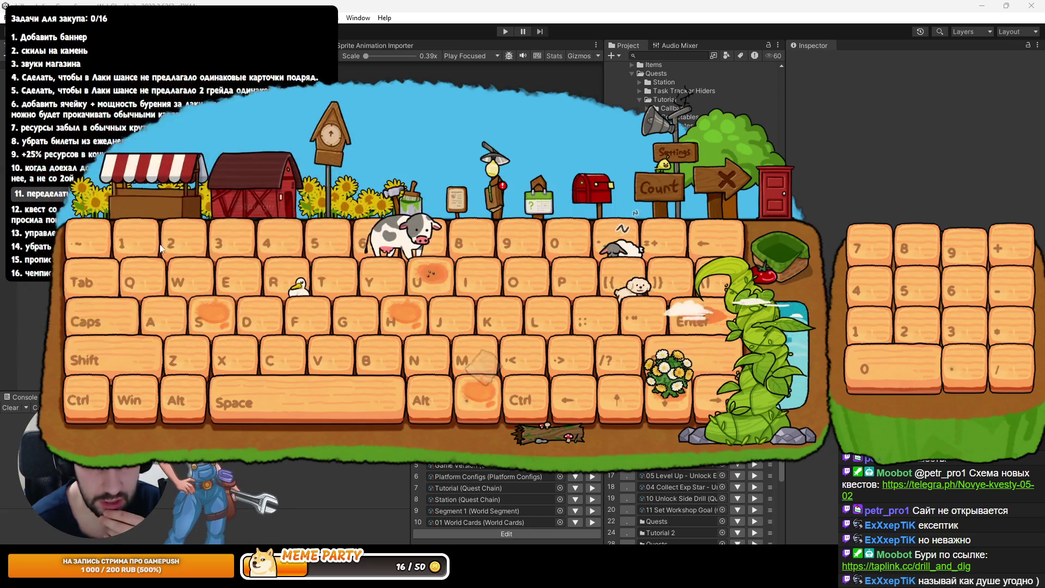
pyautogui.click(155, 193)
pyautogui.click(295, 294)
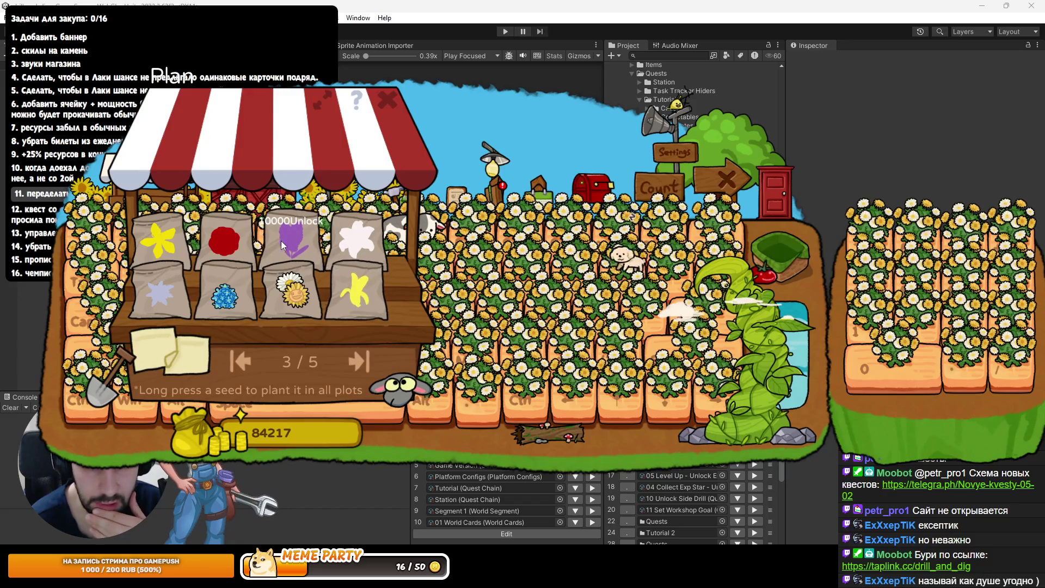
# Check and cancel the Wild Rose and watermelon seed unlock prices
pyautogui.click(283, 244)
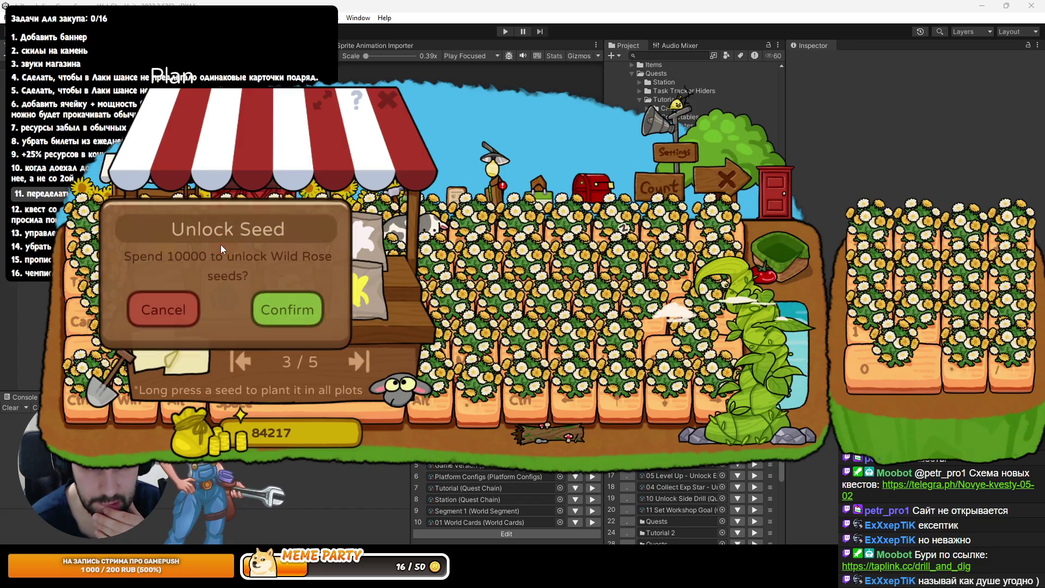
pyautogui.click(175, 306)
pyautogui.click(238, 361)
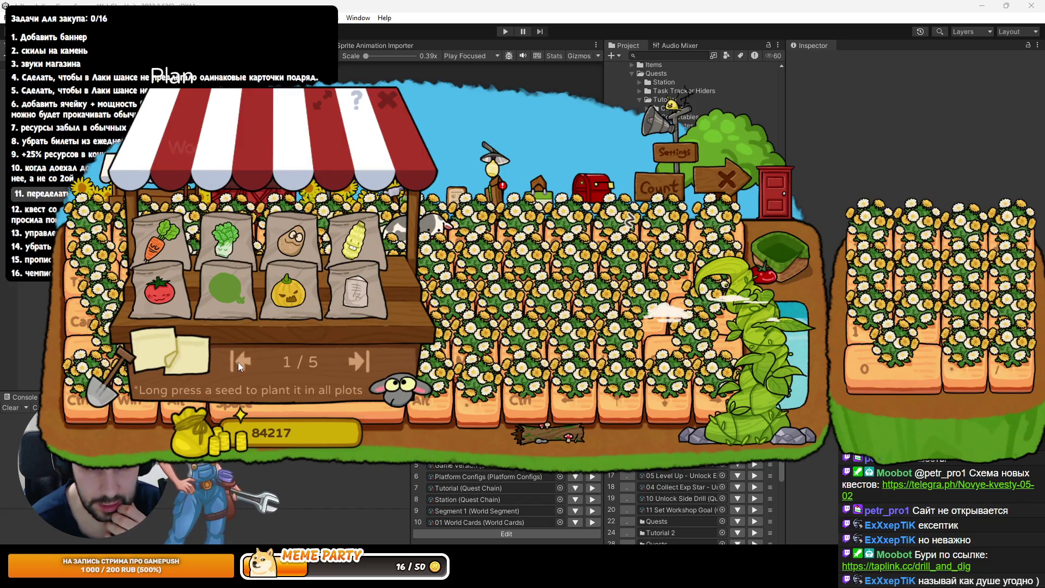
pyautogui.click(238, 289)
pyautogui.click(172, 355)
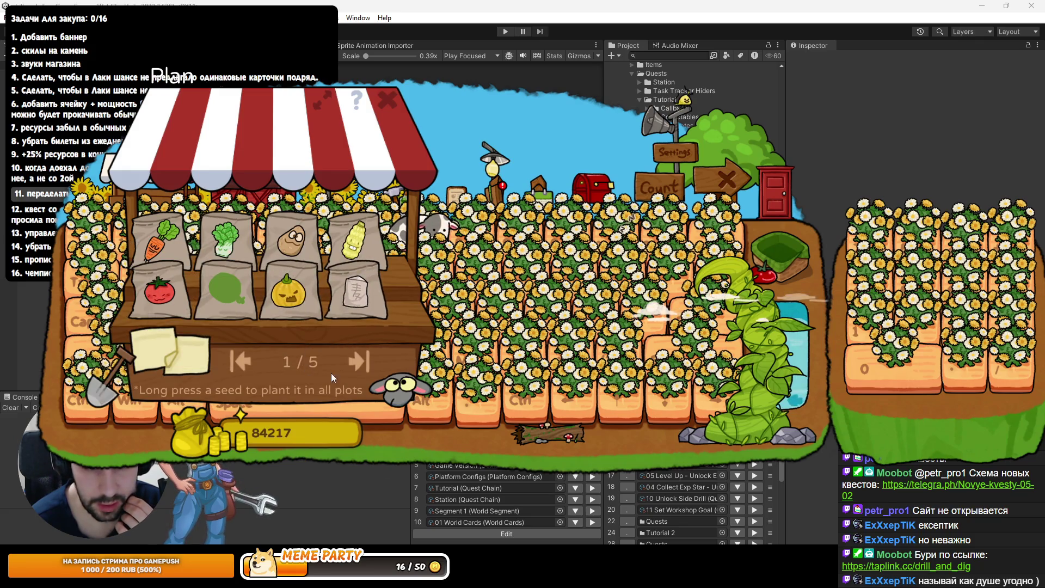
# On the next seed page, compare unlock prices for Glowing Lotus, Tulip, star seed and Lily of the Valley
pyautogui.click(359, 361)
pyautogui.click(172, 295)
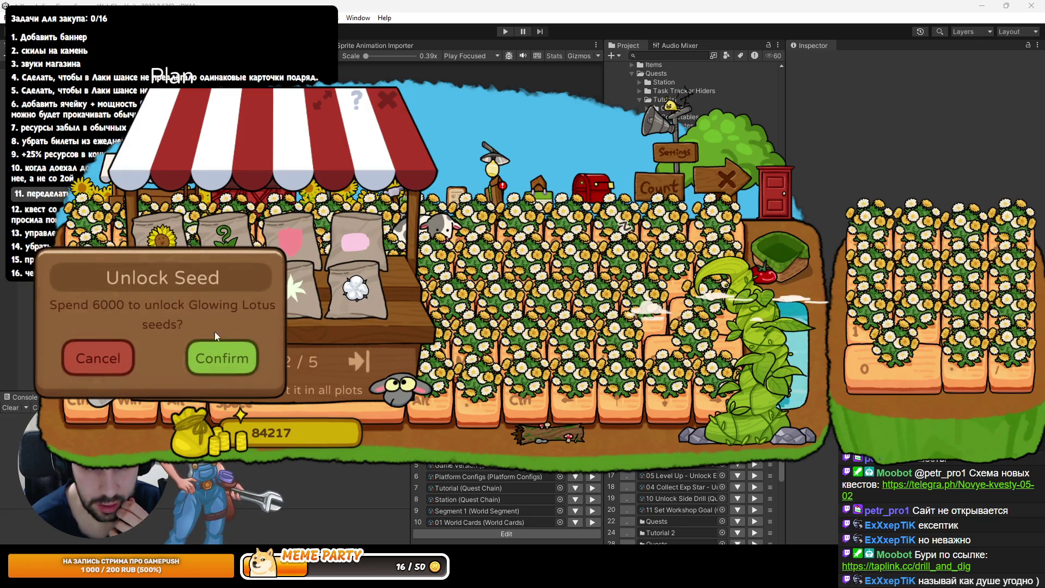
pyautogui.click(119, 359)
pyautogui.click(343, 253)
pyautogui.click(307, 309)
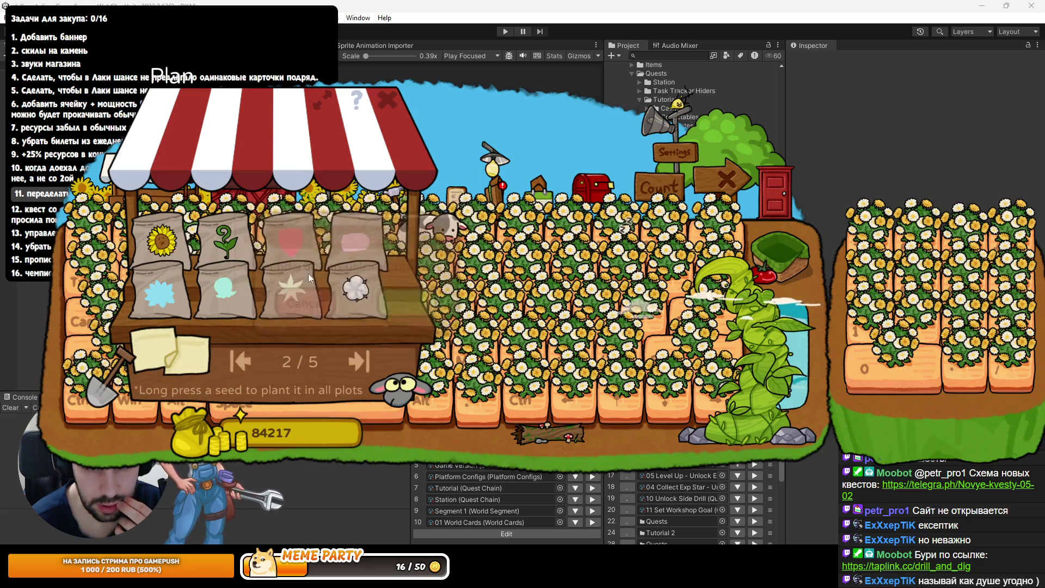
pyautogui.click(305, 254)
pyautogui.click(249, 311)
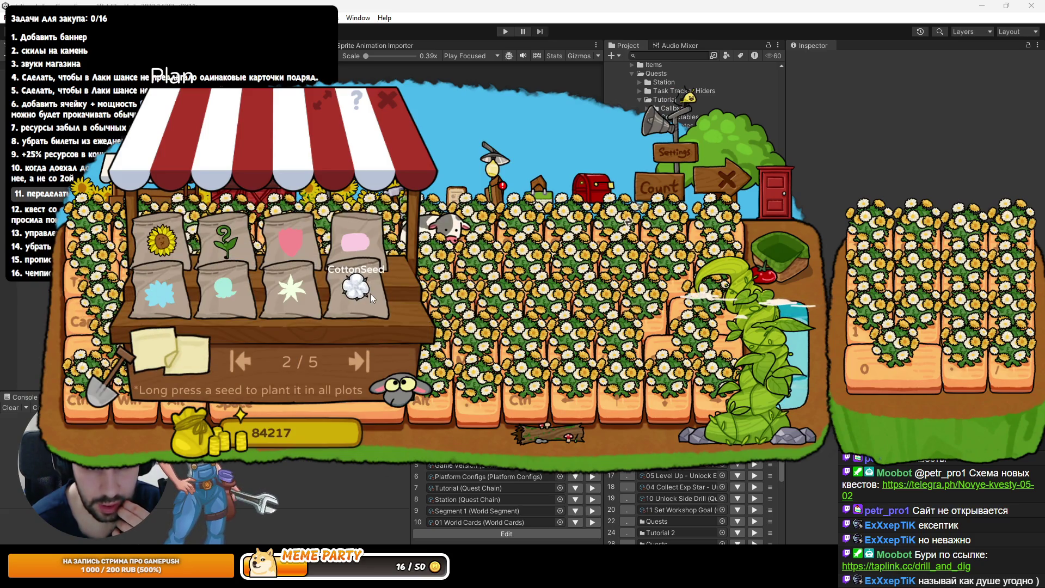
pyautogui.click(276, 293)
pyautogui.click(234, 351)
pyautogui.click(235, 318)
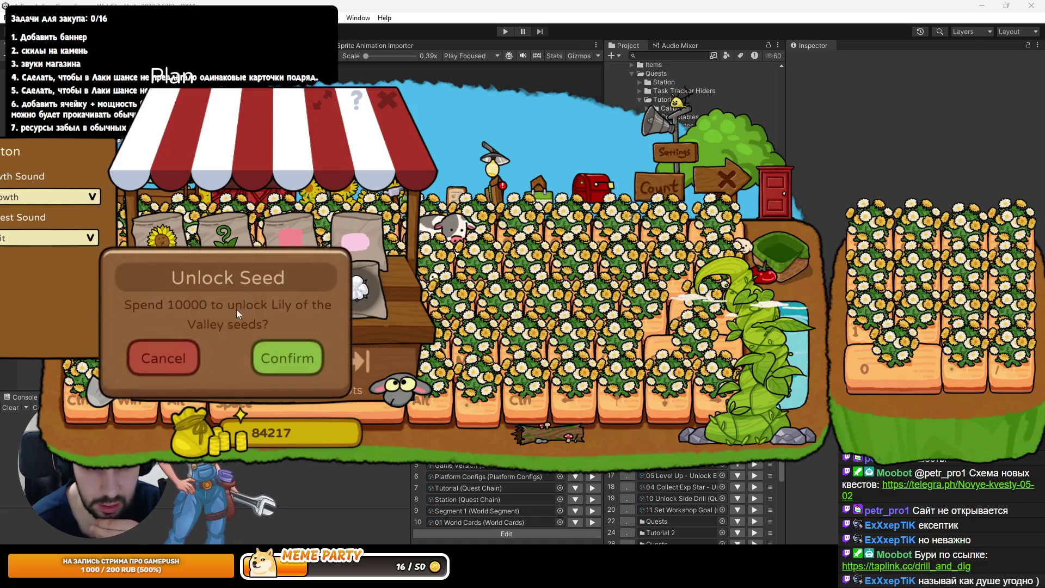
pyautogui.click(169, 359)
# On the following page, compare unlock prices for Lily, Lavender, Edelweiss, St. John's Wort and Banana seeds
pyautogui.click(361, 361)
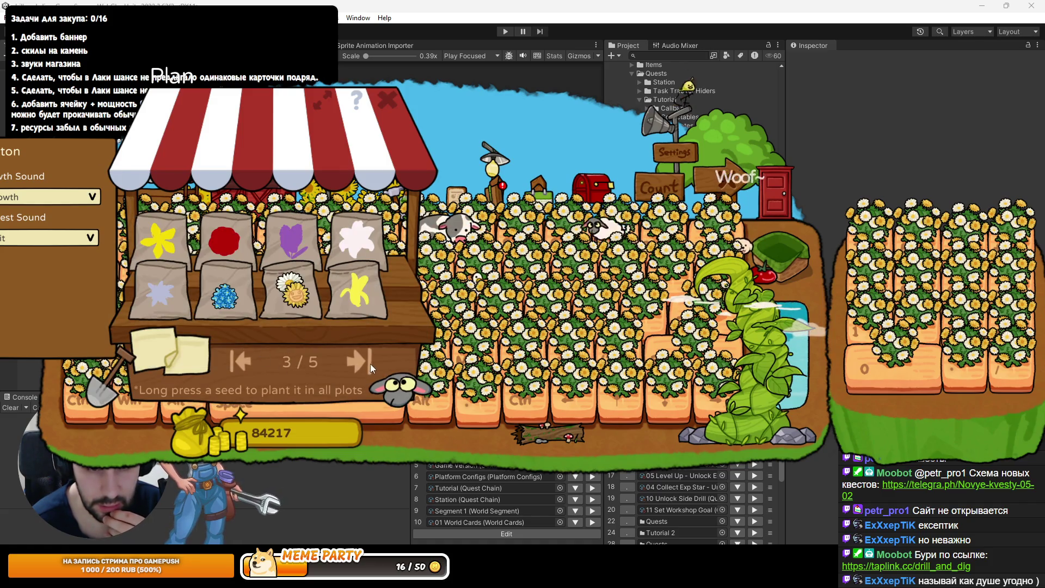
pyautogui.click(297, 245)
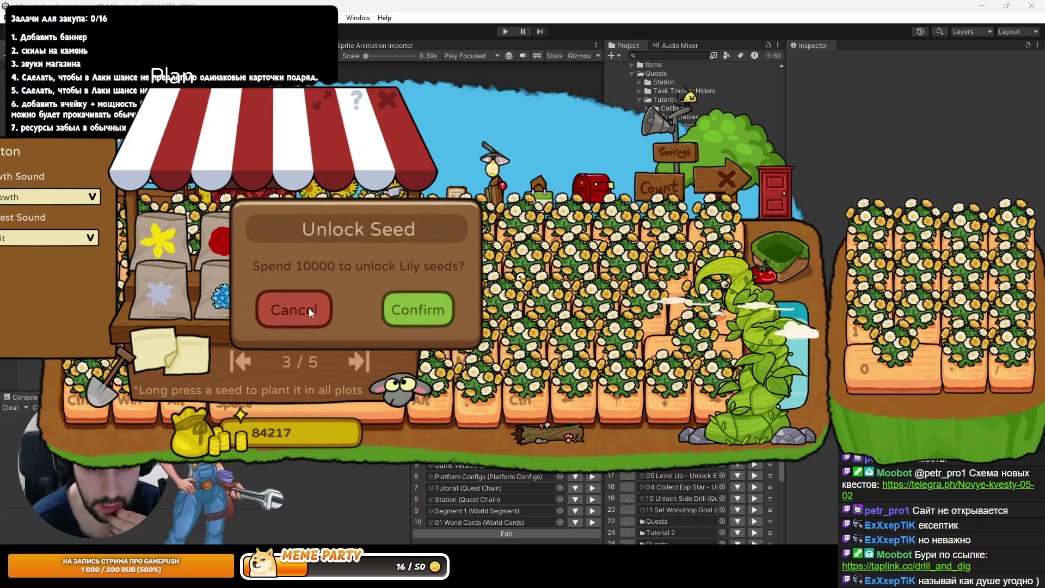
pyautogui.click(309, 308)
pyautogui.click(304, 243)
pyautogui.click(240, 309)
pyautogui.click(181, 298)
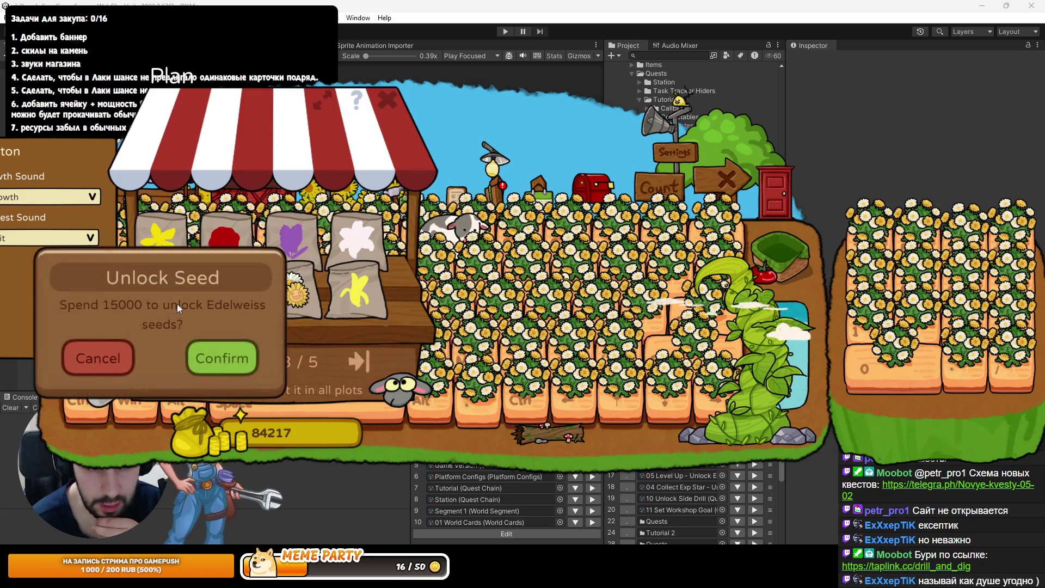
pyautogui.click(104, 361)
pyautogui.click(240, 243)
pyautogui.click(181, 313)
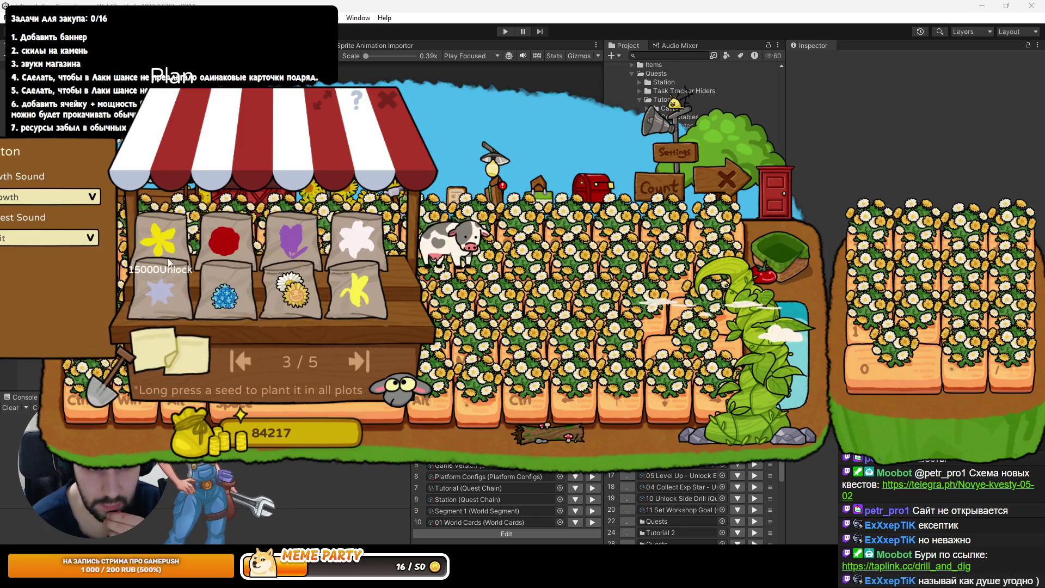
pyautogui.click(169, 260)
pyautogui.click(119, 309)
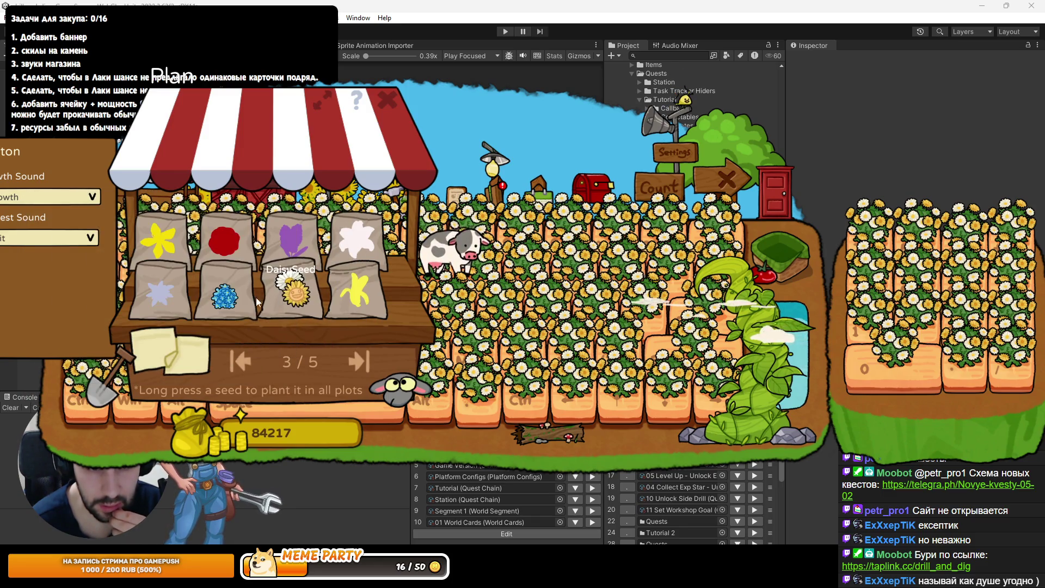
pyautogui.click(355, 307)
pyautogui.click(280, 354)
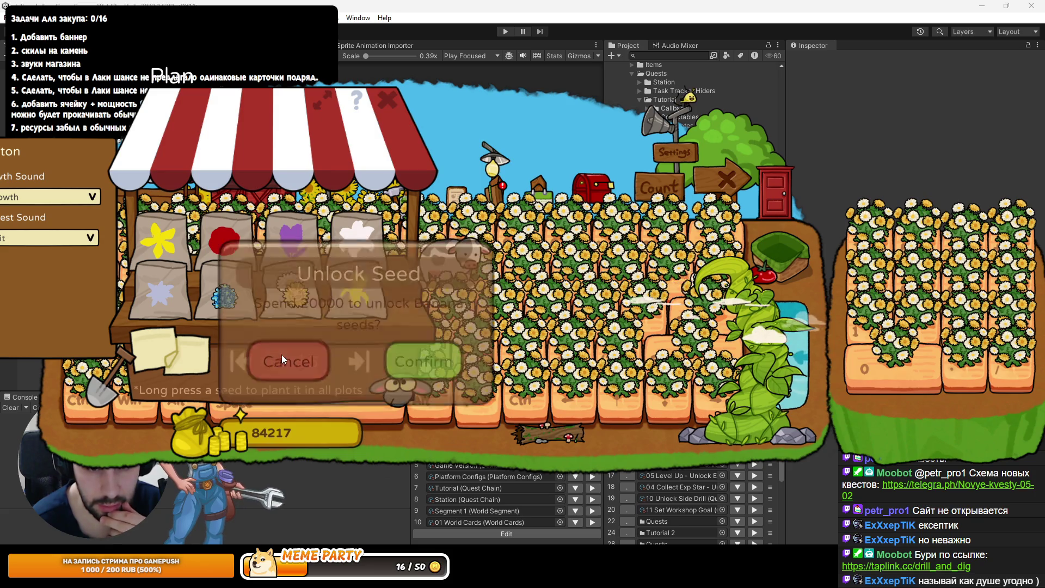
# On page 4, check unlock prices for Apple, Cantaloupe, Peach and Strawberry seeds
pyautogui.click(357, 361)
pyautogui.click(164, 240)
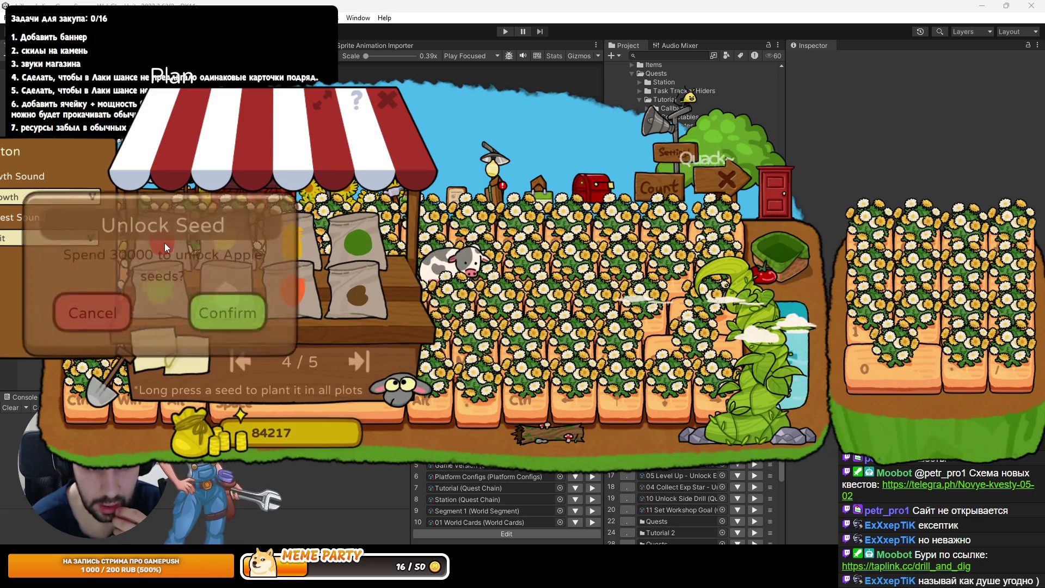
pyautogui.click(119, 312)
pyautogui.click(151, 298)
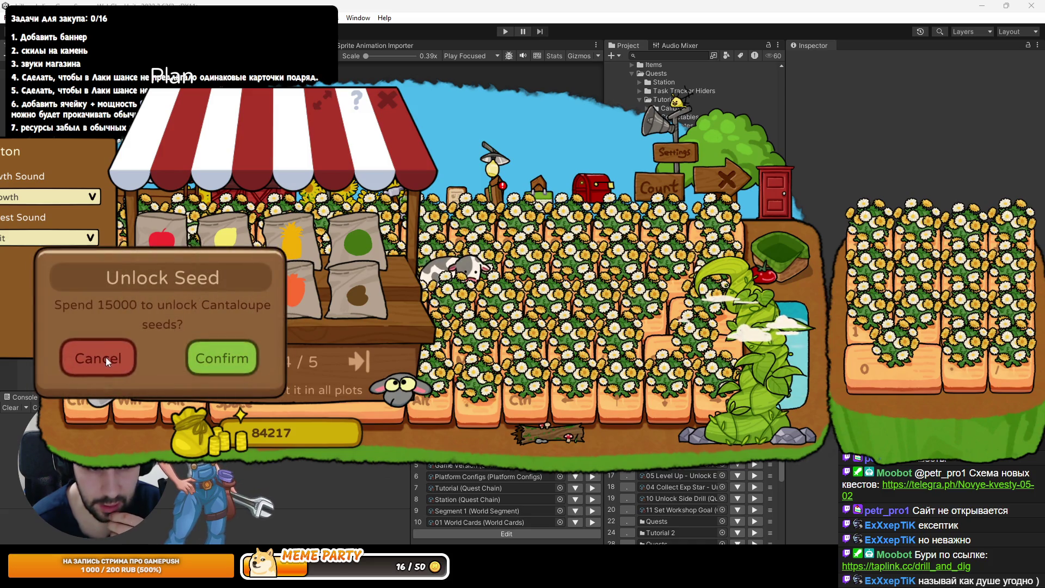
pyautogui.click(106, 357)
pyautogui.click(210, 298)
pyautogui.click(180, 351)
pyautogui.click(294, 294)
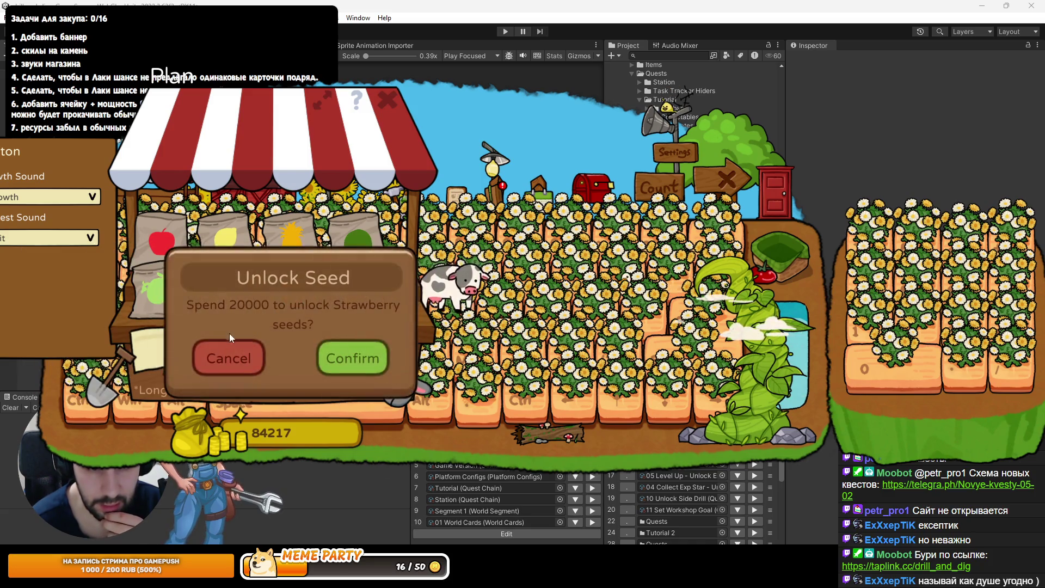
pyautogui.click(256, 340)
# Check unlock prices for Coffee Bean, Coconut, Pineapple and Lemon seeds on page 4
pyautogui.click(363, 292)
pyautogui.click(307, 345)
pyautogui.click(357, 237)
pyautogui.click(311, 309)
pyautogui.click(302, 288)
pyautogui.click(228, 305)
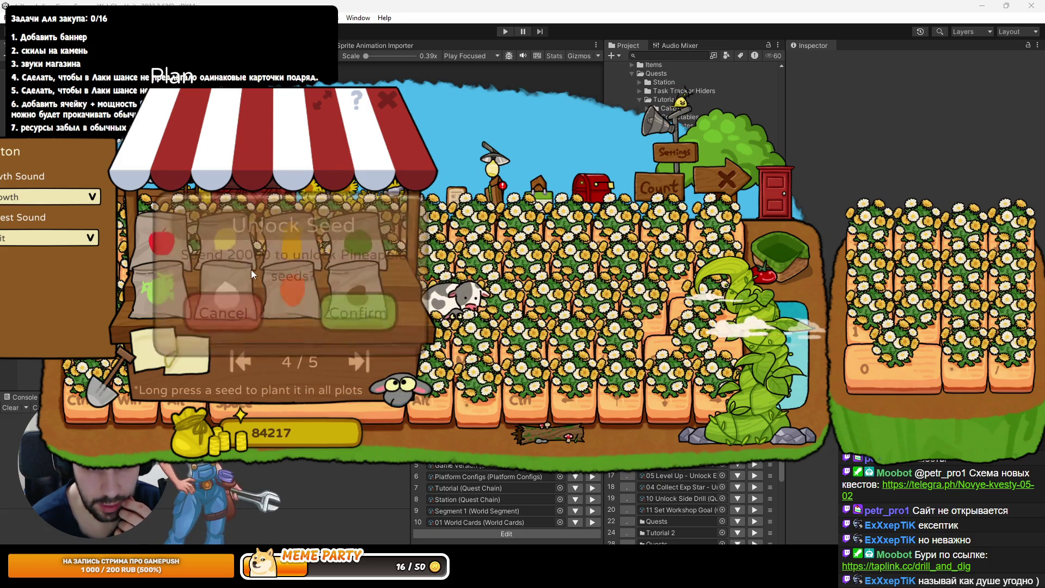
pyautogui.click(234, 254)
pyautogui.click(185, 309)
# On the last page, compare Ice Crystal Grass, moon, star, Sweet Potato, Money Tree and Clover unlock prices
pyautogui.click(348, 362)
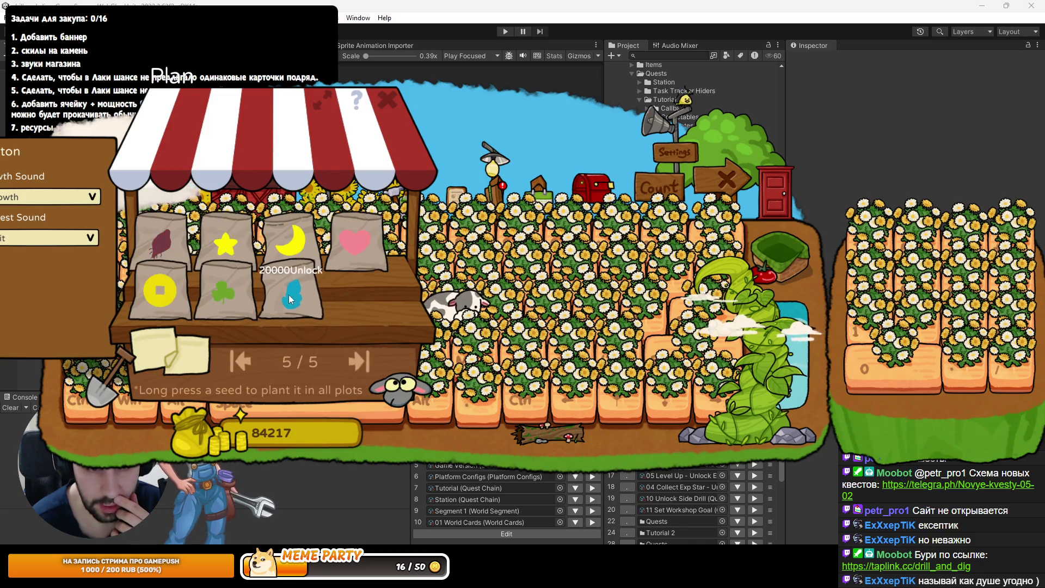
pyautogui.click(286, 298)
pyautogui.click(308, 308)
pyautogui.click(301, 241)
pyautogui.click(259, 297)
pyautogui.click(248, 246)
pyautogui.click(167, 308)
pyautogui.click(176, 240)
pyautogui.click(110, 308)
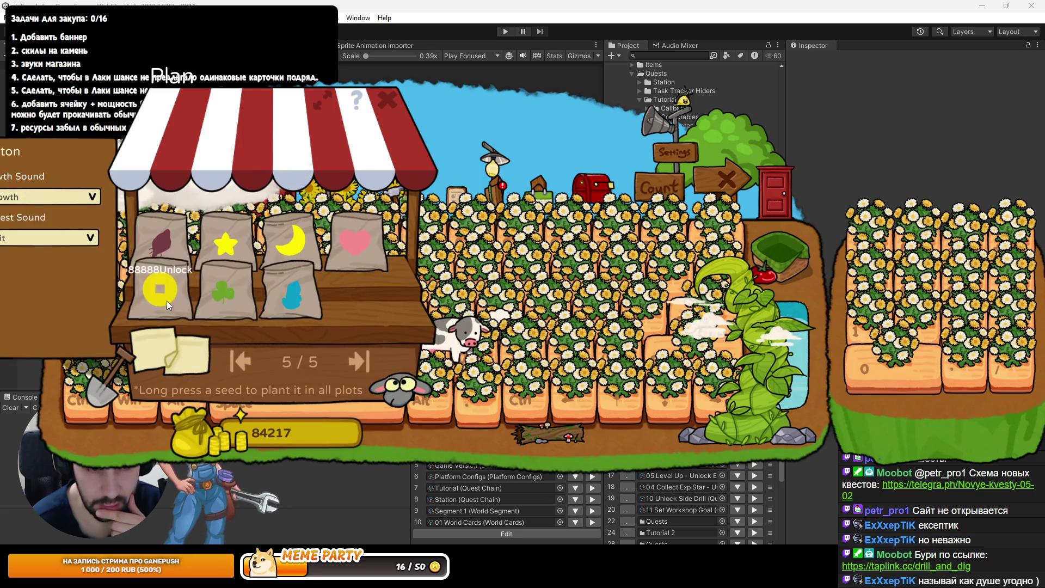
pyautogui.click(168, 300)
pyautogui.click(87, 358)
pyautogui.click(224, 279)
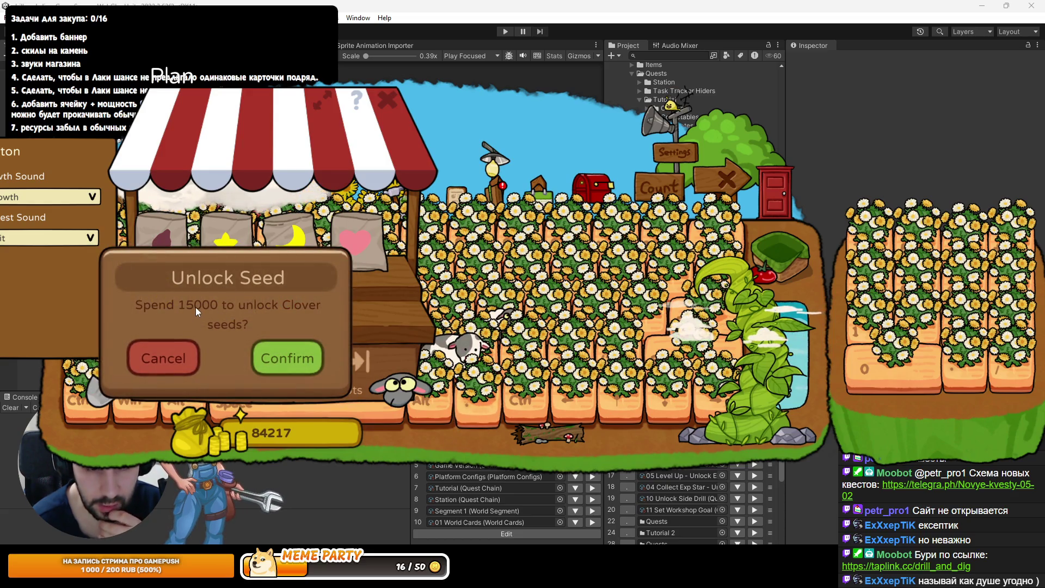
pyautogui.click(163, 358)
# Unlock Clover seeds for 15000 coins and plant clover in every plot
pyautogui.click(223, 294)
pyautogui.click(288, 362)
pyautogui.click(231, 298)
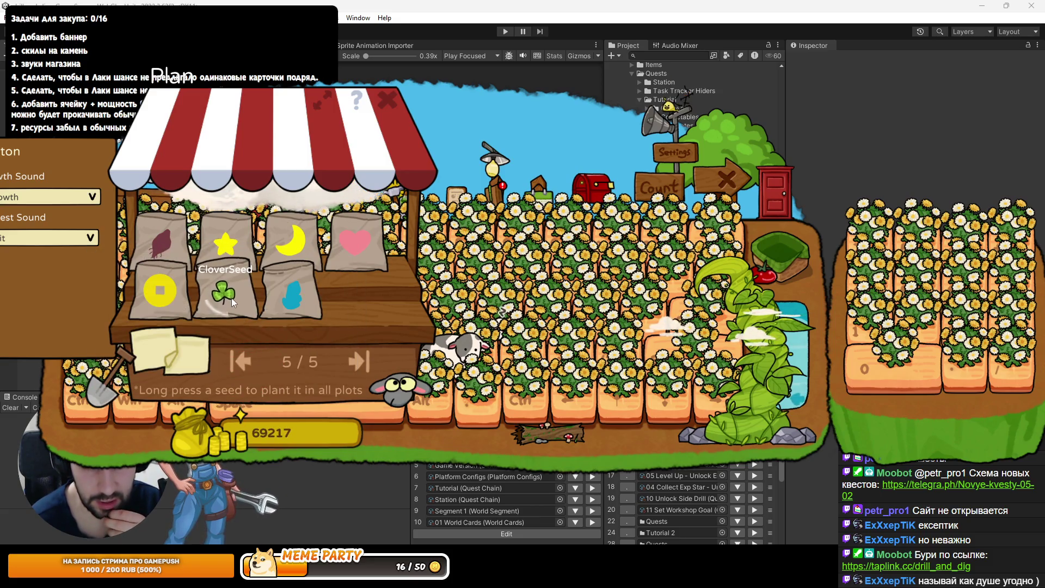
pyautogui.click(280, 365)
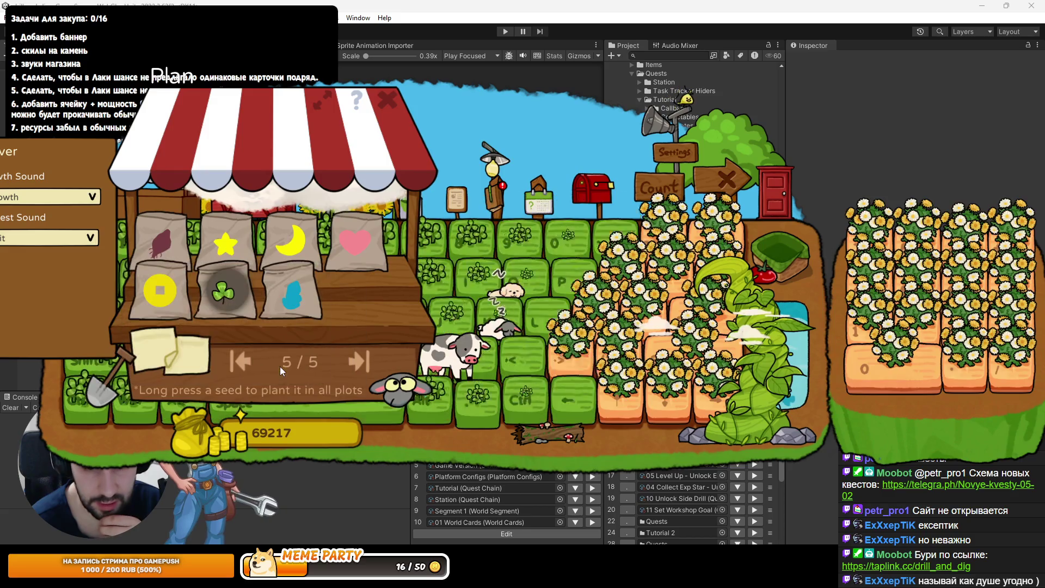
pyautogui.click(399, 115)
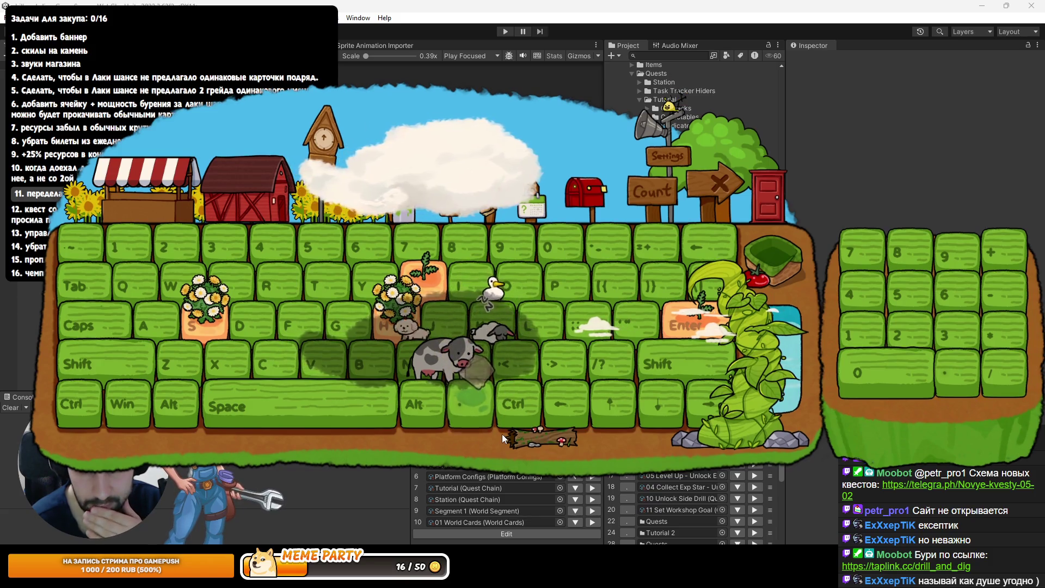
# Review the town requests, including Festival Lawn Worries for 500 Clover at 7500 coins
pyautogui.click(476, 193)
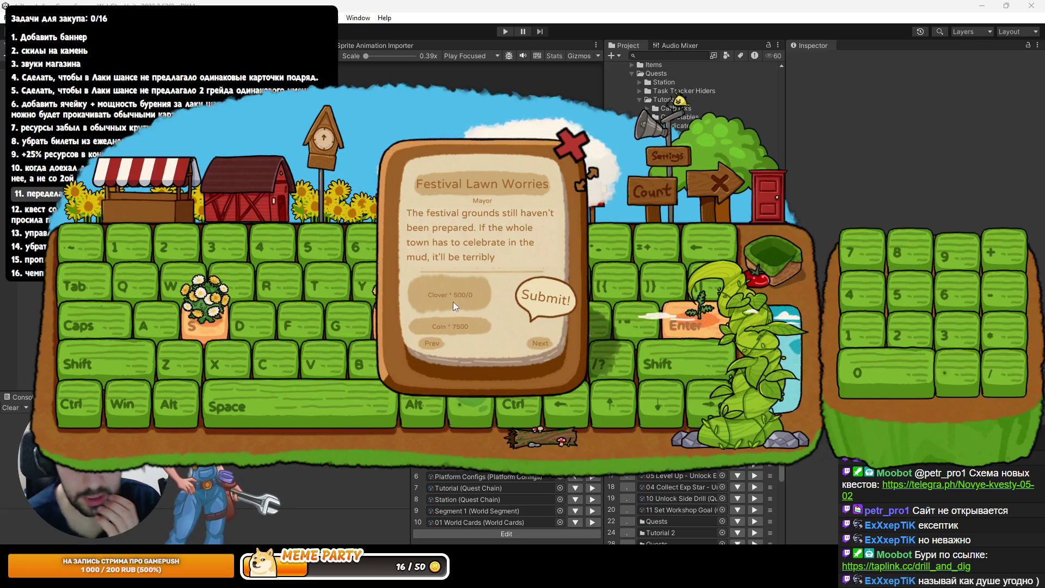
pyautogui.click(536, 341)
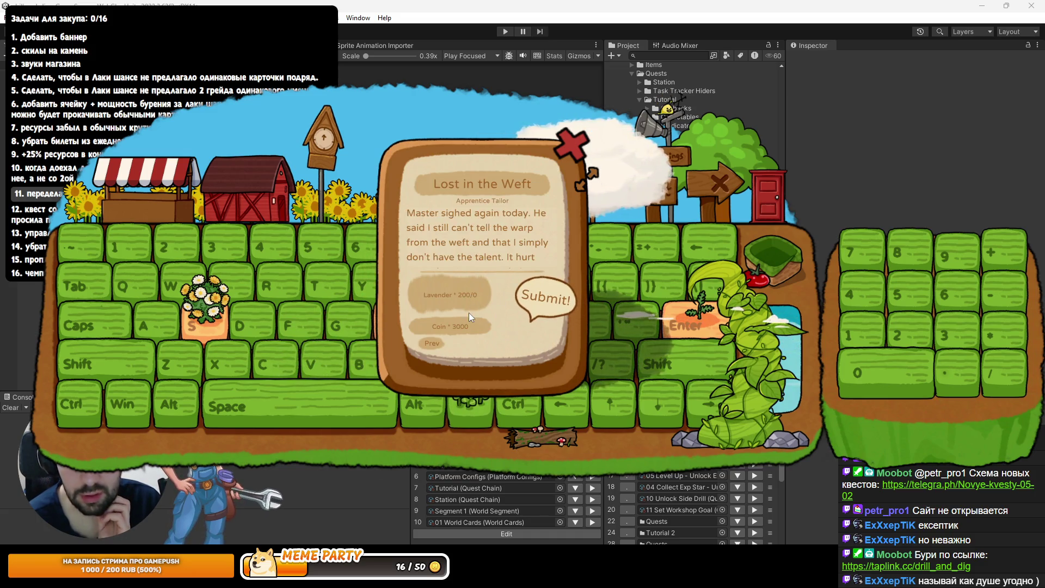
pyautogui.click(567, 149)
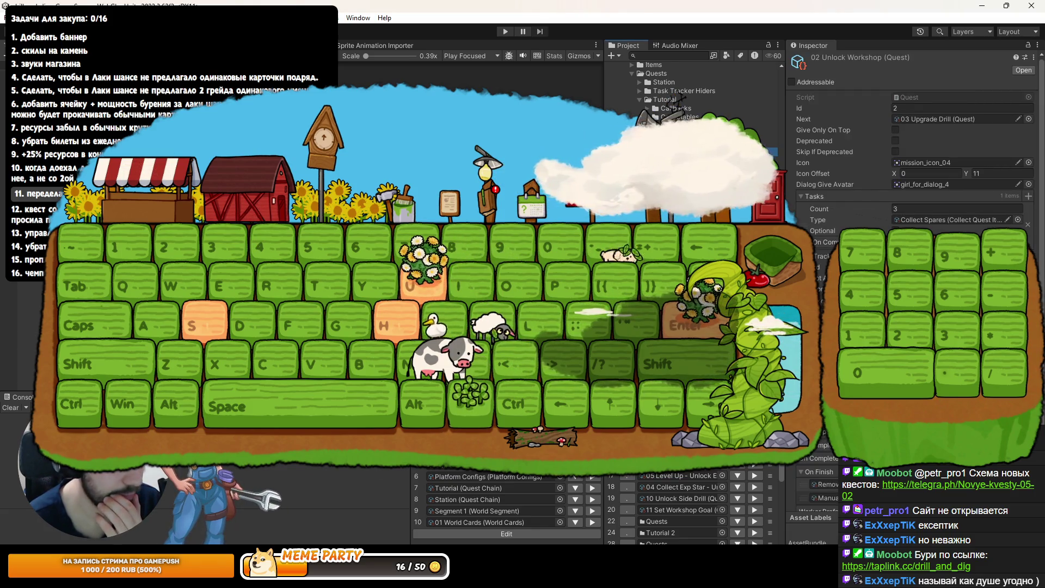
# Show 03 Upgrade Drill in the Inspector, then renovate the farm by moving the beanstalk left beside the pond and save
pyautogui.doubleClick(937, 119)
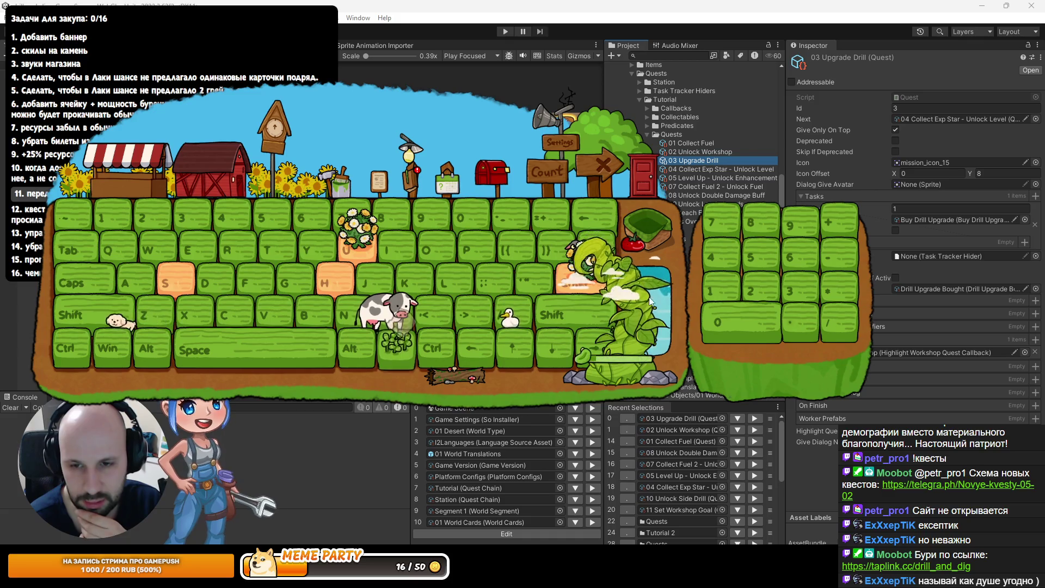
pyautogui.rightClick(436, 297)
pyautogui.click(392, 314)
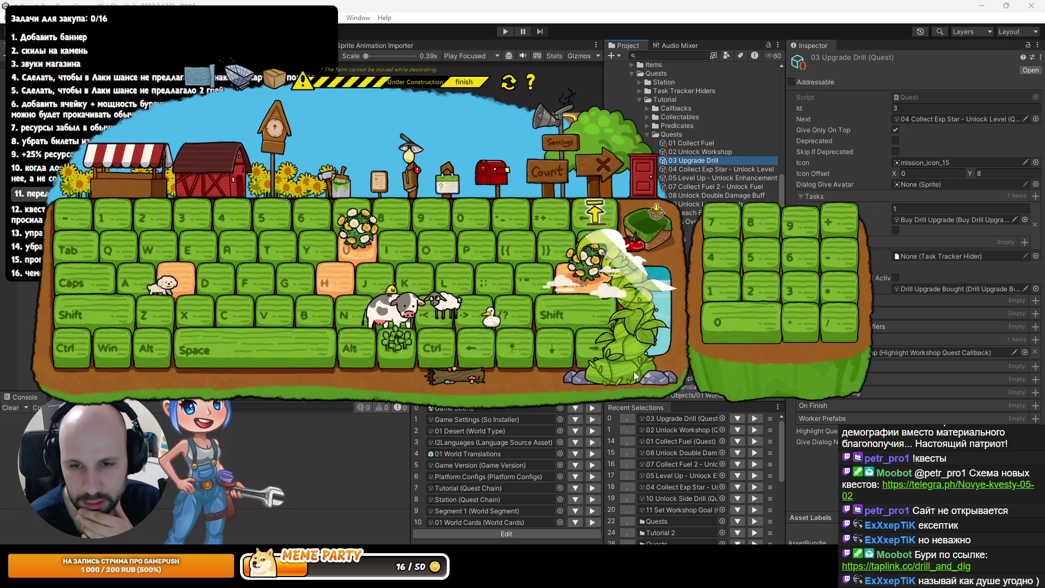
pyautogui.moveTo(627, 364); pyautogui.dragTo(565, 377)
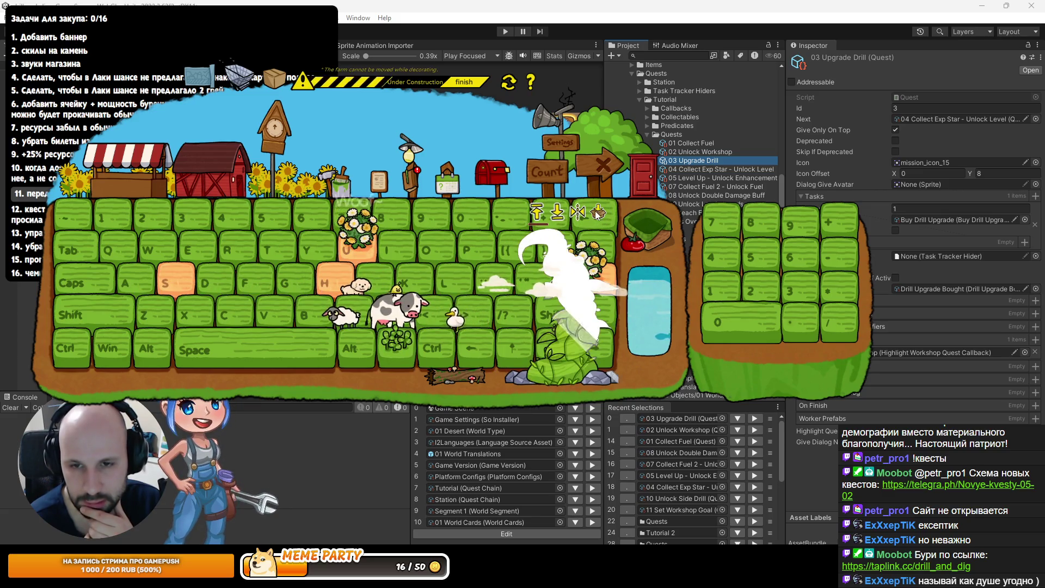
pyautogui.click(464, 82)
pyautogui.click(509, 137)
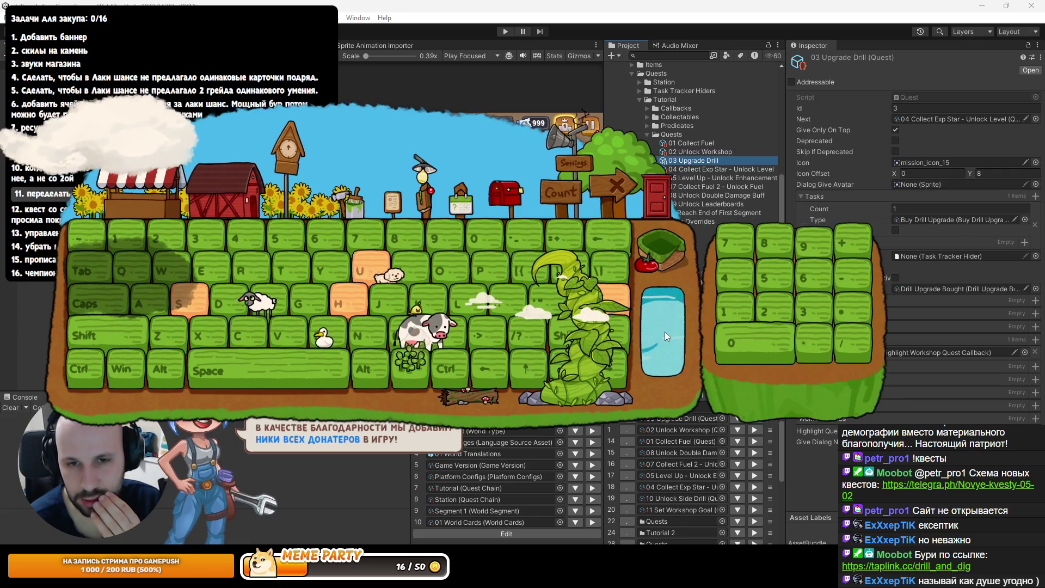
# Read the mailbox letters: sunflower, unlocked crops, dog, cow, duck and chick
pyautogui.click(503, 197)
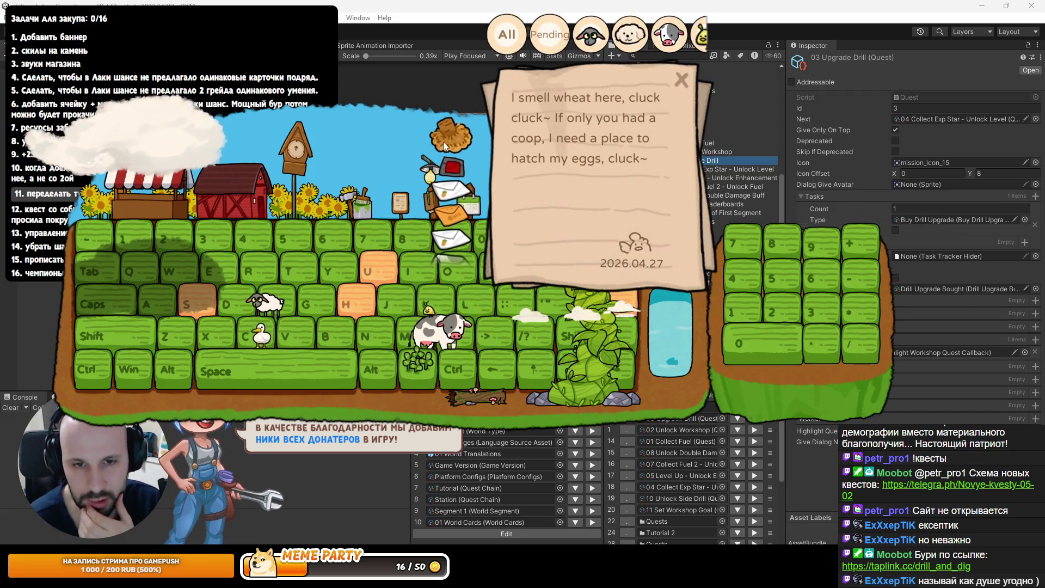
pyautogui.click(452, 169)
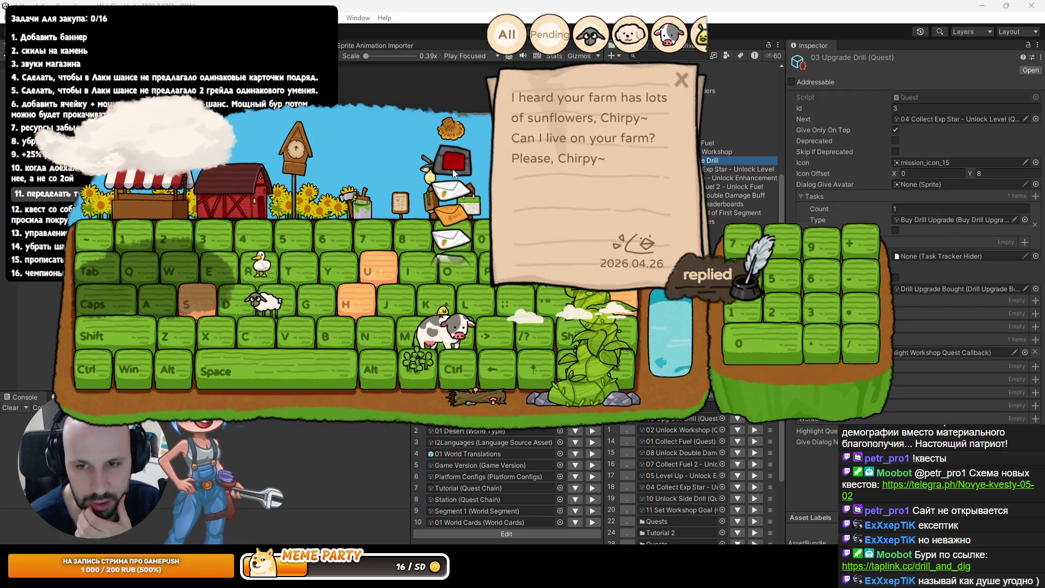
pyautogui.click(460, 136)
pyautogui.click(452, 213)
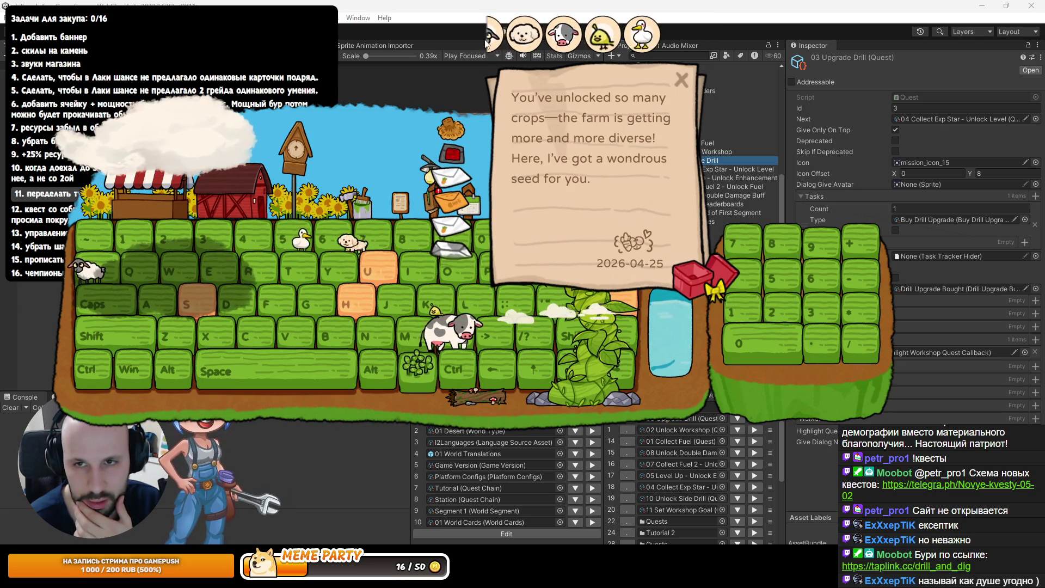
pyautogui.click(543, 37)
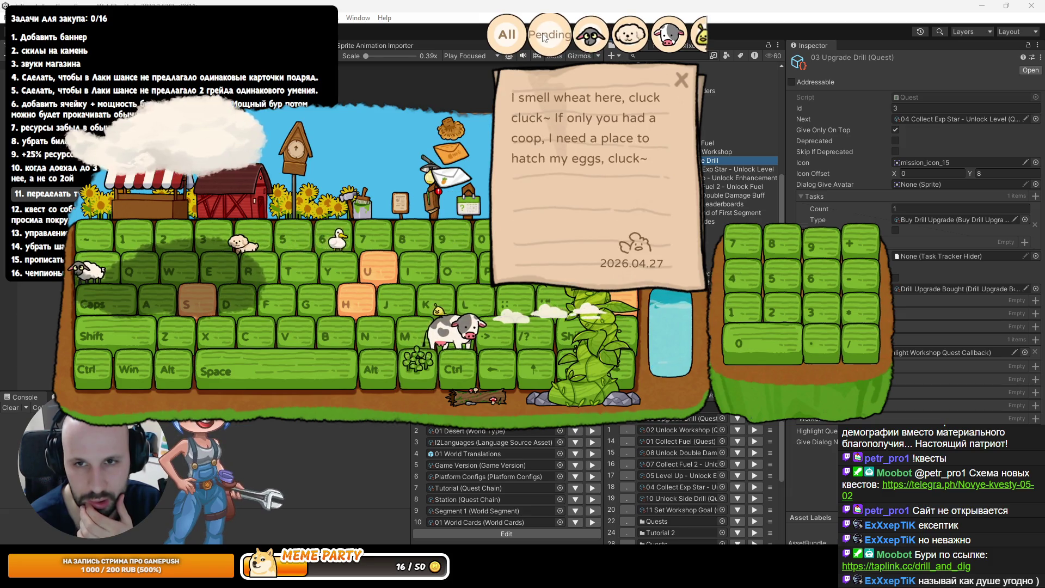
pyautogui.click(589, 38)
pyautogui.click(630, 40)
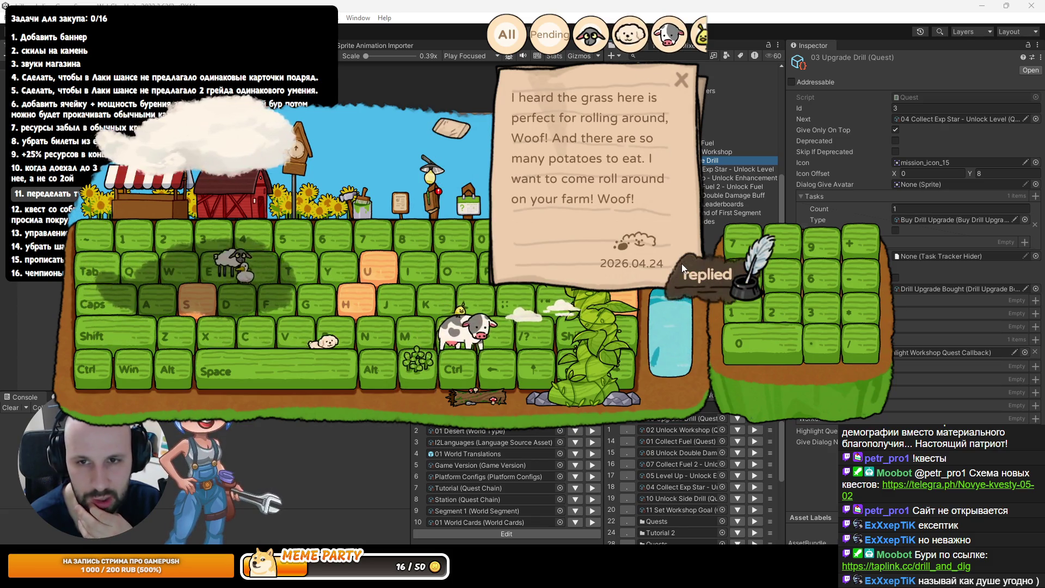
pyautogui.click(671, 43)
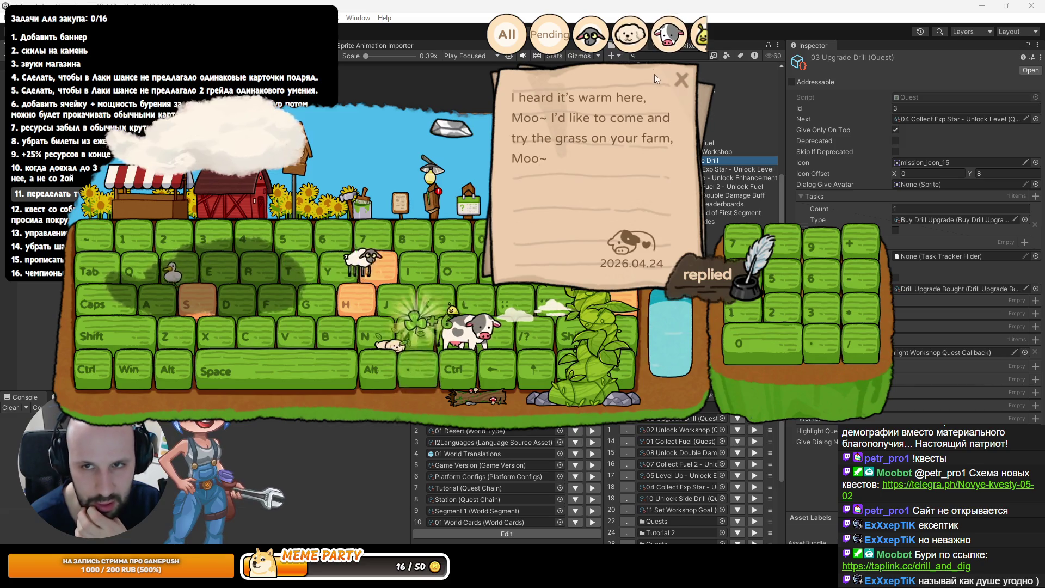
pyautogui.scroll(-2, 675, 38)
pyautogui.click(692, 44)
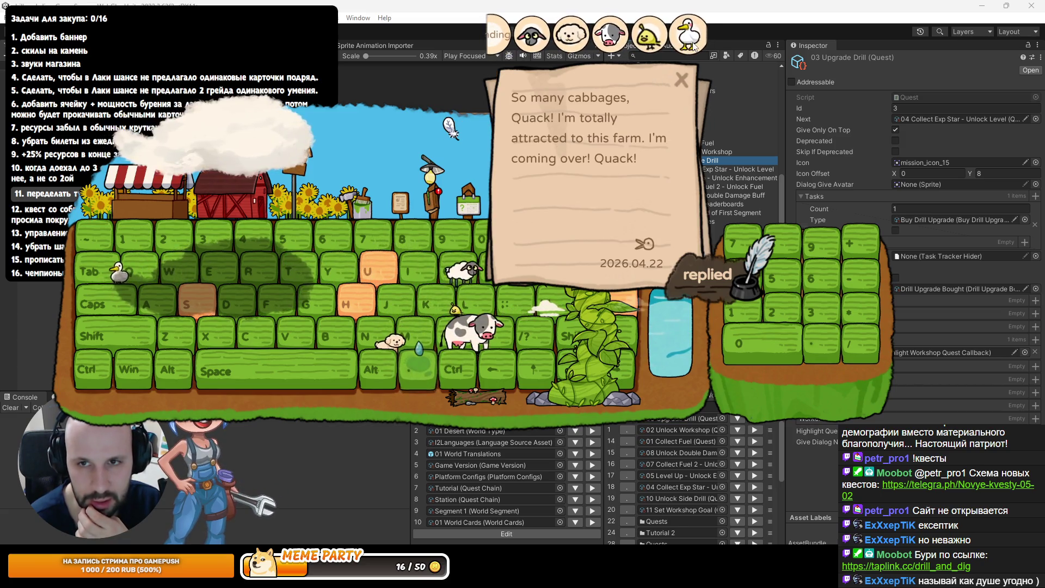
pyautogui.click(648, 37)
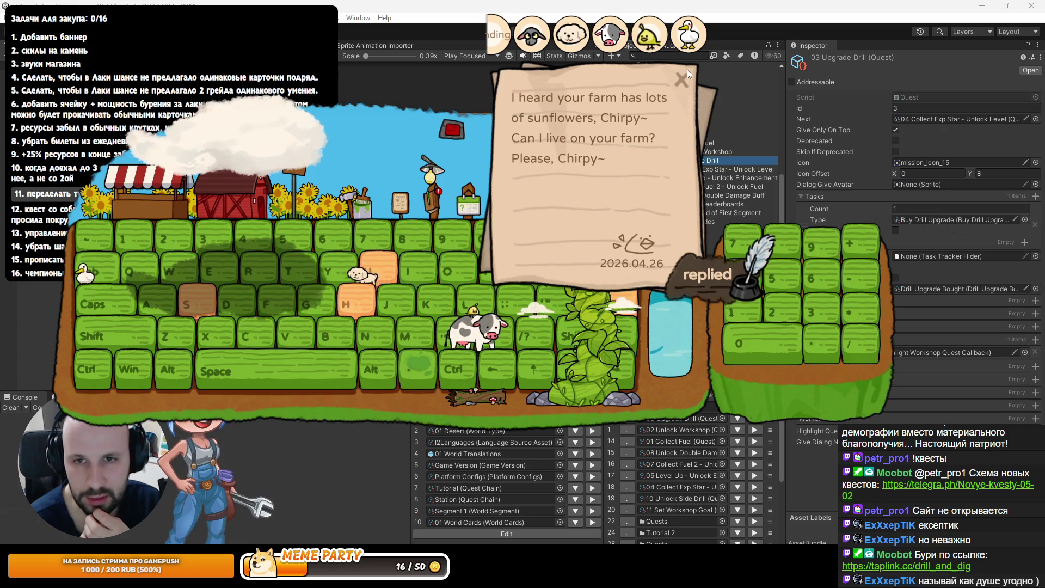
pyautogui.click(682, 79)
# Look through the mailbox again and check a quest letter on the farm
pyautogui.click(513, 195)
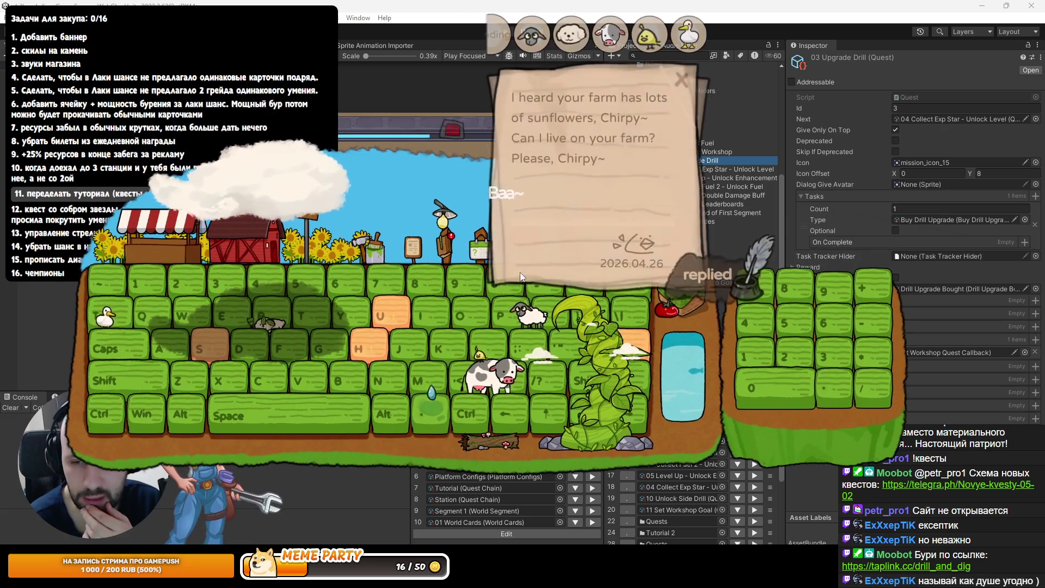
pyautogui.scroll(-2, 517, 126)
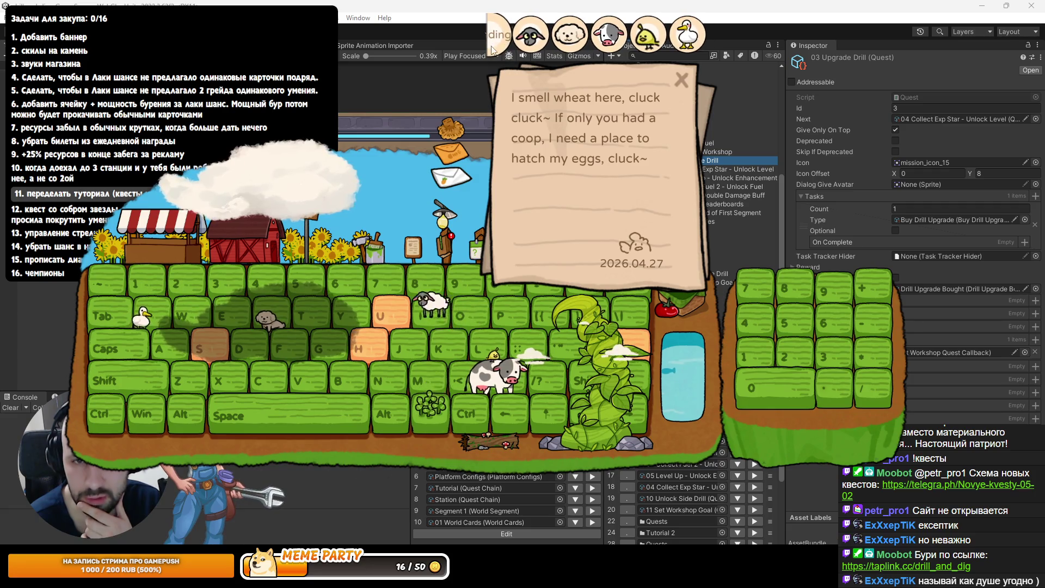
pyautogui.click(679, 83)
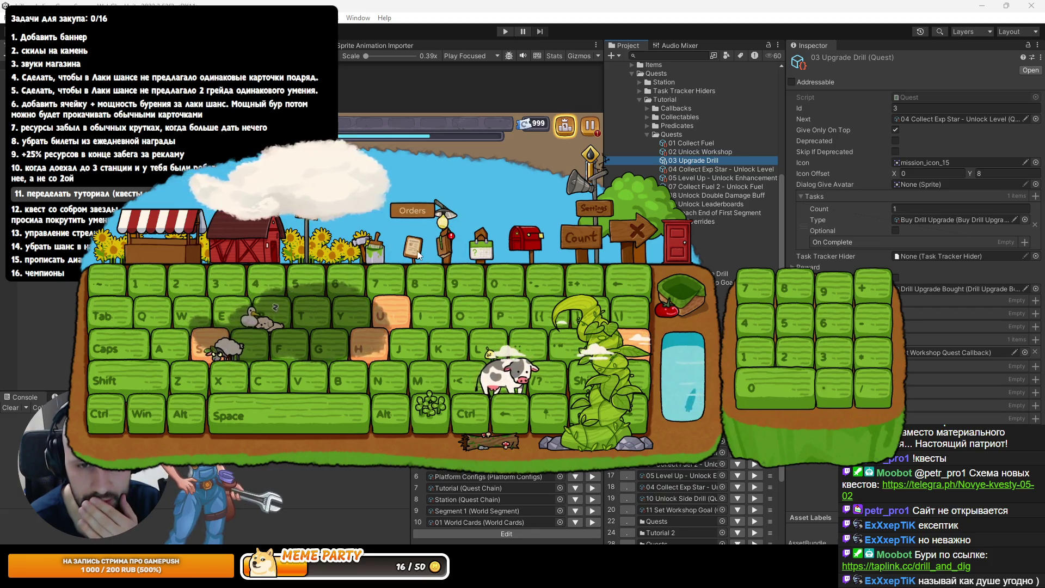
pyautogui.click(417, 251)
pyautogui.click(567, 147)
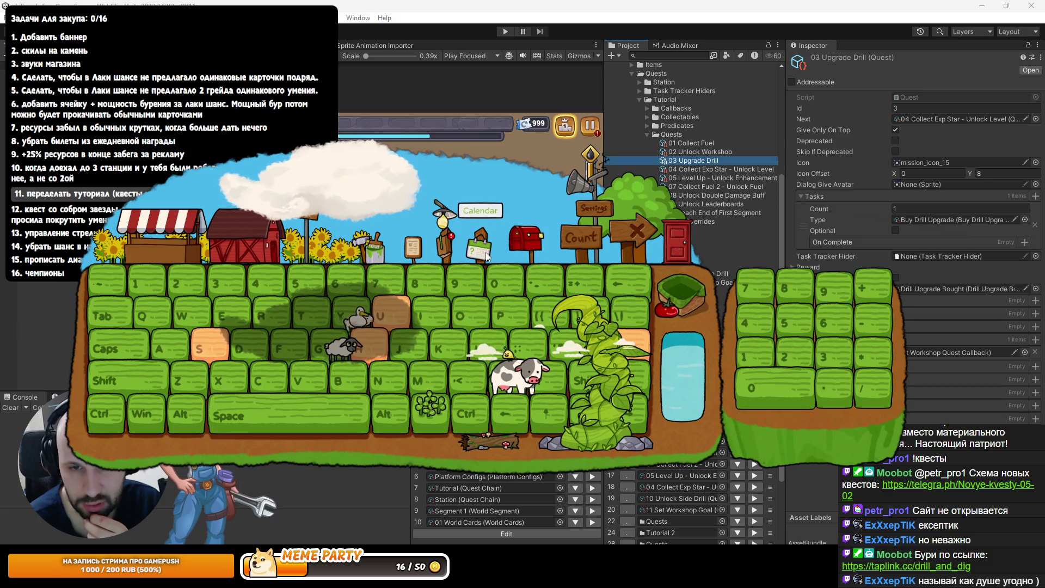
# Find the cat's 'Wow, so many fish' letter and reply to it
pyautogui.click(518, 244)
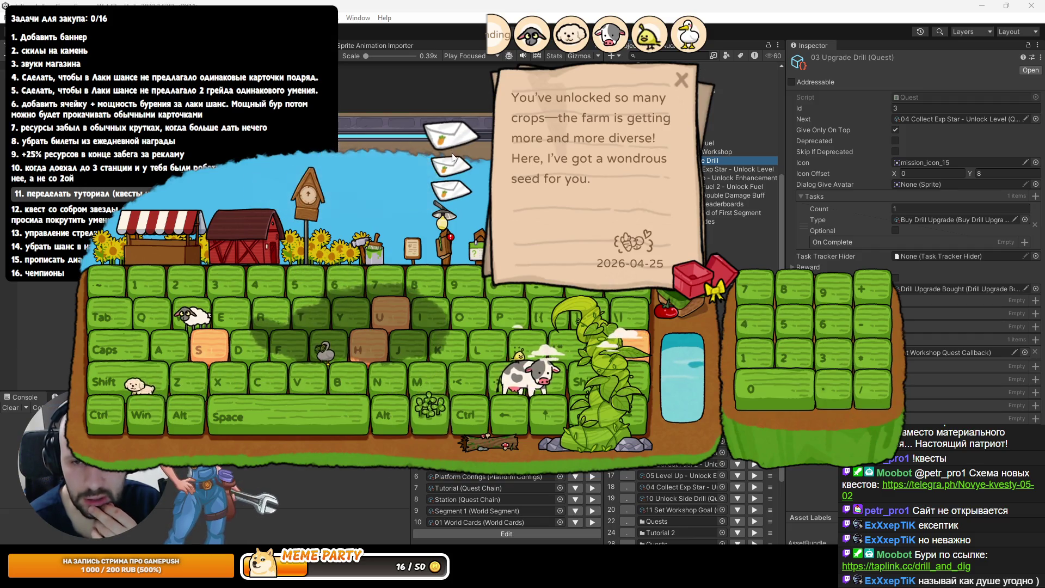
pyautogui.click(452, 160)
pyautogui.click(450, 187)
pyautogui.click(450, 131)
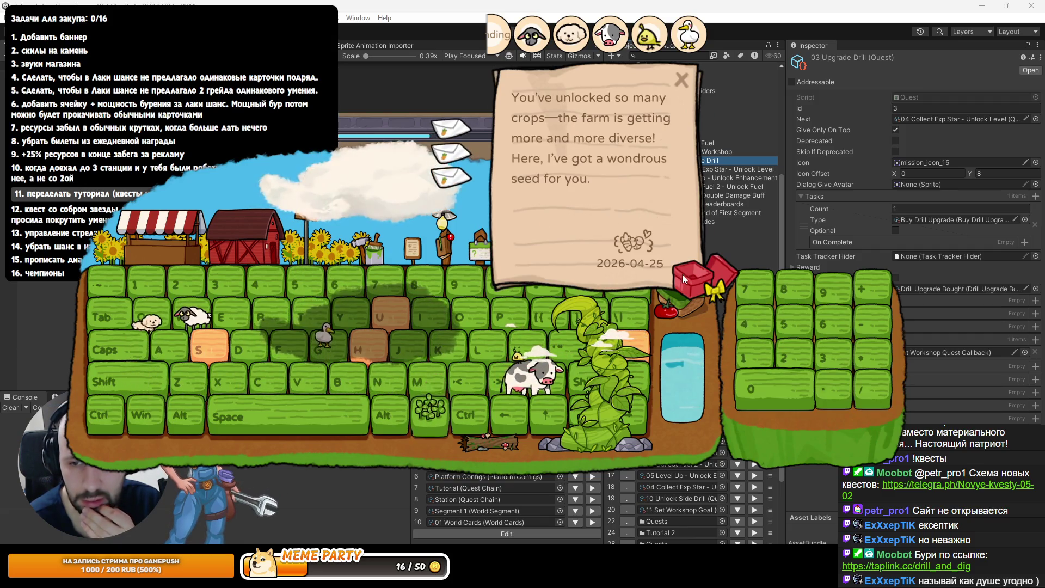
pyautogui.click(451, 154)
pyautogui.click(455, 178)
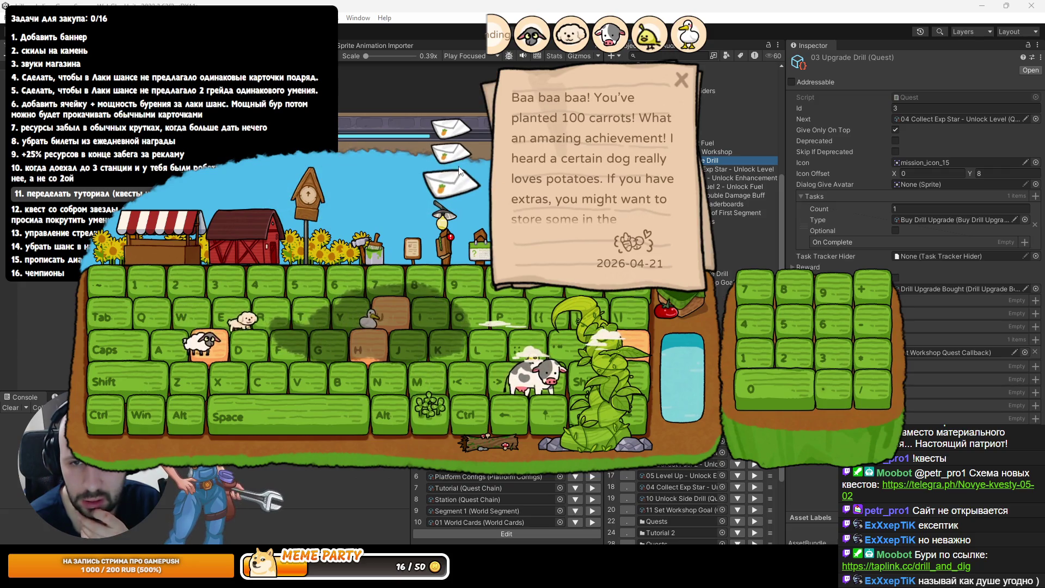
pyautogui.scroll(1, 455, 178)
pyautogui.click(449, 159)
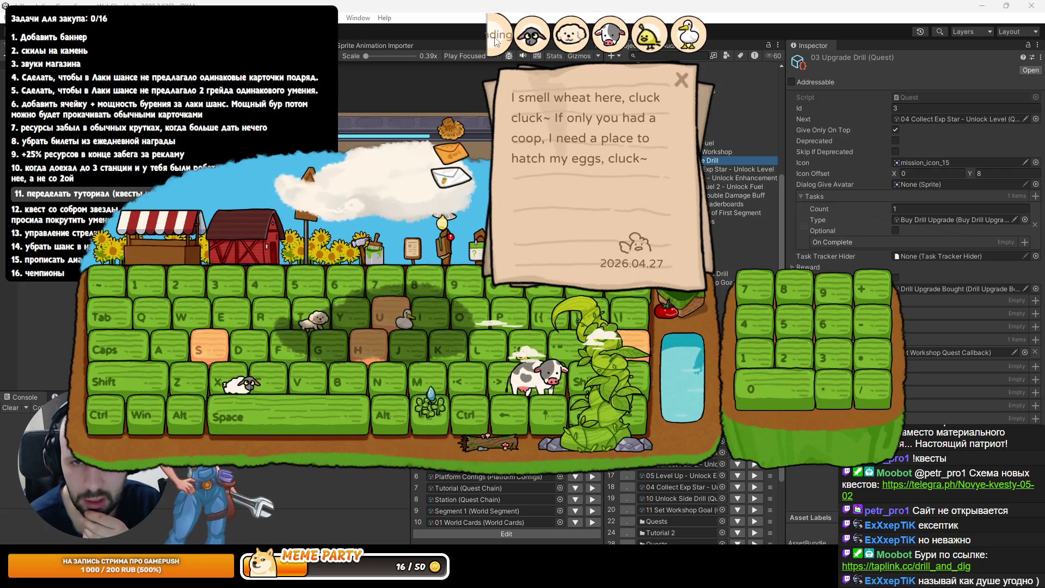
pyautogui.click(449, 158)
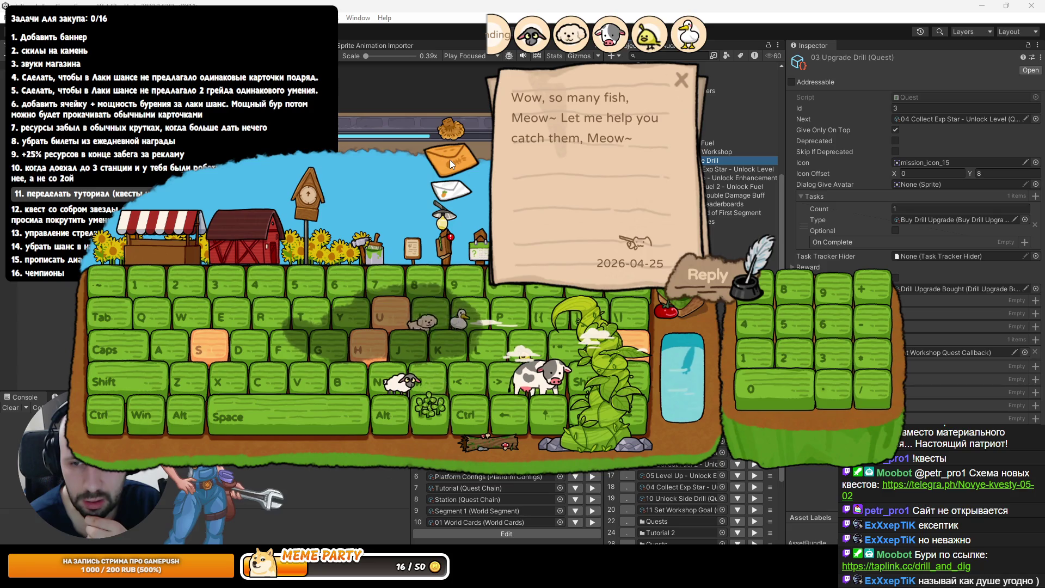
pyautogui.click(721, 278)
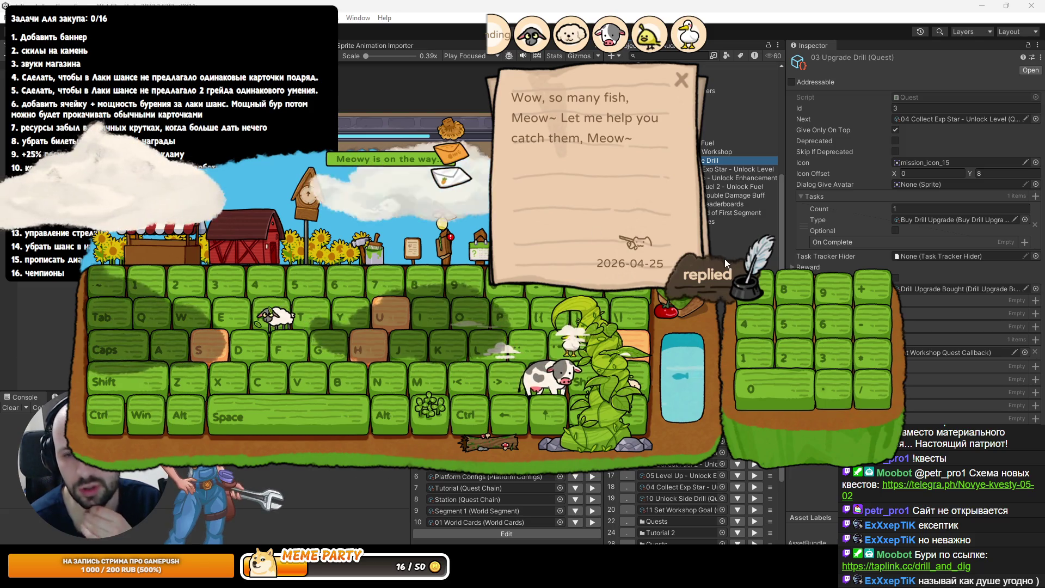
pyautogui.click(451, 177)
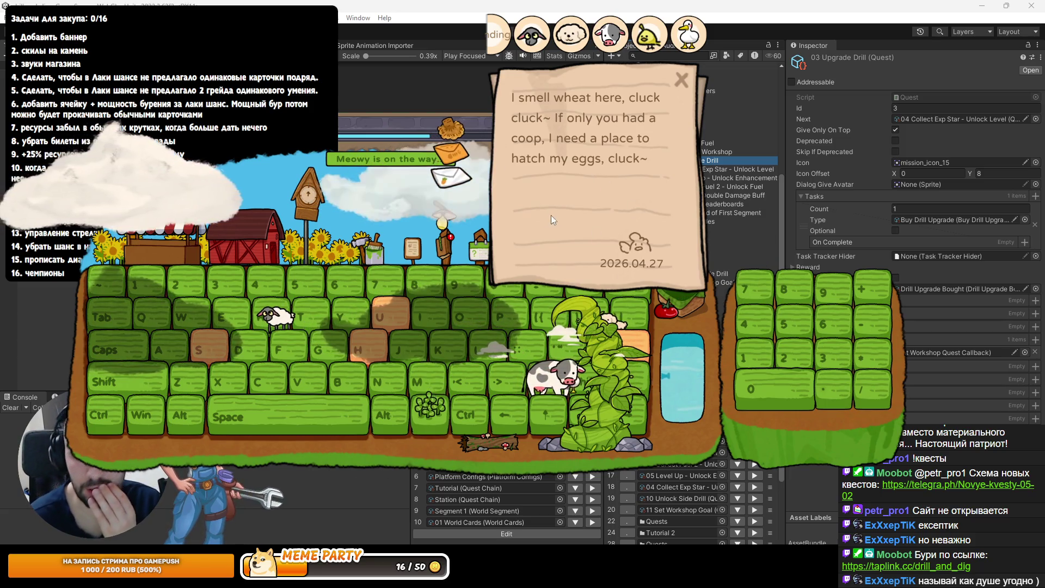
pyautogui.click(683, 81)
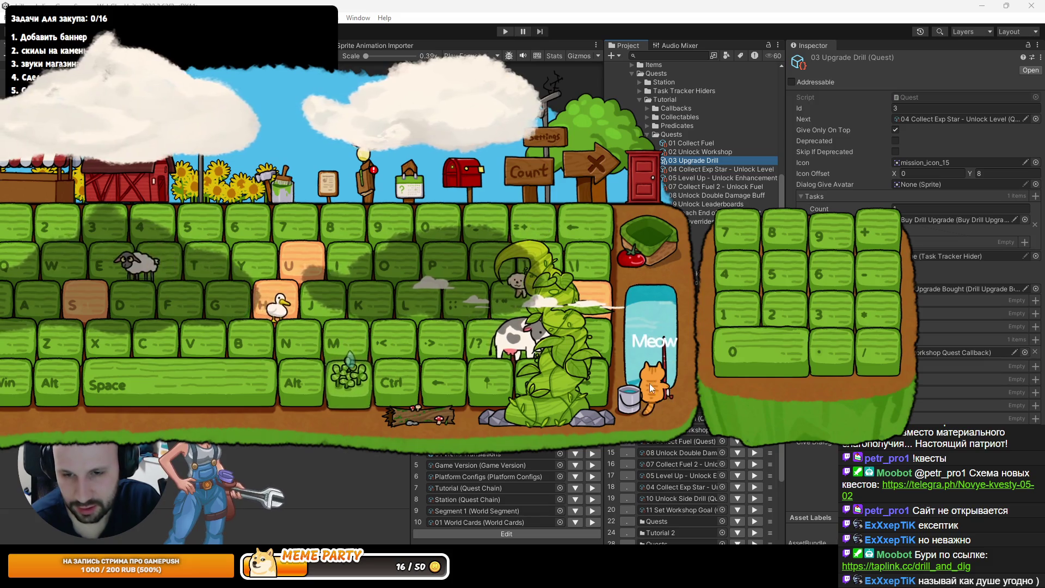
# Open the cat's FishBucket panel and close it again
pyautogui.click(651, 381)
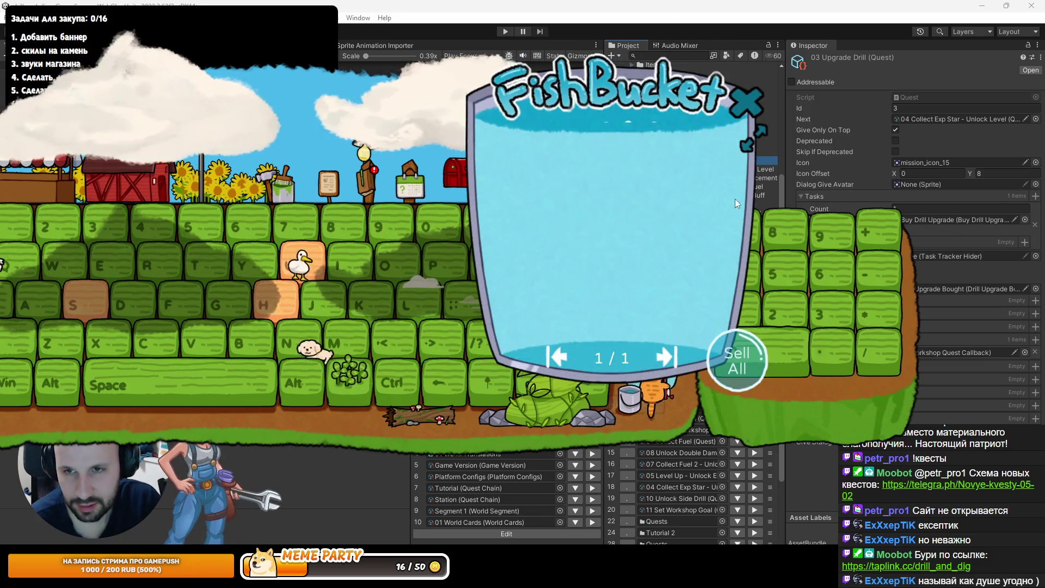
pyautogui.click(745, 99)
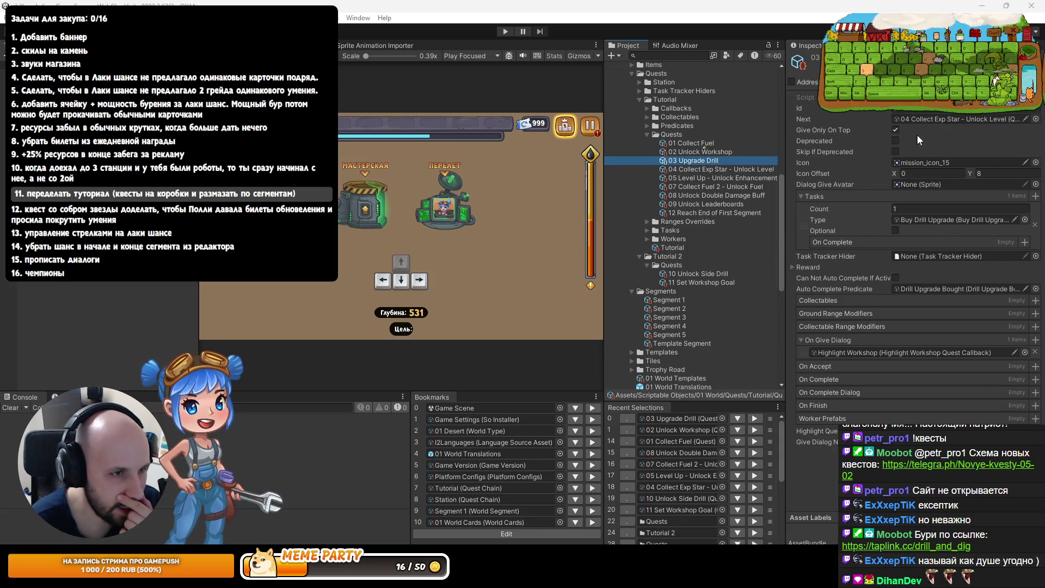
# Set 07 Collect Fuel 2's Next to 08 Unlock Double Damage Buff, and 08's Next to 09 Unlock Leaderboards
pyautogui.click(698, 151)
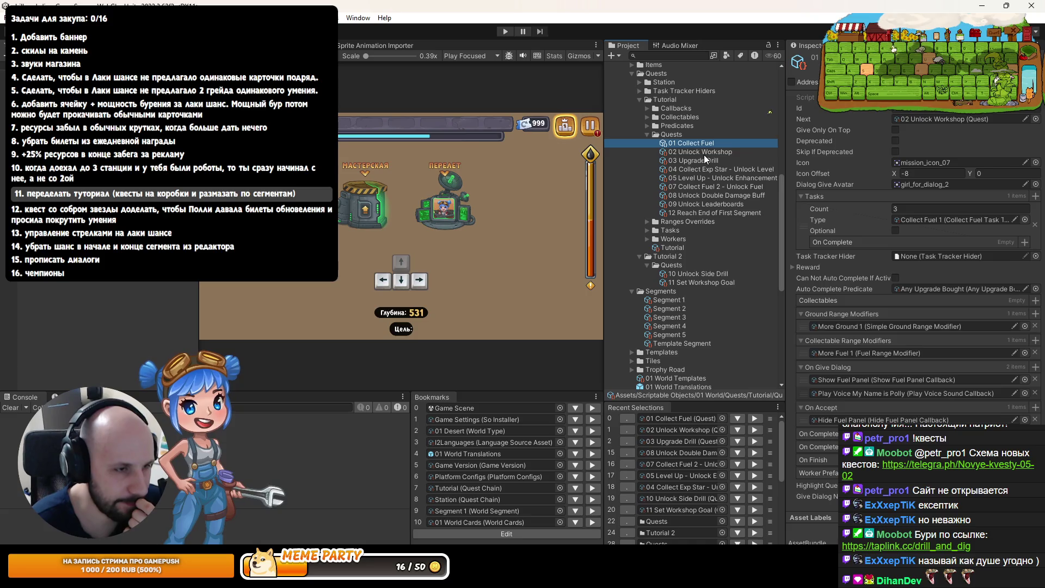
pyautogui.press('Down')
pyautogui.press('Down')
pyautogui.press('Down')
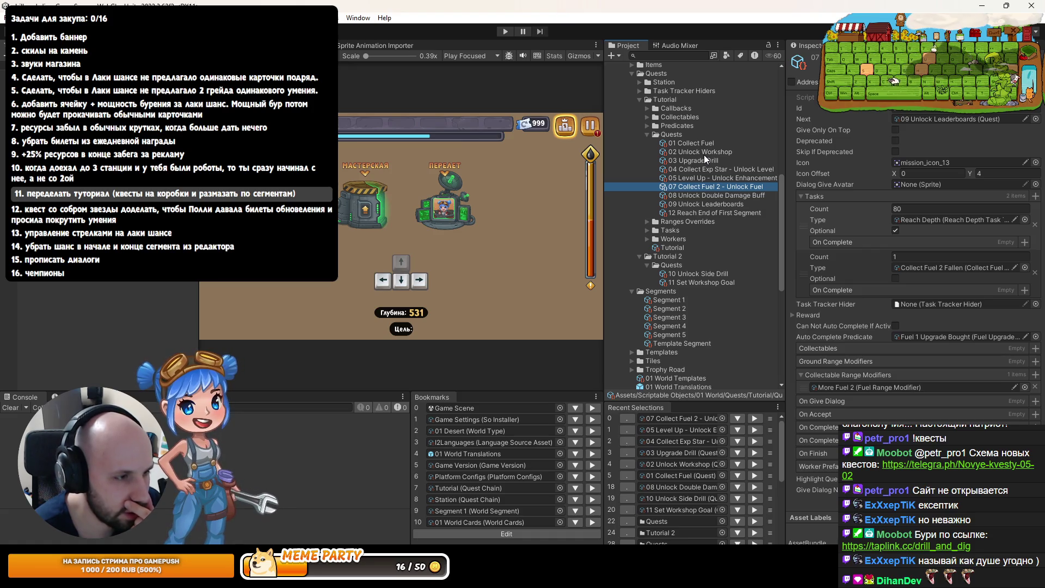
pyautogui.press('Up')
pyautogui.press('Up')
pyautogui.press('Up')
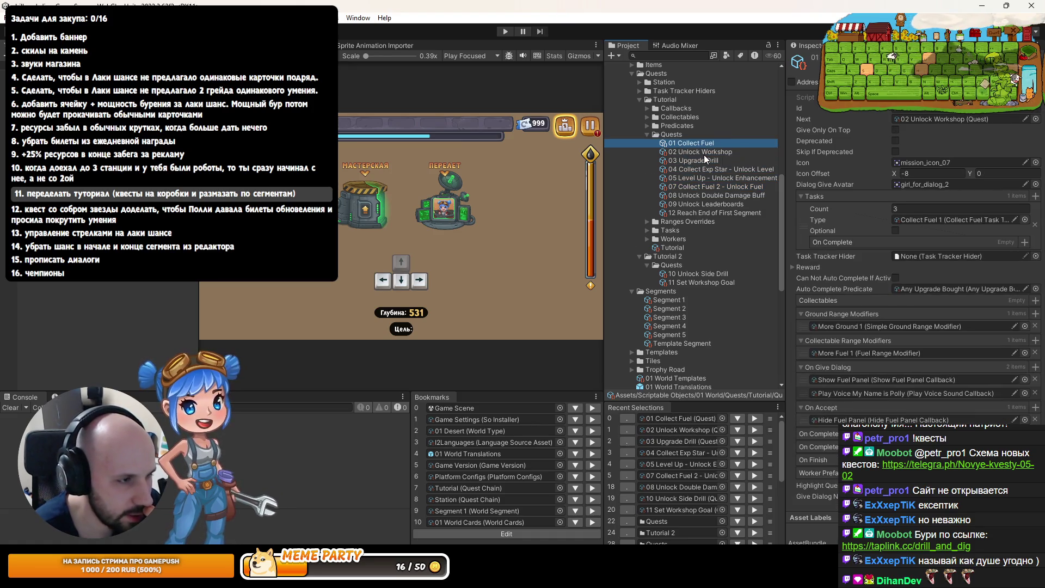
pyautogui.press('Down')
pyautogui.press('Down')
pyautogui.press('Down')
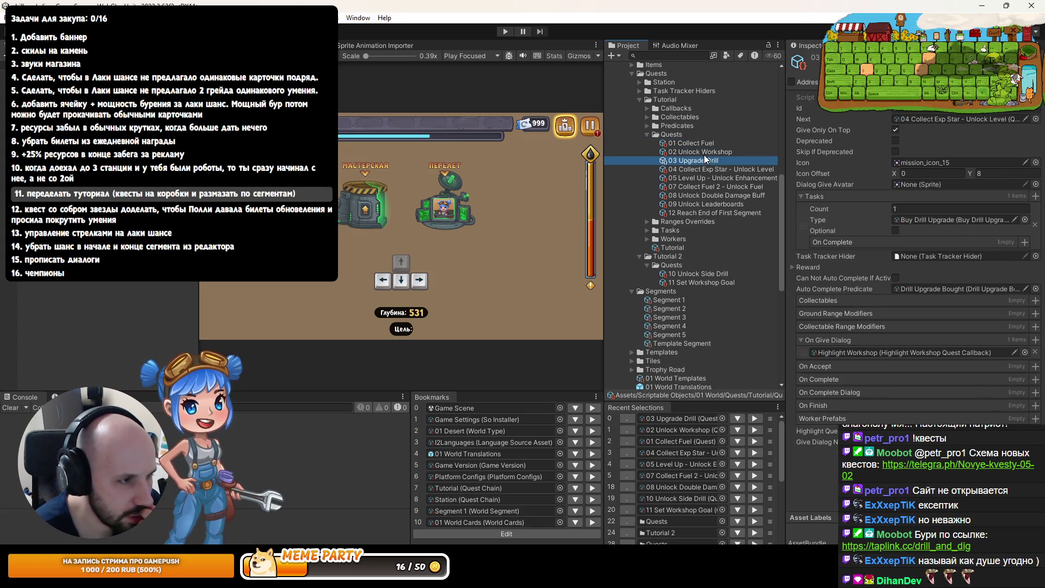
pyautogui.press('Down')
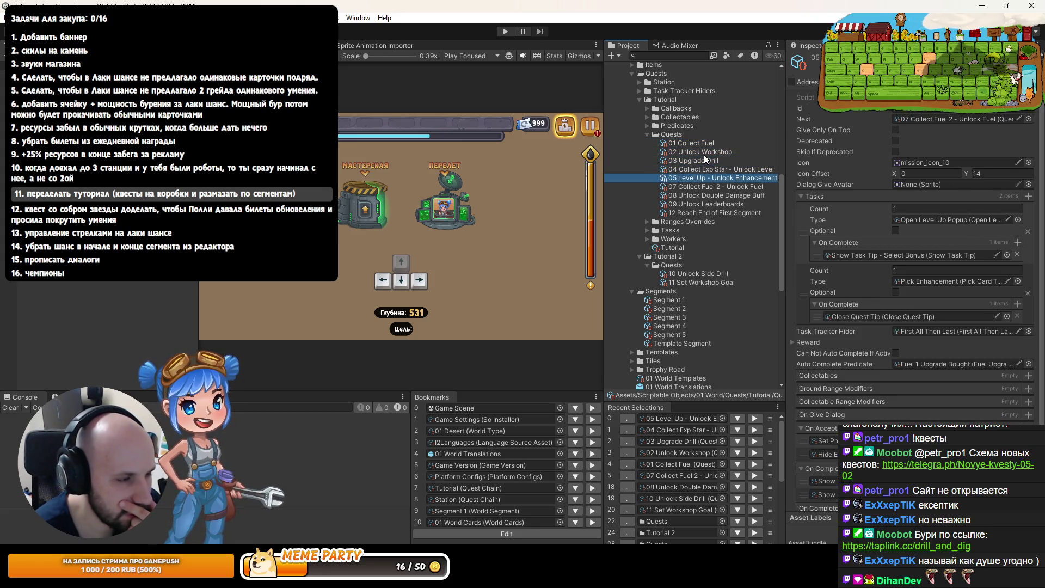
pyautogui.press('Down')
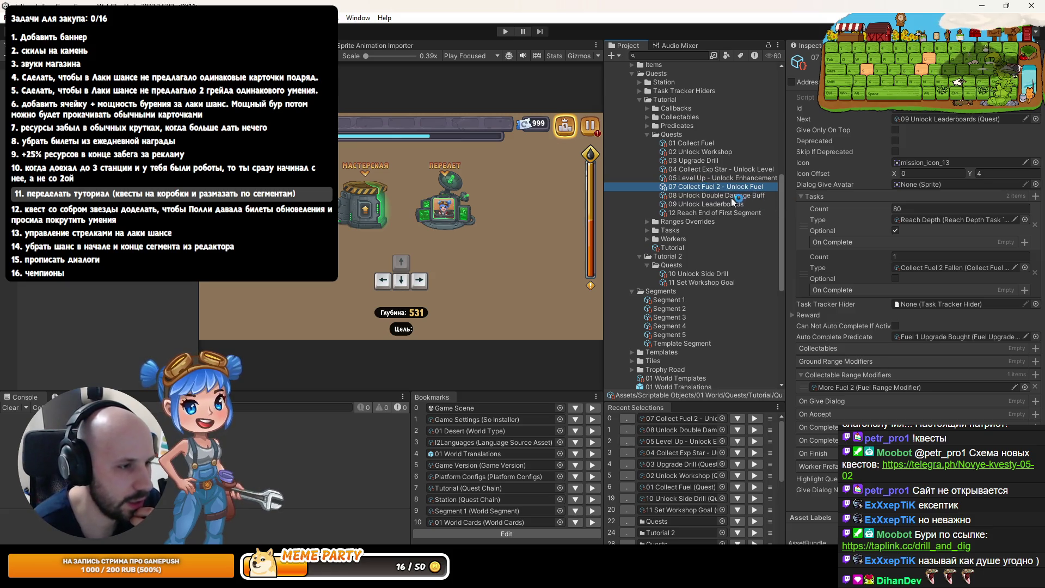
pyautogui.moveTo(684, 195)
pyautogui.mouseDown()
pyautogui.moveTo(943, 92)
pyautogui.moveTo(955, 118)
pyautogui.mouseUp()
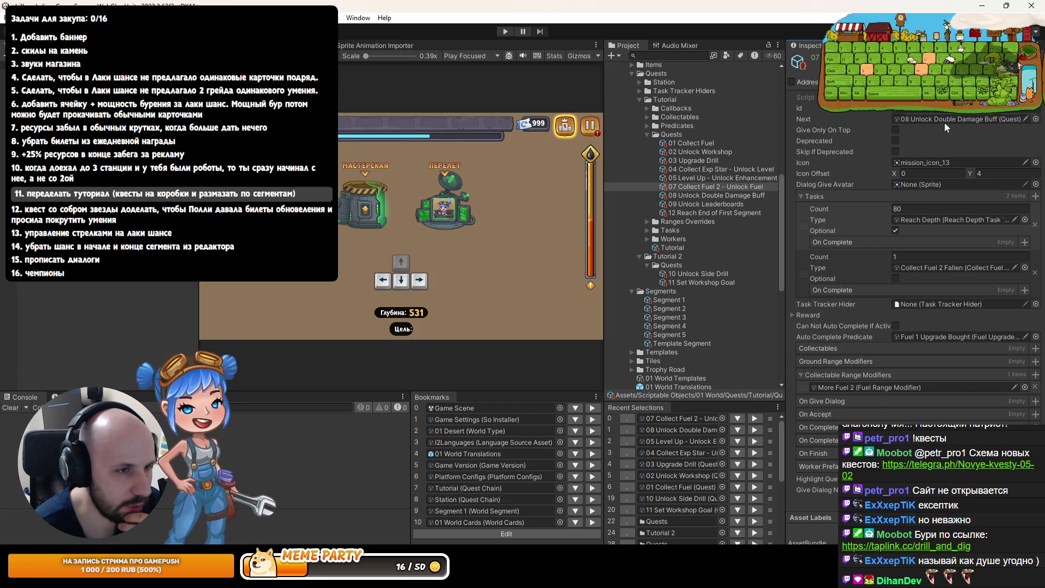
pyautogui.click(704, 196)
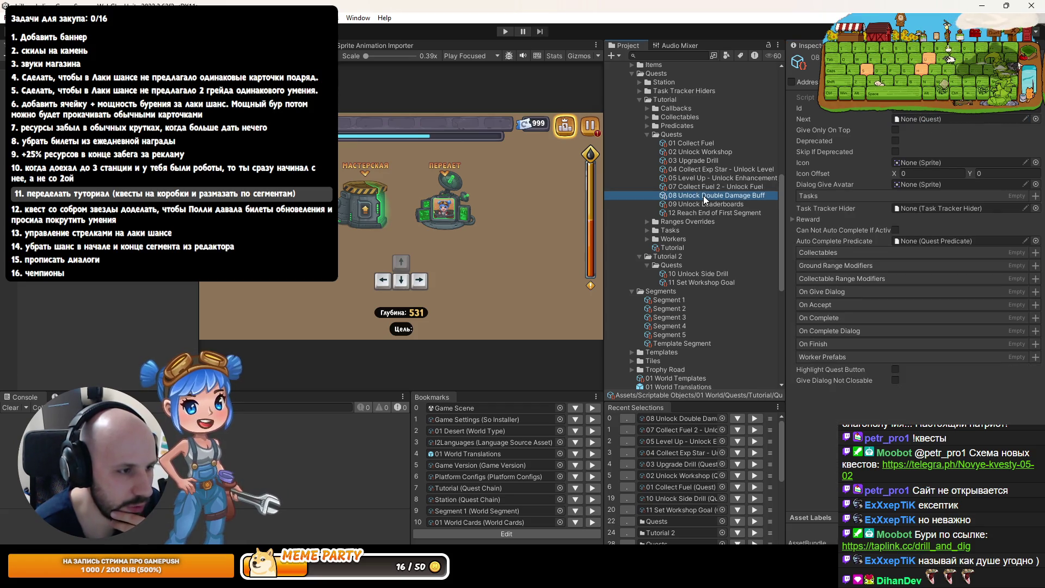
pyautogui.moveTo(815, 153); pyautogui.dragTo(904, 119)
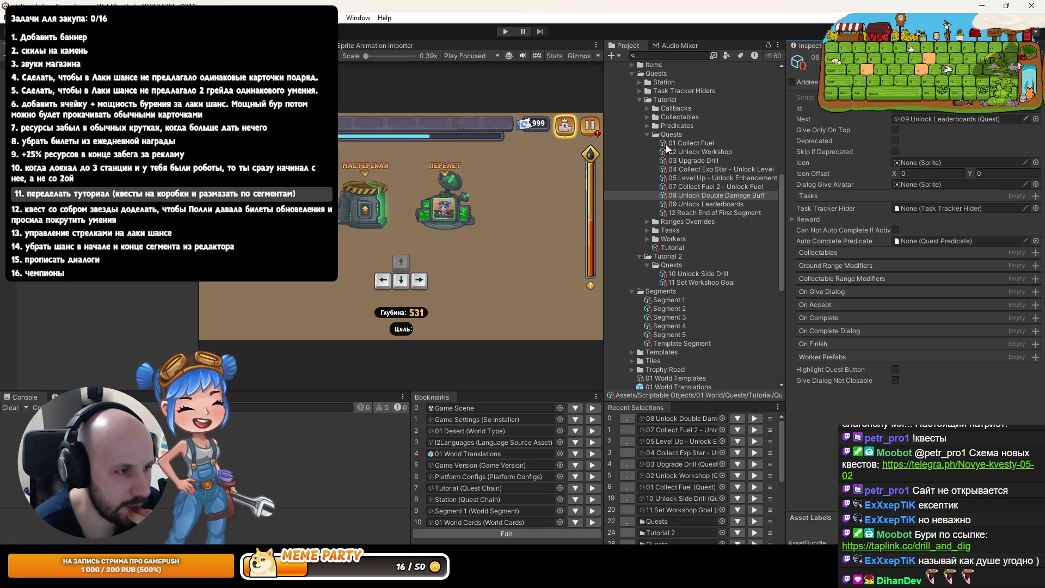
# Add 08 Unlock Double Damage Buff to the Tutorial Quests list, placed right after 07 Collect Fuel 2
pyautogui.click(658, 250)
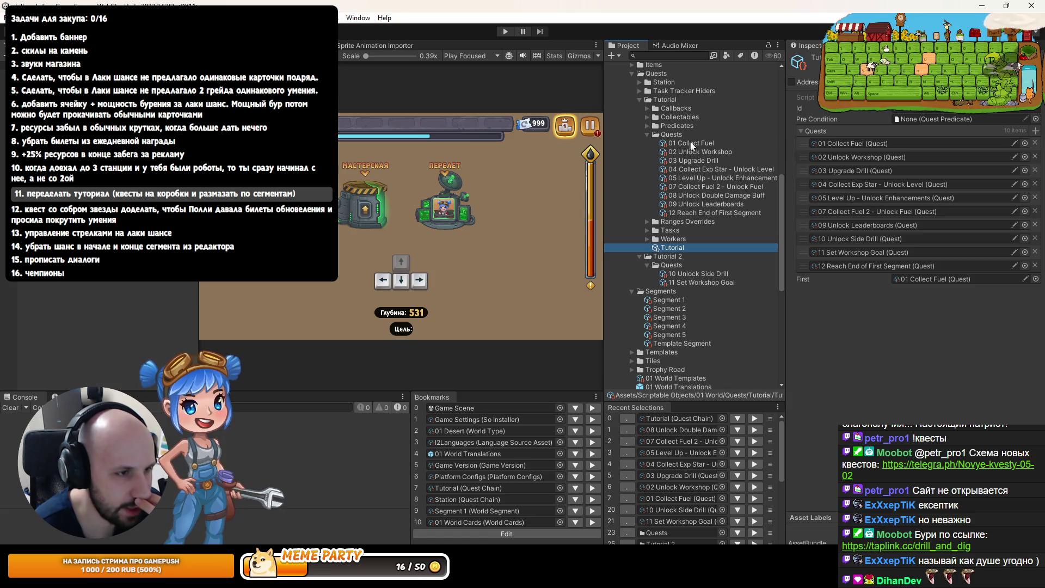
pyautogui.click(867, 144)
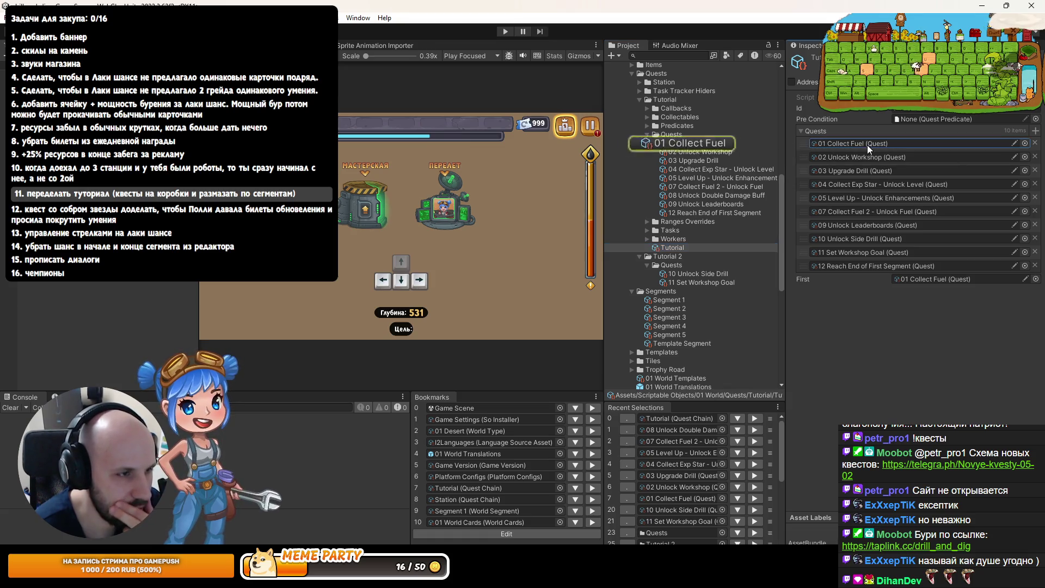
pyautogui.click(839, 157)
pyautogui.click(819, 172)
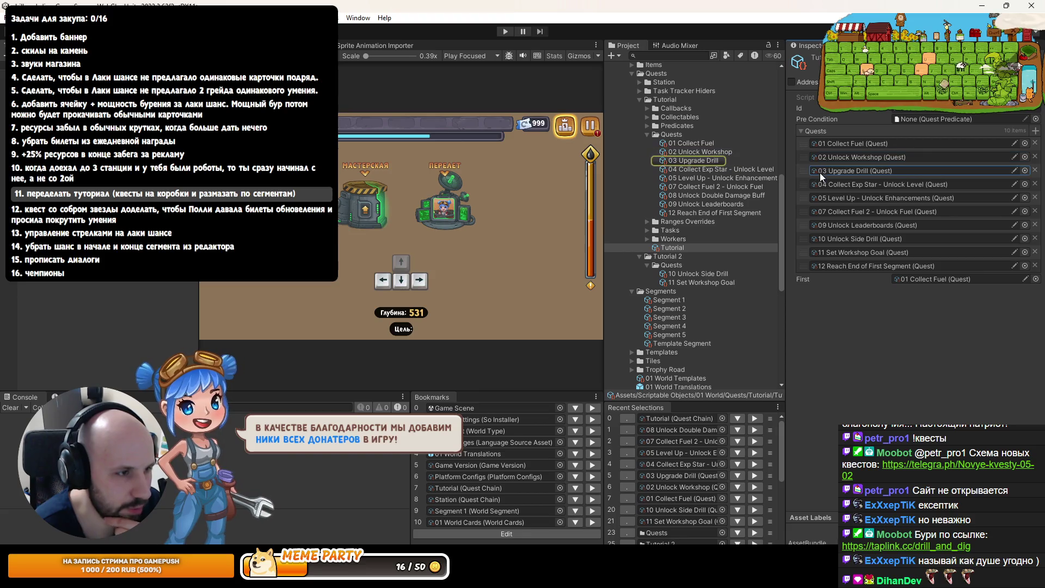
pyautogui.click(826, 185)
pyautogui.click(831, 196)
pyautogui.click(831, 210)
pyautogui.click(831, 225)
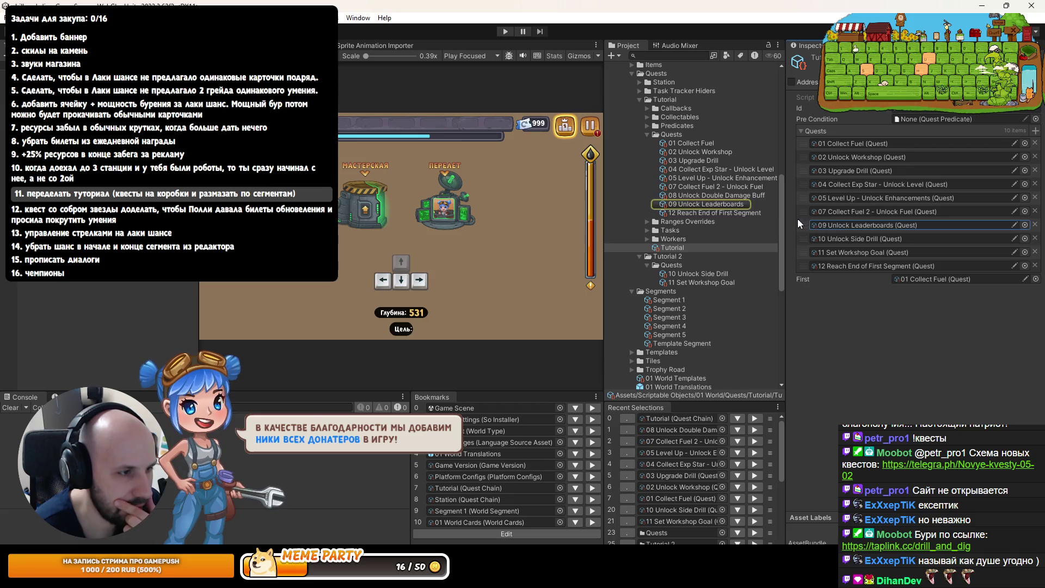
pyautogui.moveTo(667, 194); pyautogui.dragTo(851, 130)
pyautogui.moveTo(804, 276); pyautogui.dragTo(806, 228)
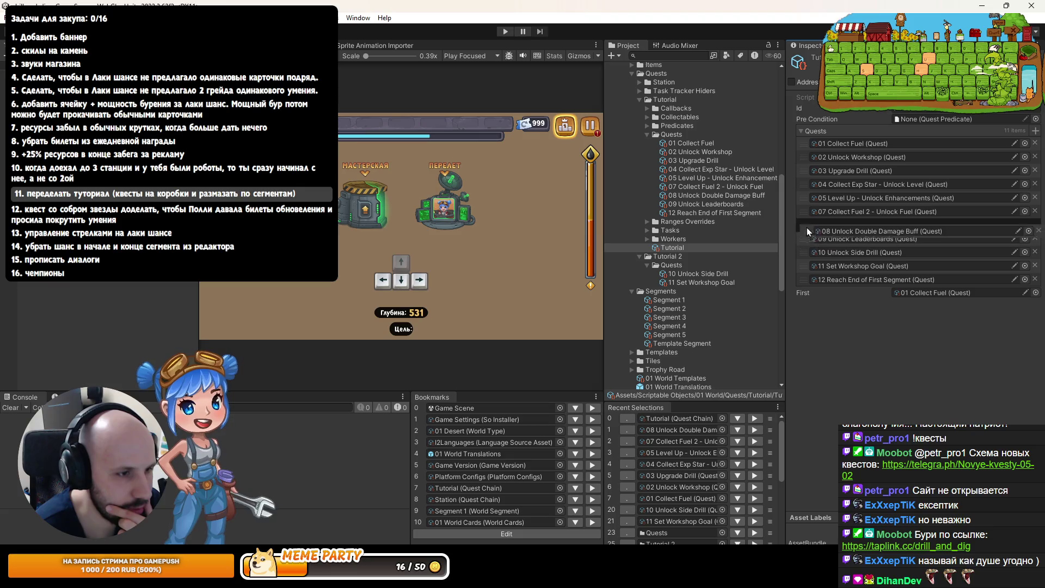
# Remove 10 Unlock Side Drill and 11 Set Workshop Goal from the Tutorial chain
pyautogui.click(828, 239)
pyautogui.click(827, 251)
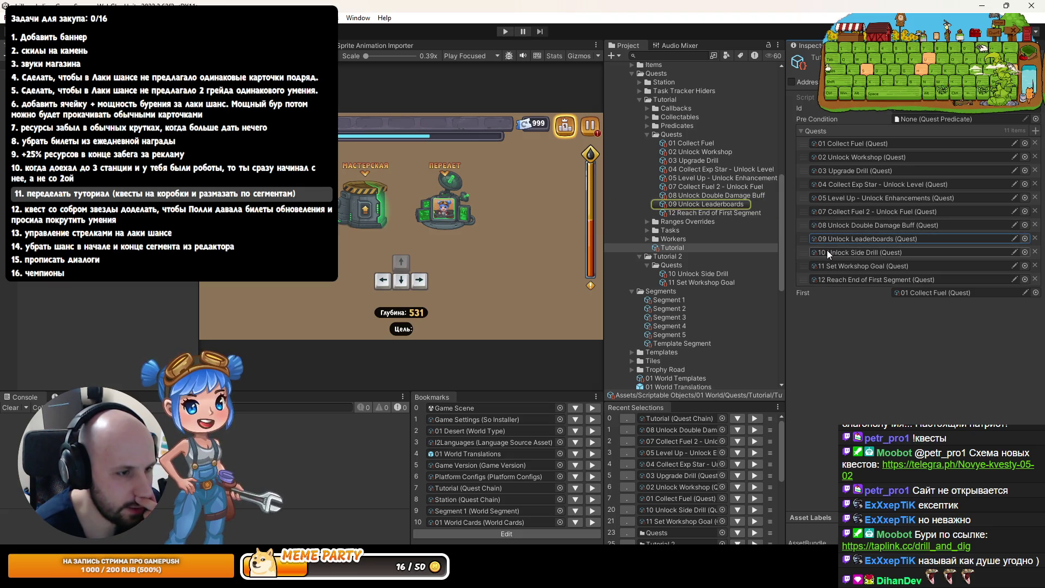
pyautogui.click(1034, 252)
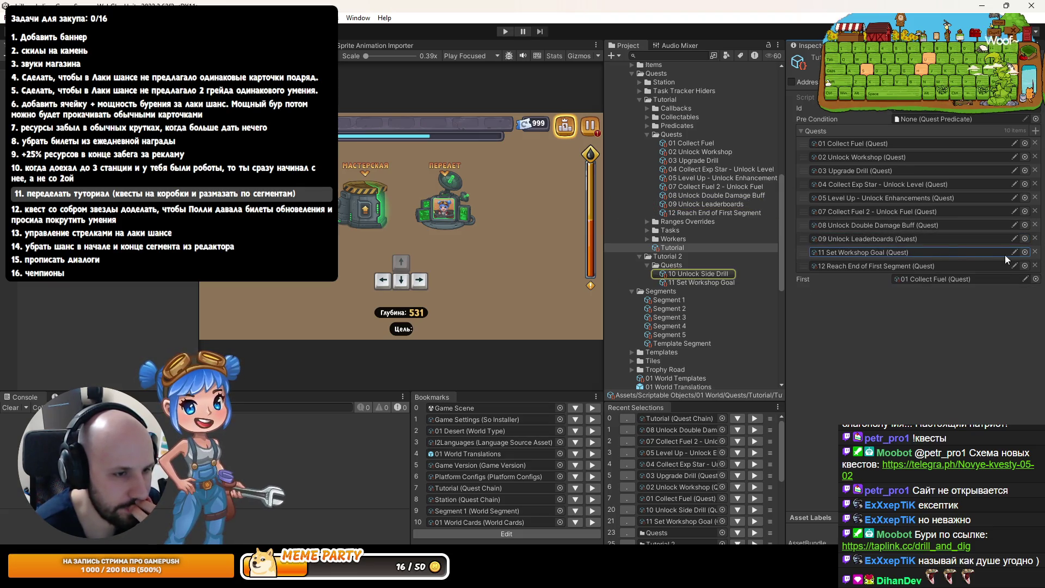
pyautogui.click(1034, 252)
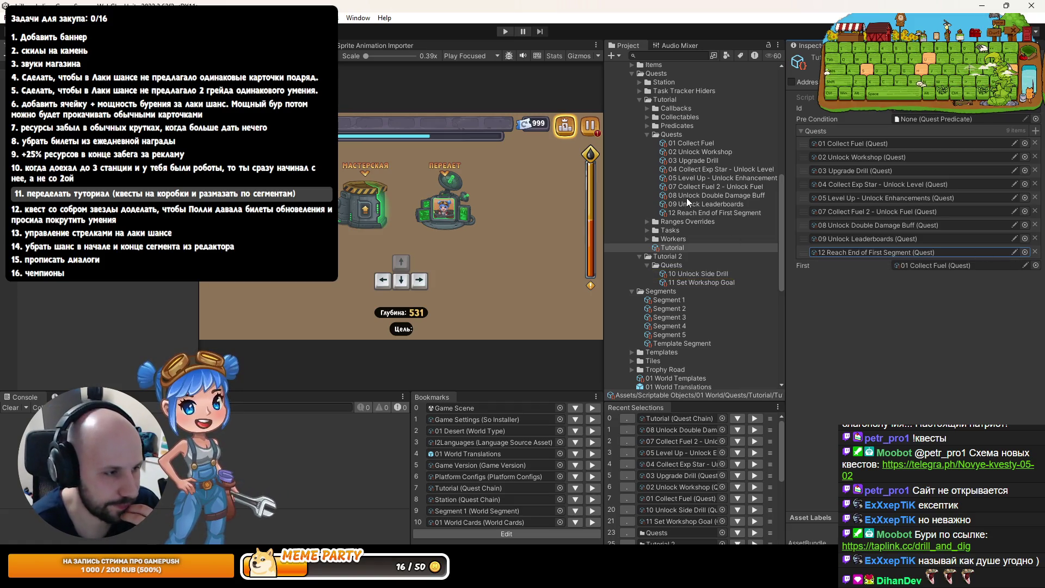
pyautogui.click(700, 196)
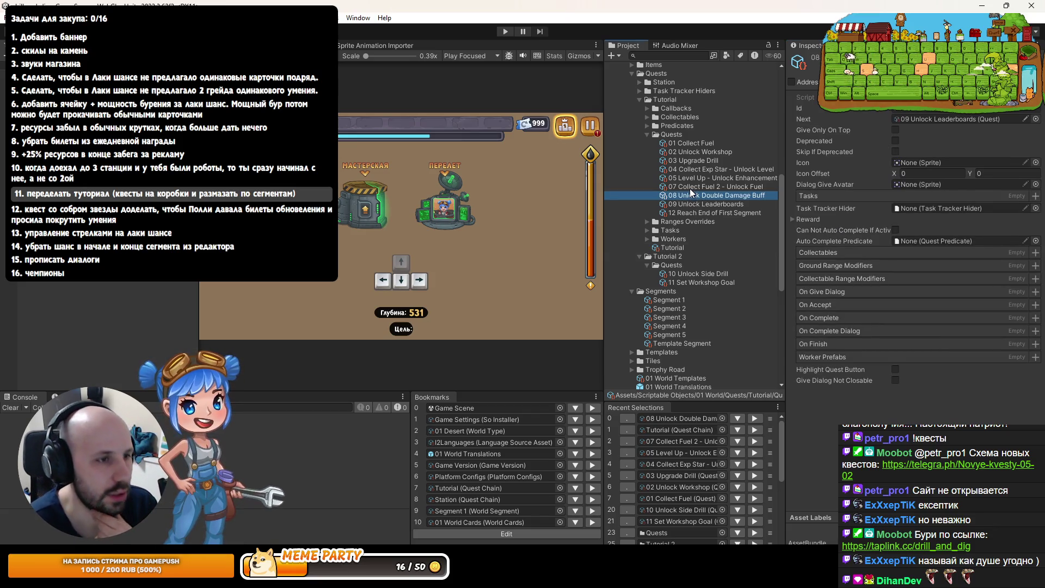
# Enable Give Only On Top on 08 Unlock Double Damage Buff, then return to Rider
pyautogui.click(896, 128)
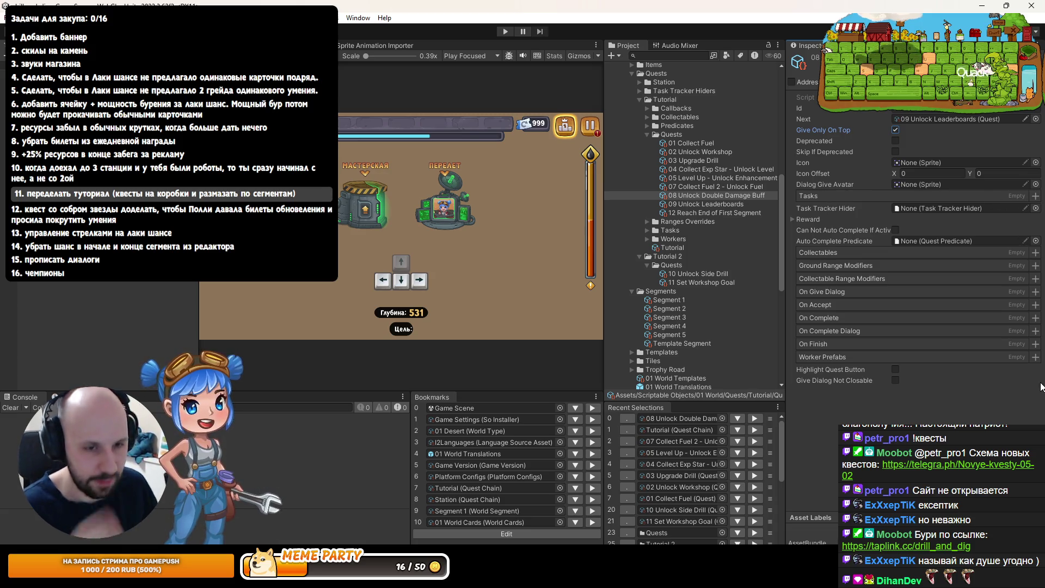
pyautogui.hotkey('alt', 'Tab')
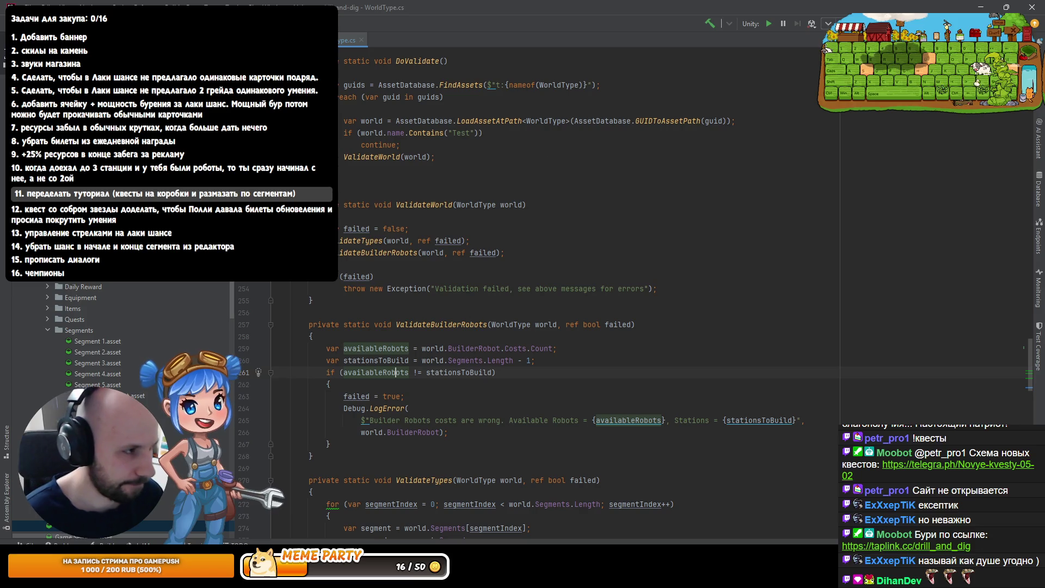
# Close the WorldType.cs and SavedData.cs tabs, open the TaskType class and list its derived types
pyautogui.middleClick(337, 39)
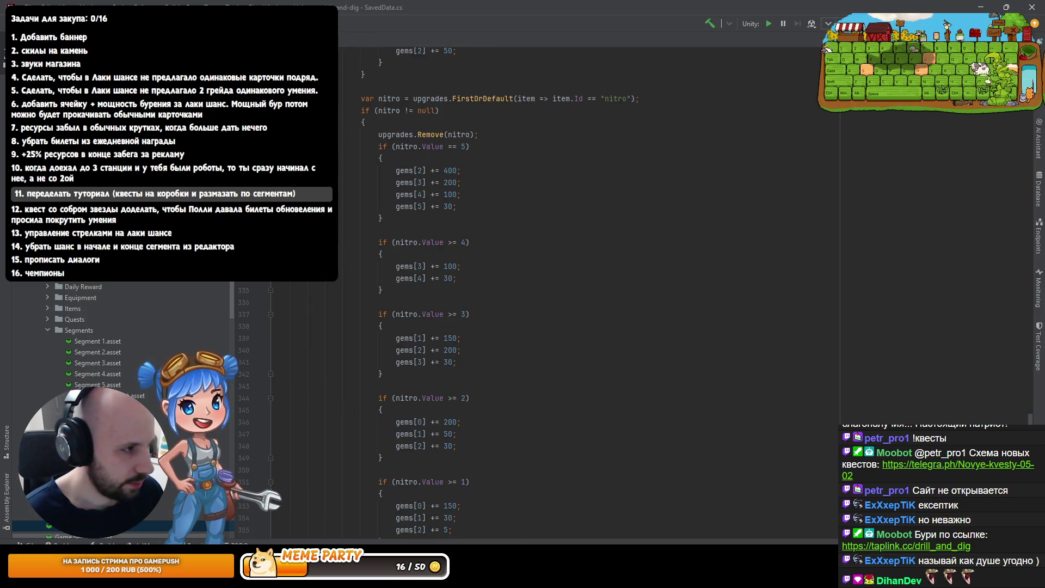
pyautogui.middleClick(337, 40)
pyautogui.hotkey('ctrl', 'n')
pyautogui.write('TaskTy')
pyautogui.press('Return')
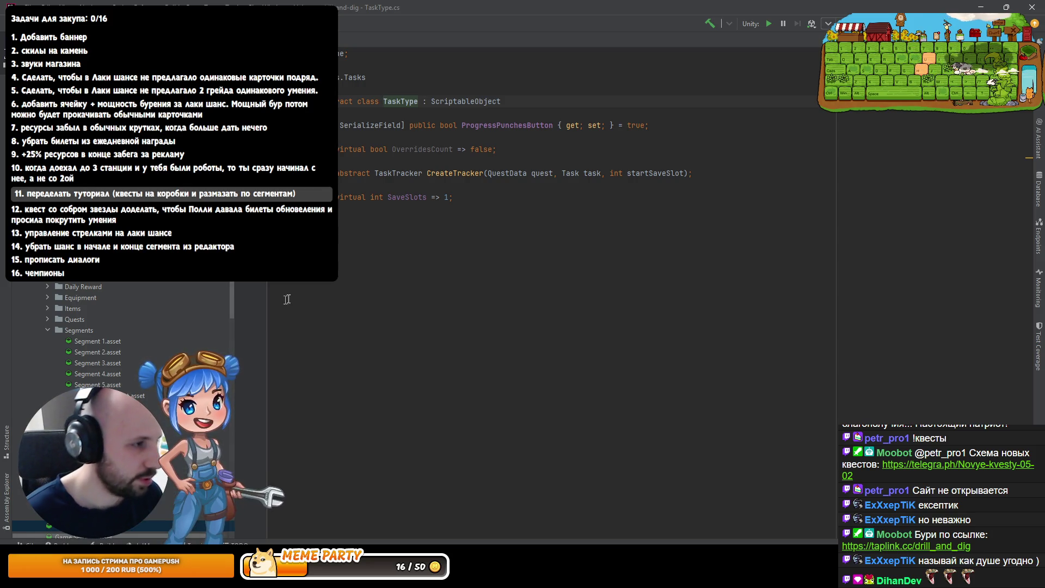
pyautogui.hotkey('ctrl', 'F12')
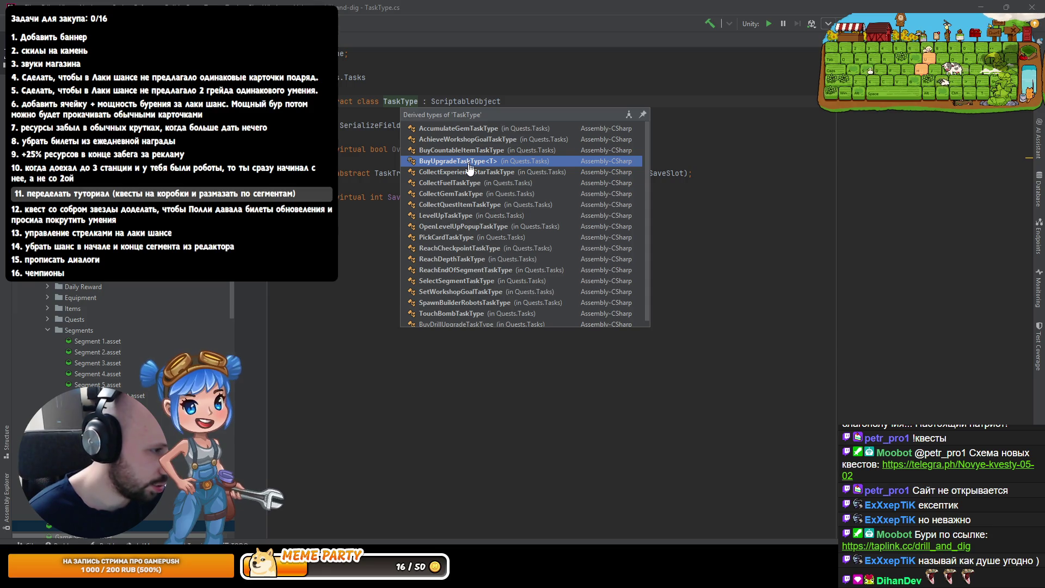
# Open ReachDepthTaskType from TaskType's derived types and start copying it as a new type
pyautogui.scroll(-1, 477, 246)
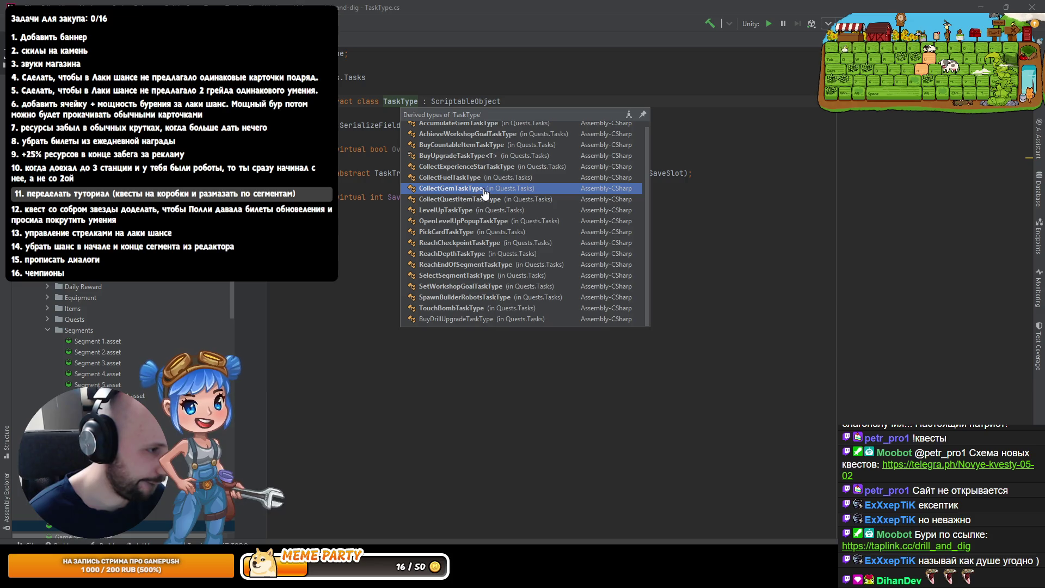
pyautogui.click(483, 258)
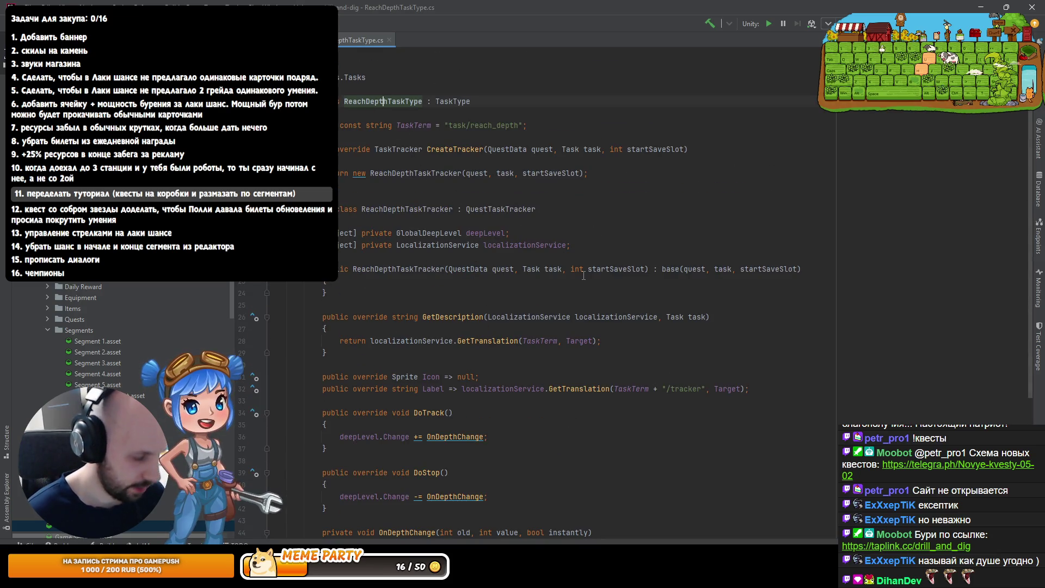
pyautogui.press('F5')
# Start renaming the copy by replacing ReachDepth with DestroyBlocksWith
pyautogui.press('Home')
pyautogui.hotkey('ctrl', 'shift', 'Right')
pyautogui.hotkey('ctrl', 'shift', 'Right')
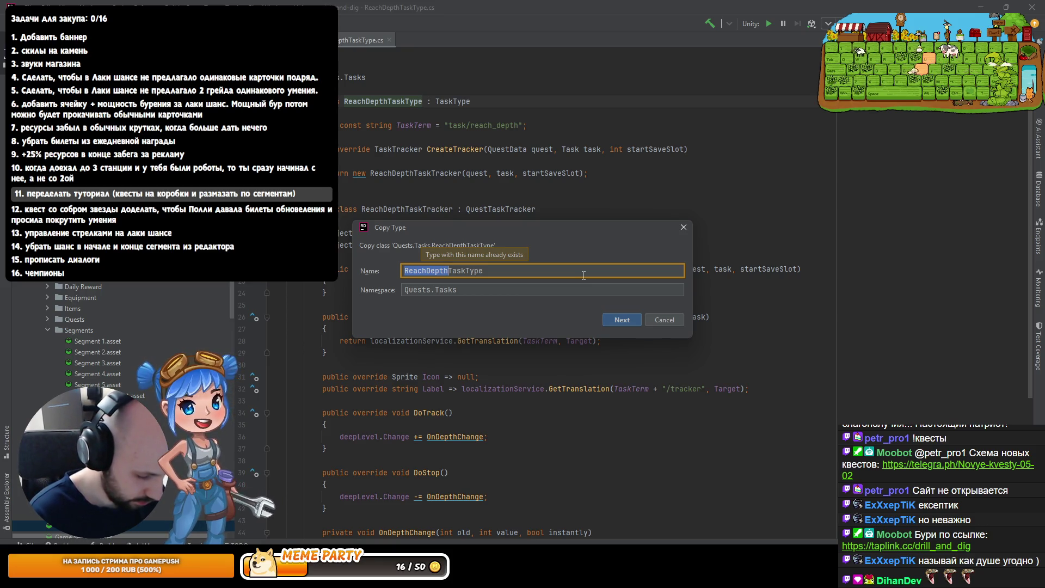
pyautogui.write('De')
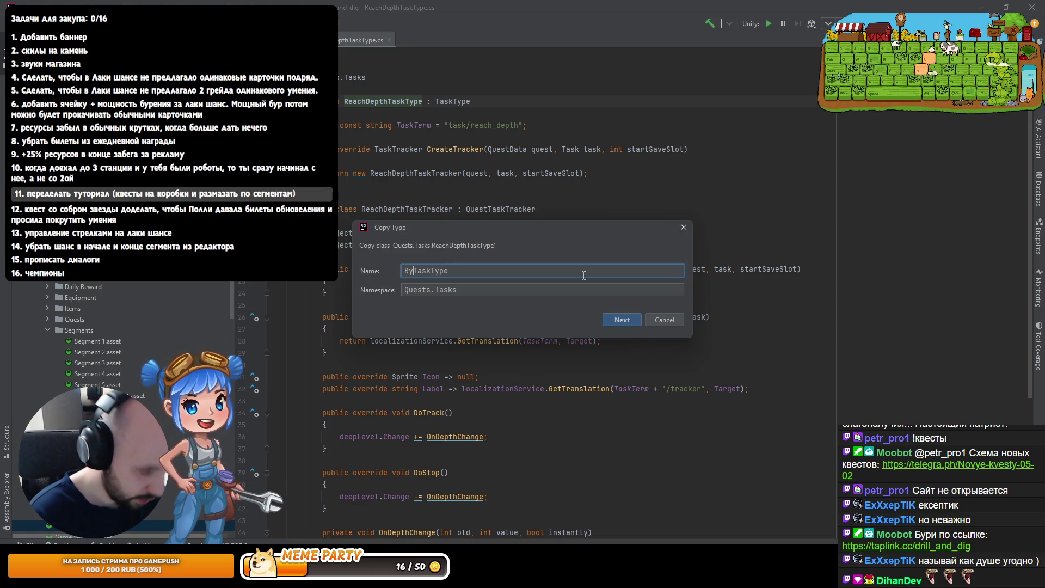
pyautogui.write('stroyBl')
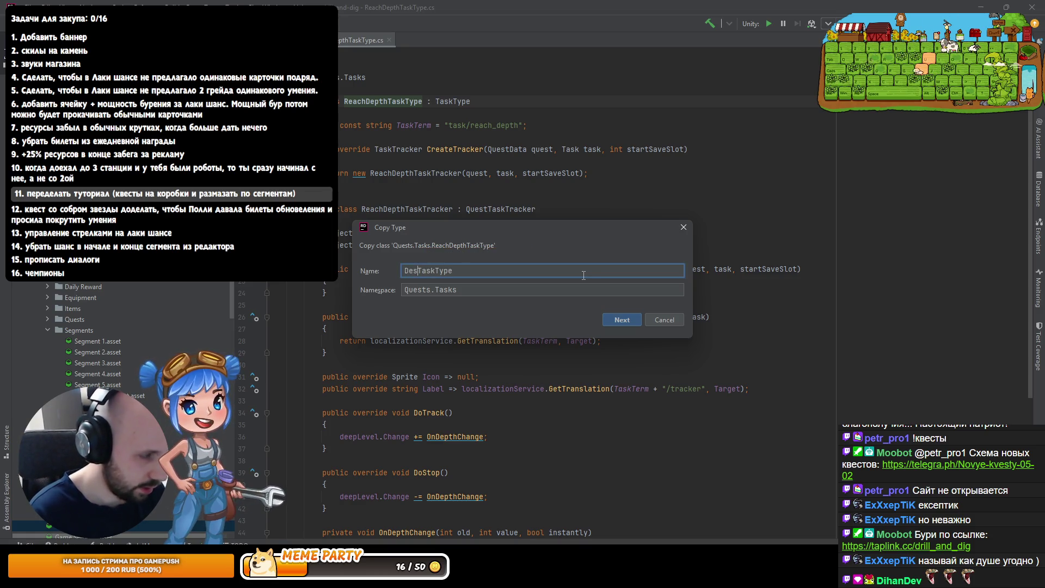
pyautogui.write('ock')
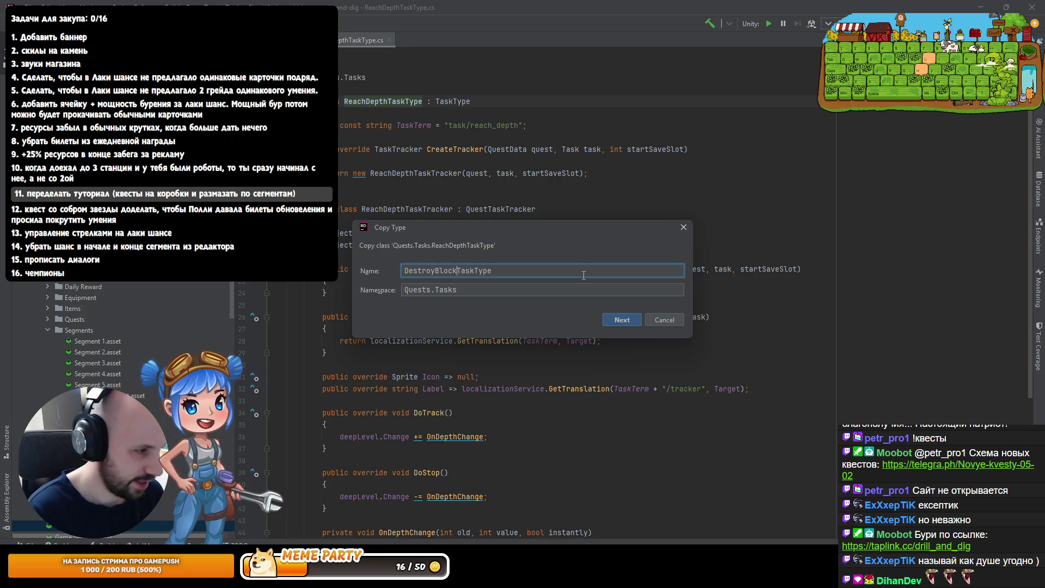
pyautogui.write('sWith')
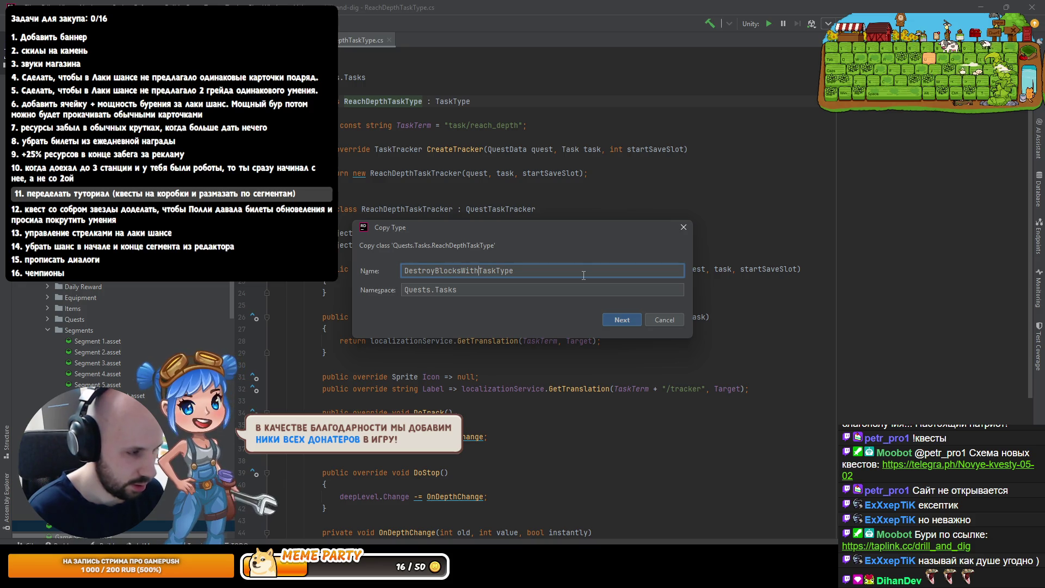
# Look up the StoneEntity class to check its naming
pyautogui.press('Escape')
pyautogui.hotkey('ctrl', 'n')
pyautogui.write('StoEn')
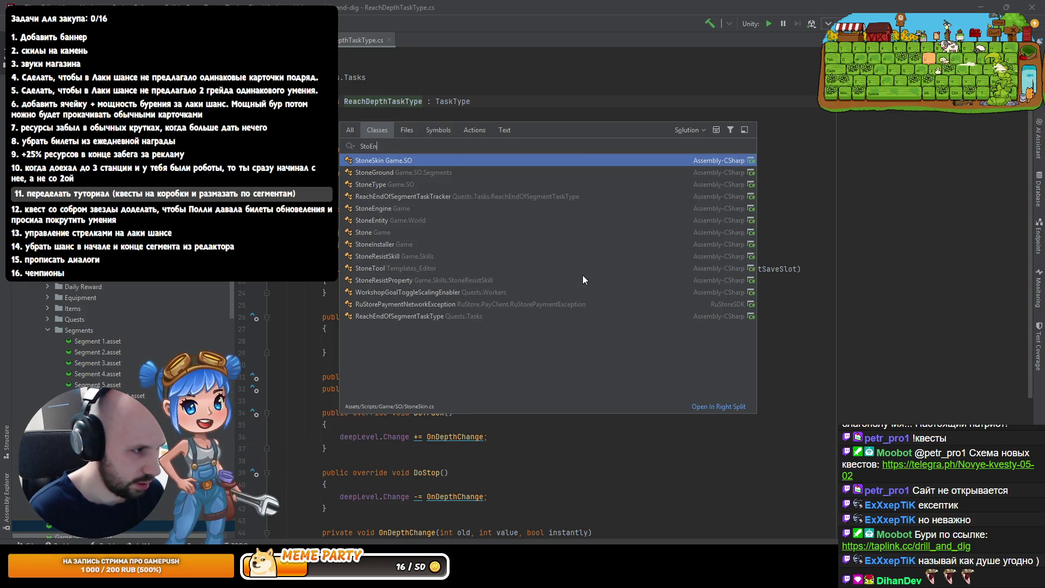
pyautogui.press('Down')
pyautogui.press('Down')
pyautogui.press('Down')
pyautogui.press('Return')
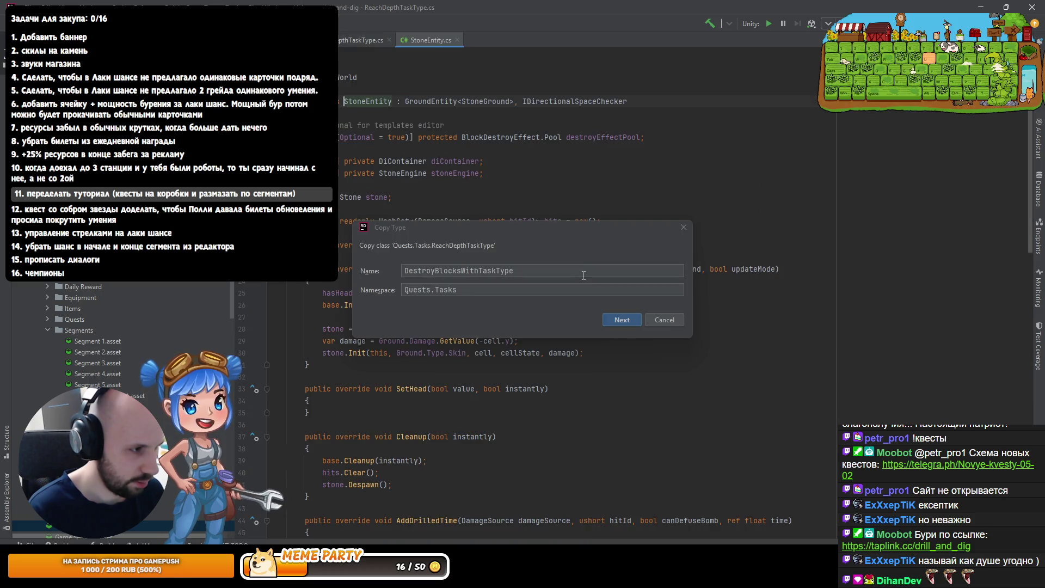
# Finish the name as DestroyGroundWithDoubleDamageBuffTaskType and create the copied class
pyautogui.click(478, 270)
pyautogui.hotkey('ctrl', 'Left')
pyautogui.hotkey('ctrl', 'shift', 'Left')
pyautogui.write('GF')
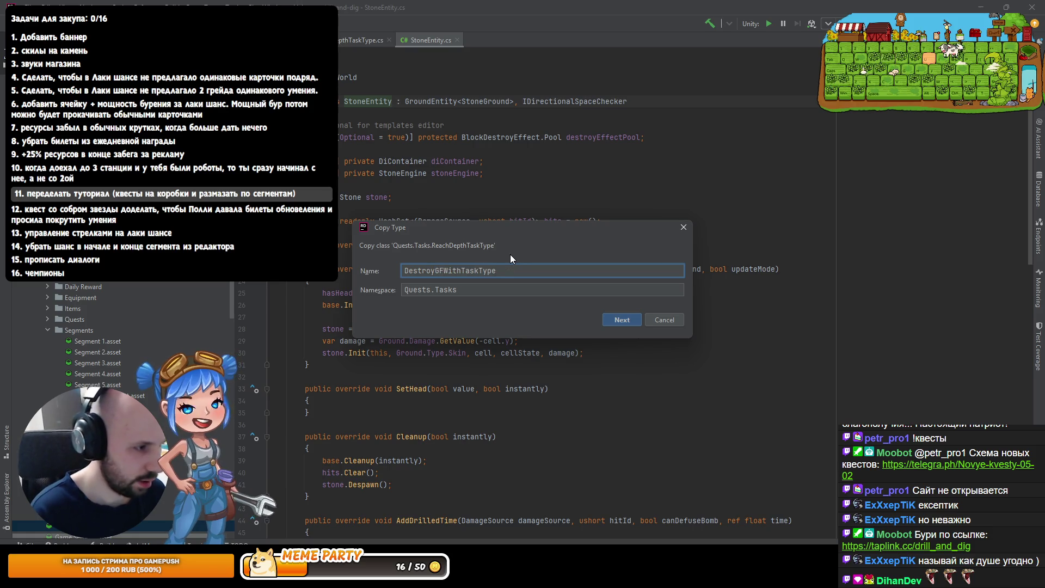
pyautogui.press('BackSpace')
pyautogui.write('round')
pyautogui.hotkey('ctrl', 'Right')
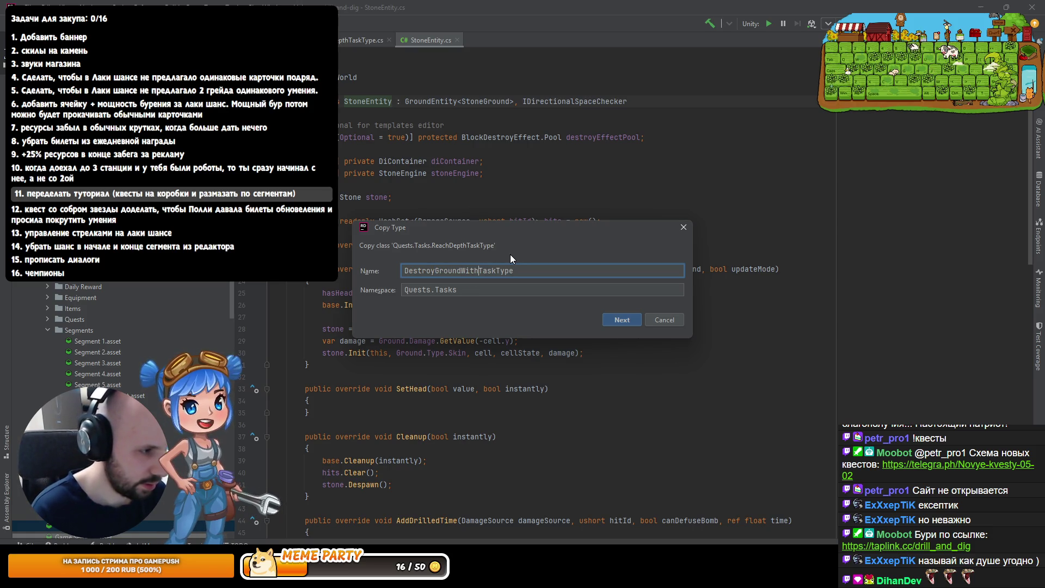
pyautogui.write('DoubleDamageBuff')
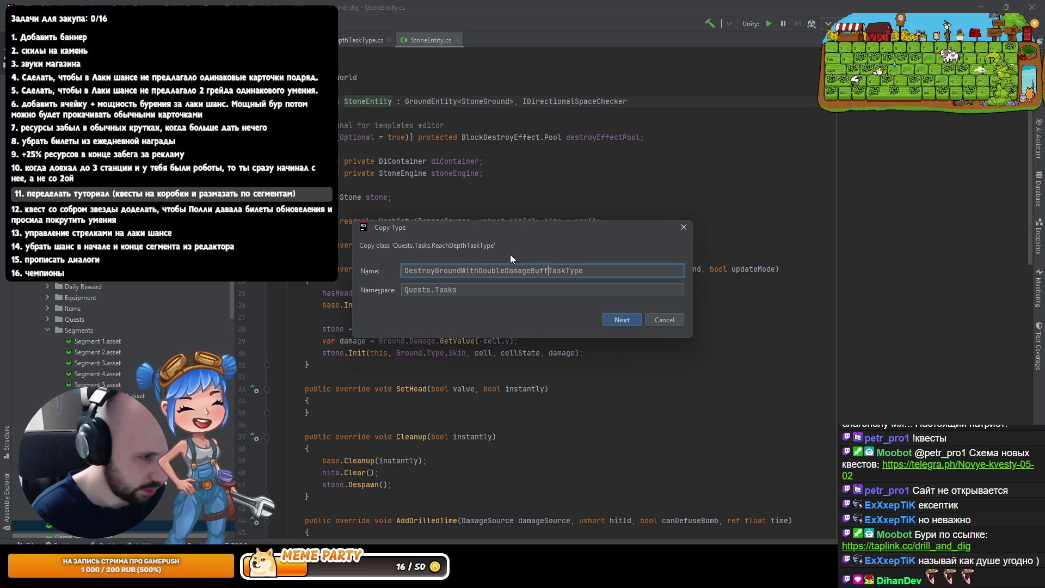
pyautogui.press('End')
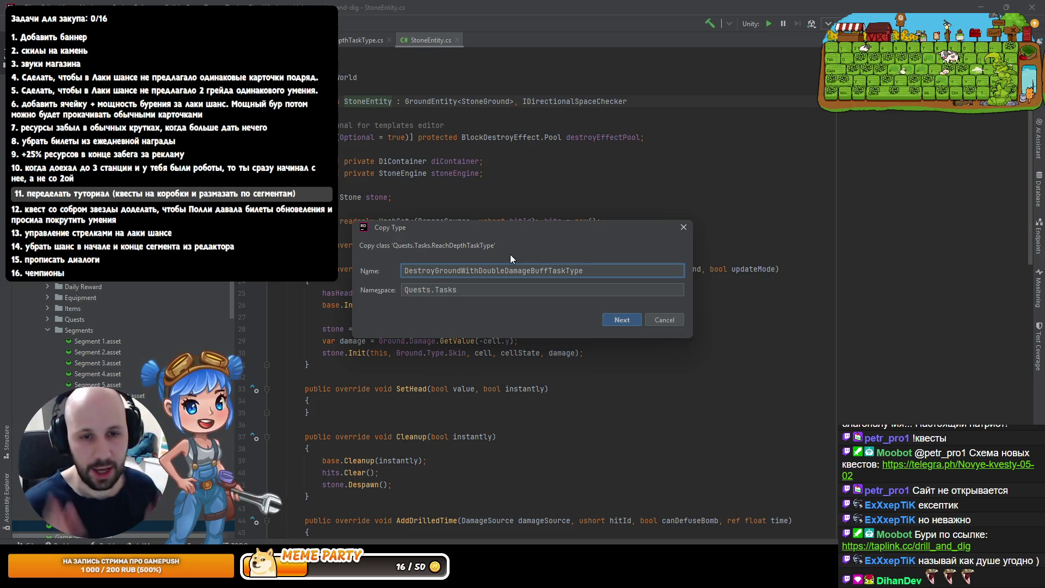
pyautogui.hotkey('ctrl', 'shift', 'Right')
pyautogui.hotkey('ctrl', 'shift', 'Right')
pyautogui.hotkey('ctrl', 'shift', 'Right')
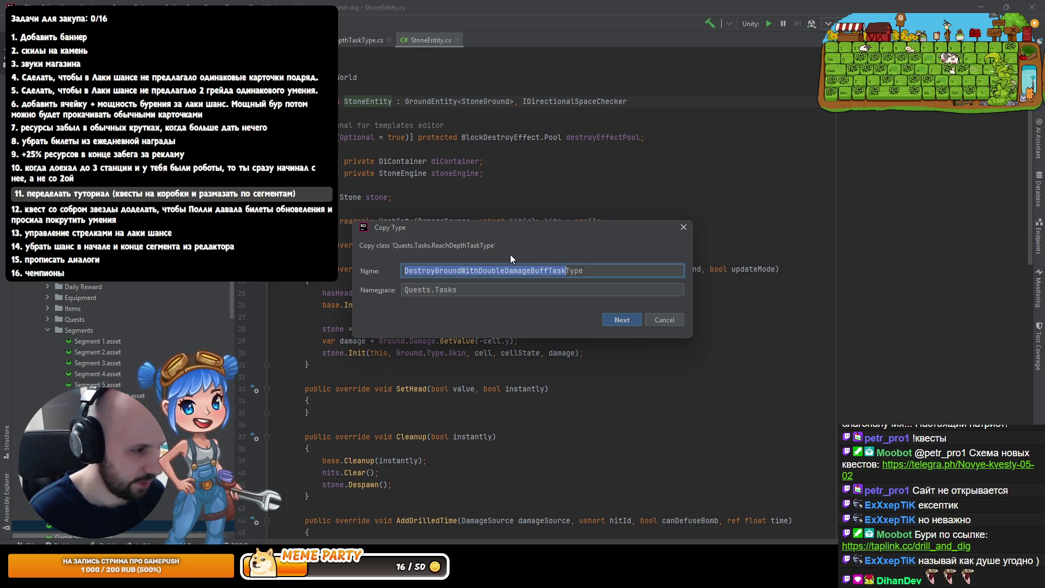
pyautogui.press('End')
pyautogui.press('Return')
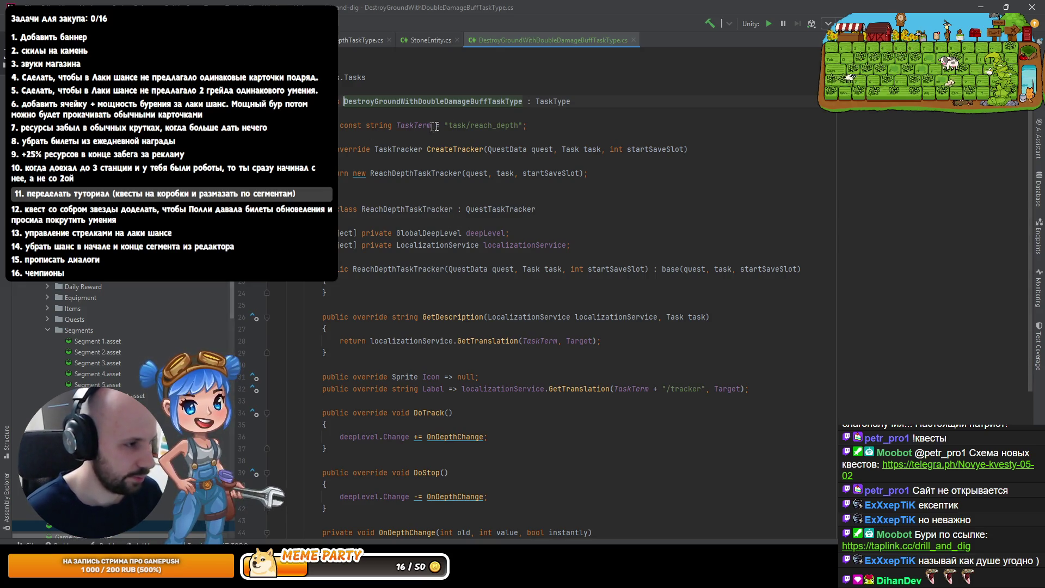
# Replace the TaskTerm string with 'task/destroy_ground_with_double_damage_buff'
pyautogui.doubleClick(494, 125)
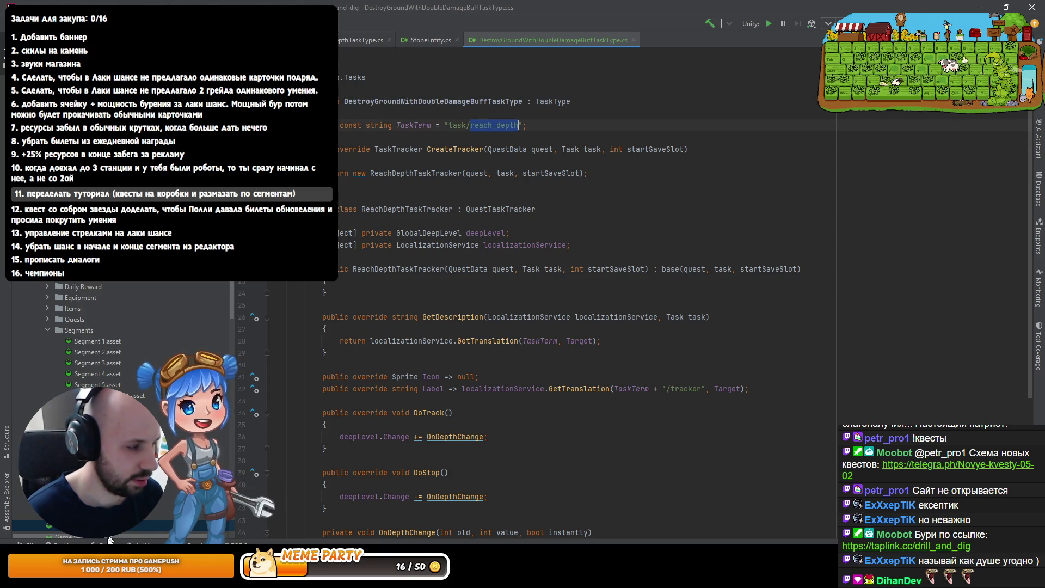
pyautogui.doubleClick(455, 125)
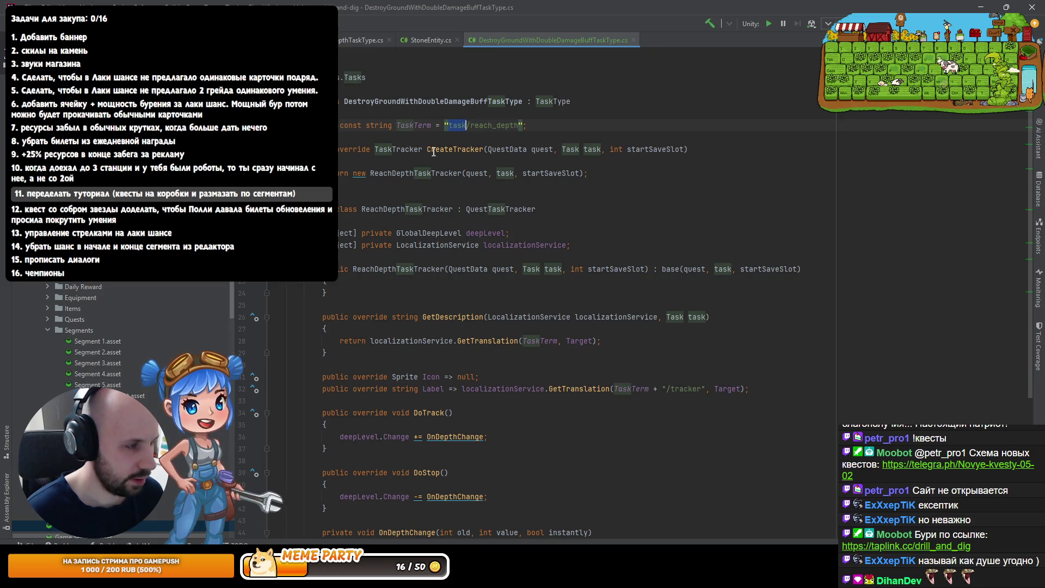
pyautogui.hotkey('ctrl', 'w')
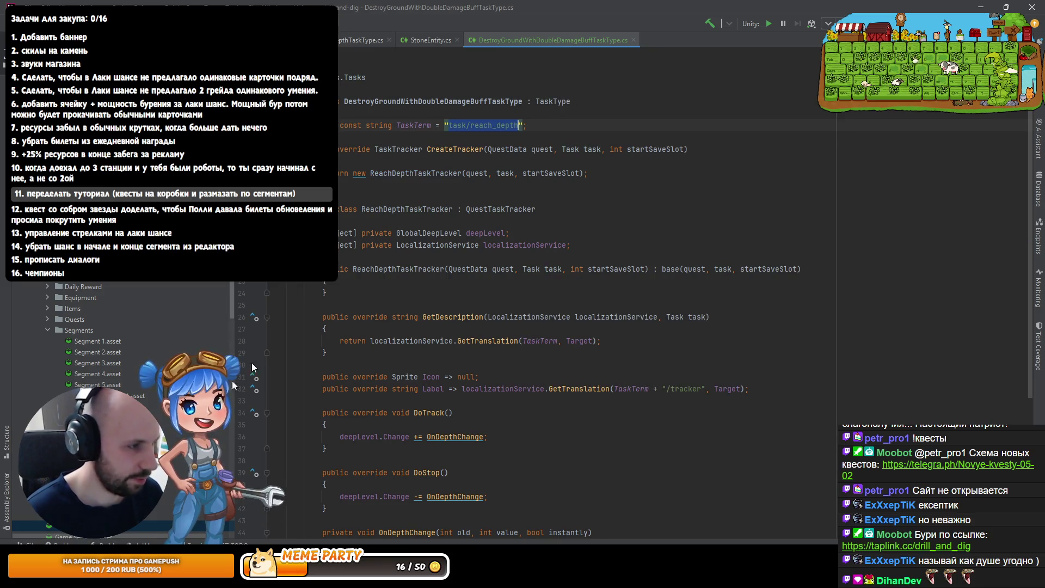
pyautogui.write('task/dest')
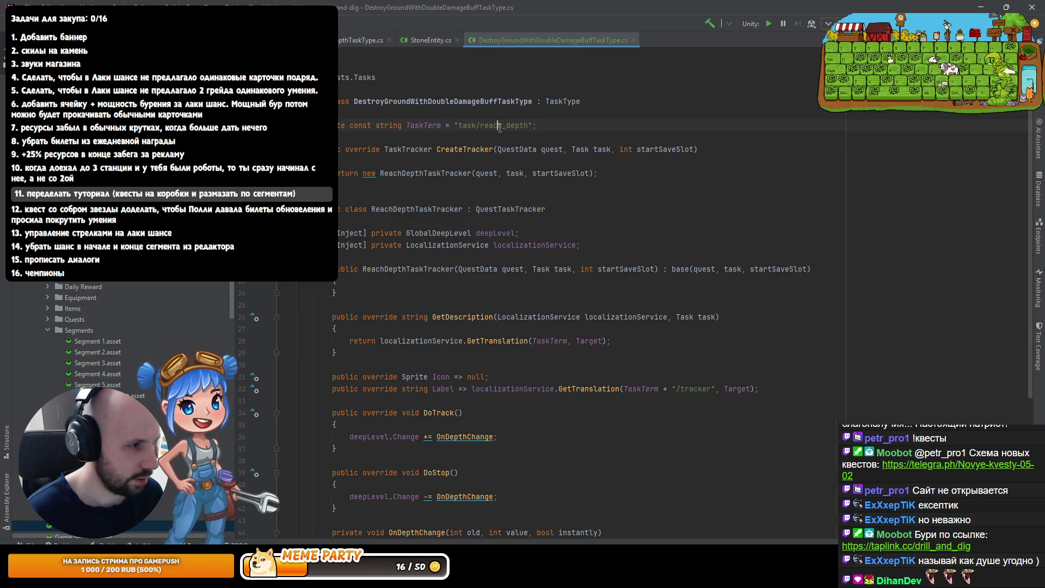
pyautogui.write('roy_ground_with_double_damage_buff')
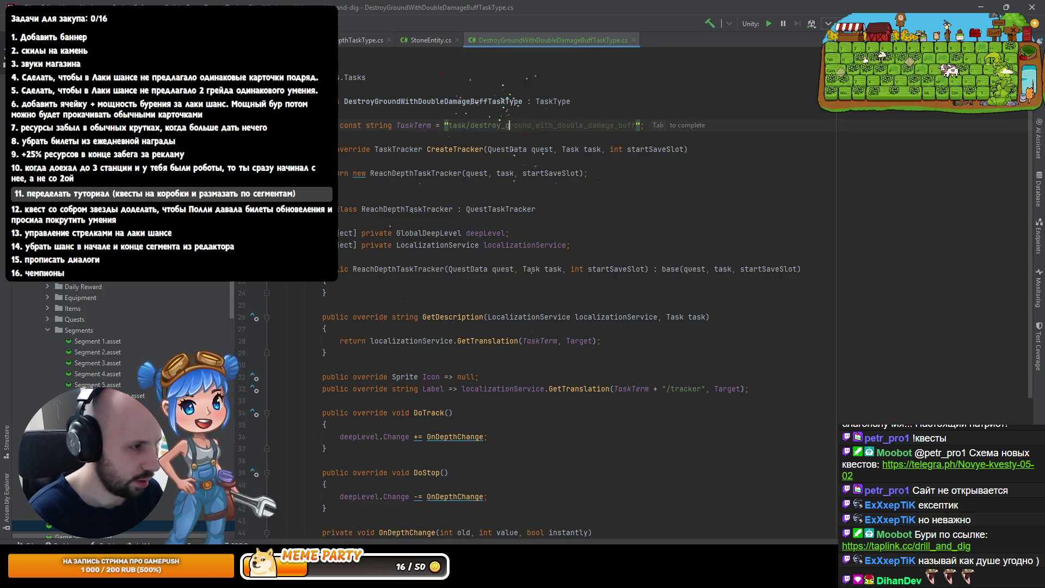
pyautogui.hotkey('ctrl', 'shift', 'Left')
pyautogui.hotkey('ctrl', 'shift', 'Left')
pyautogui.hotkey('ctrl', 'shift', 'Left')
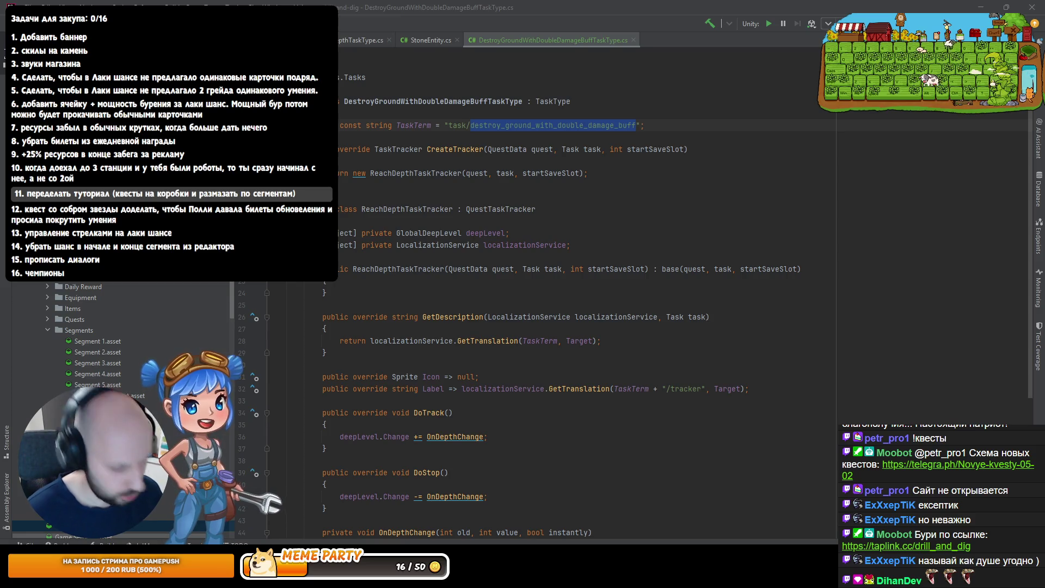
# Switch from Rider to the localization spreadsheet in the browser
pyautogui.press('super+d')
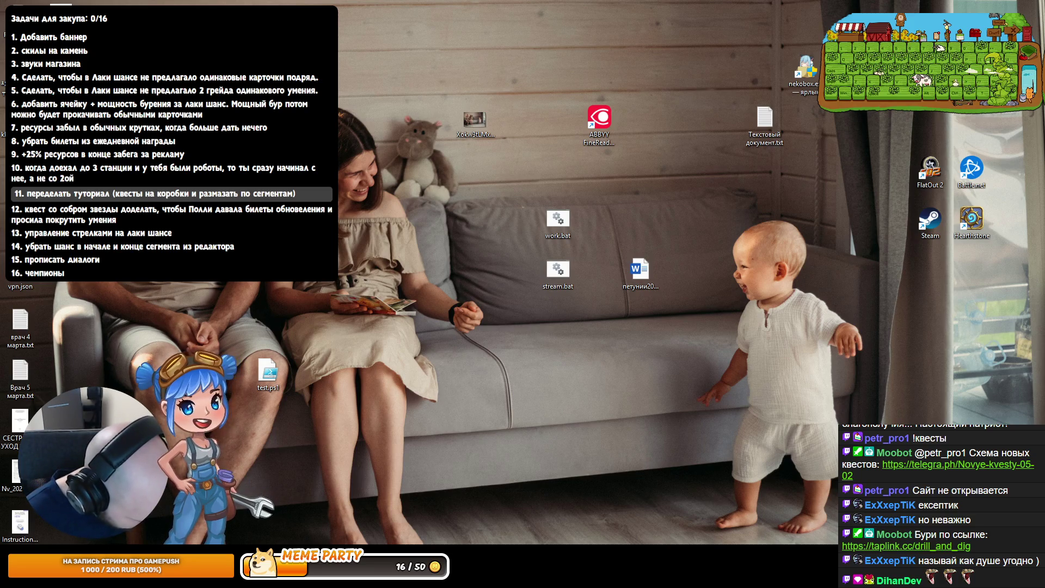
pyautogui.press('super+d')
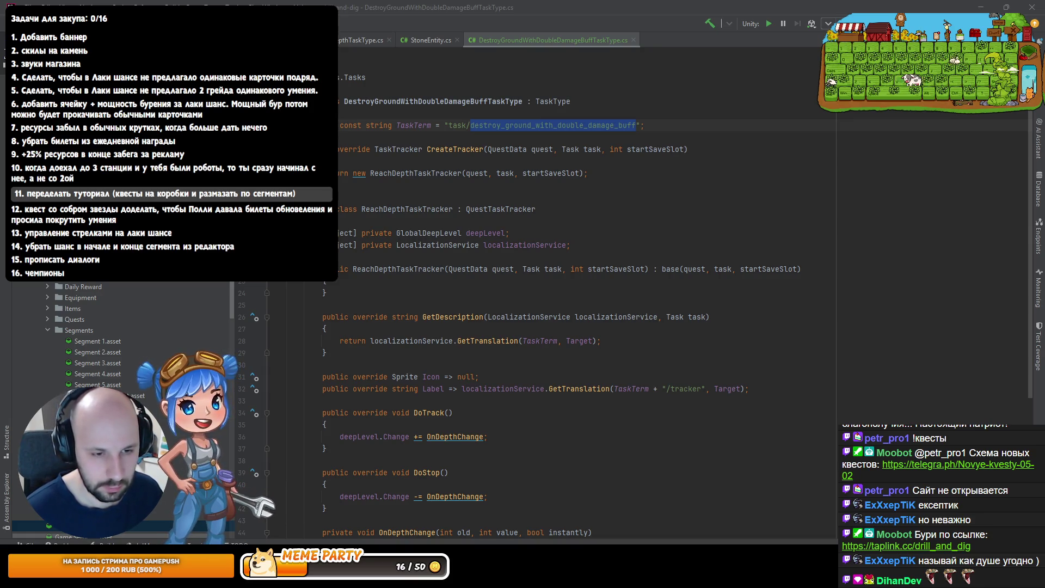
pyautogui.hotkey('alt', 'Tab')
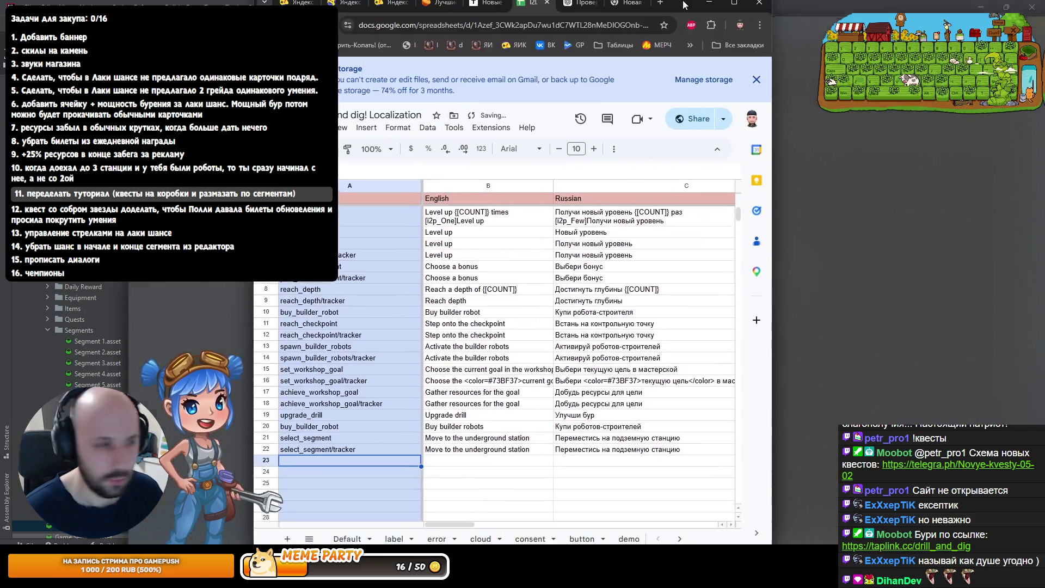
# Maximize the spreadsheet, undo a stray paste, check the tracker key in A24, and select C23
pyautogui.doubleClick(684, 4)
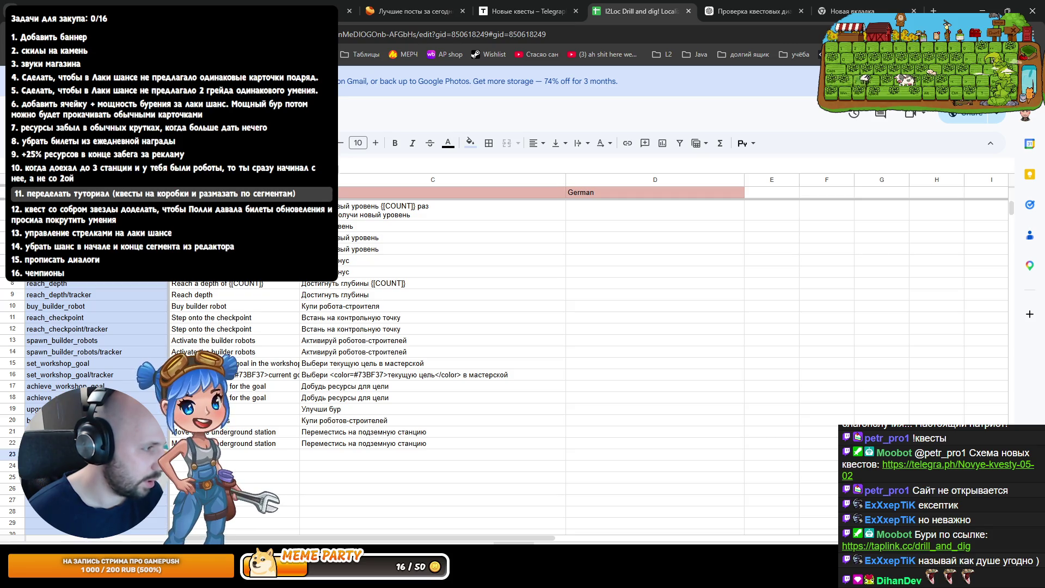
pyautogui.hotkey('ctrl', 'v')
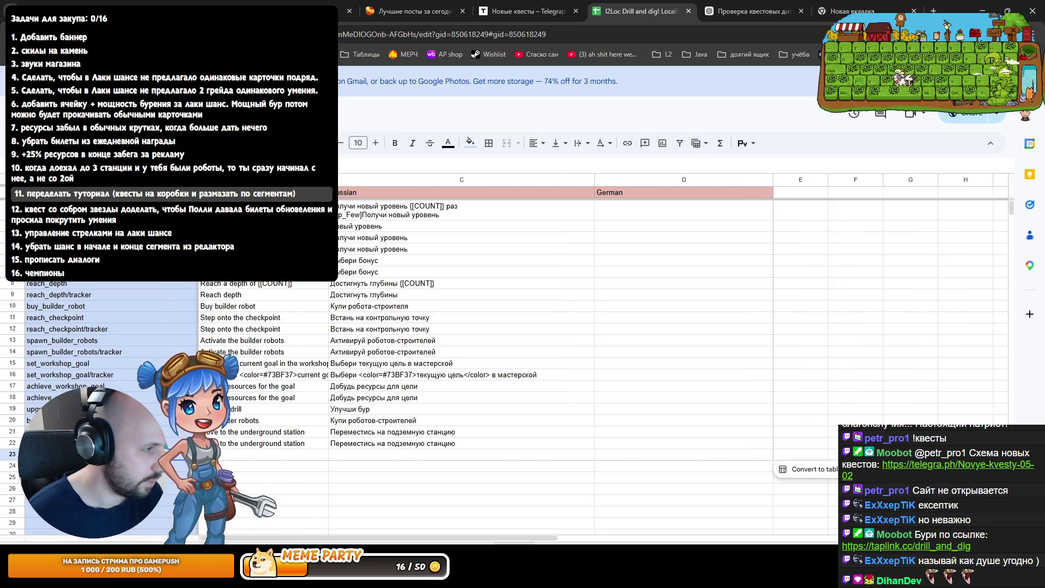
pyautogui.click(109, 465)
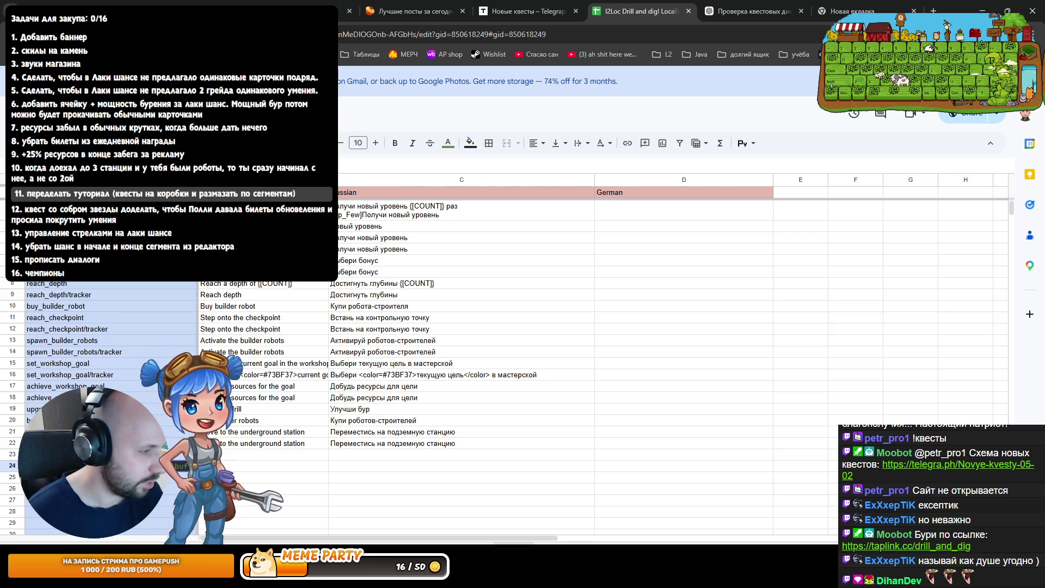
pyautogui.hotkey('ctrl', 'z')
pyautogui.hotkey('ctrl', 'z')
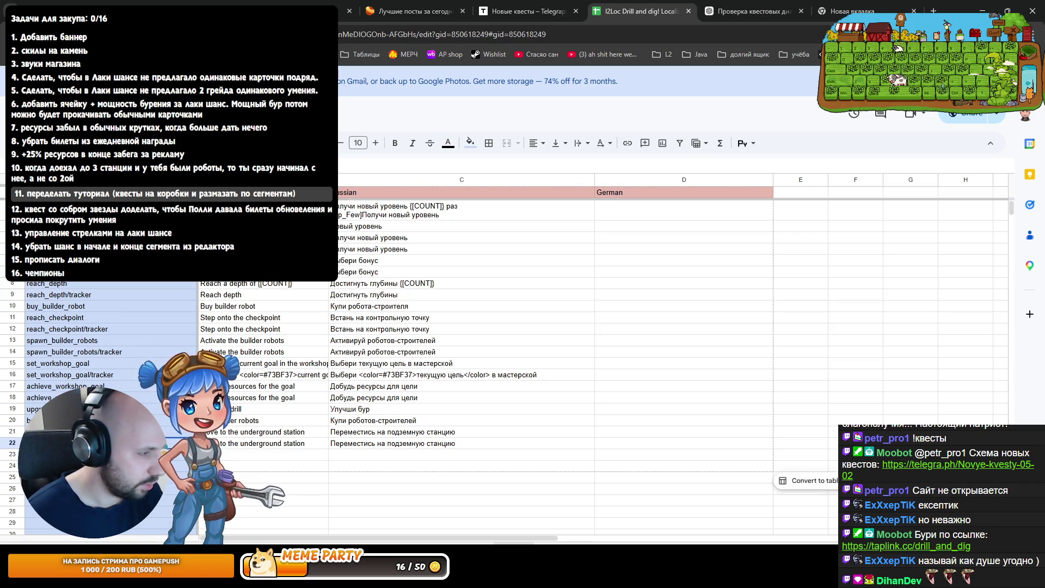
pyautogui.doubleClick(108, 466)
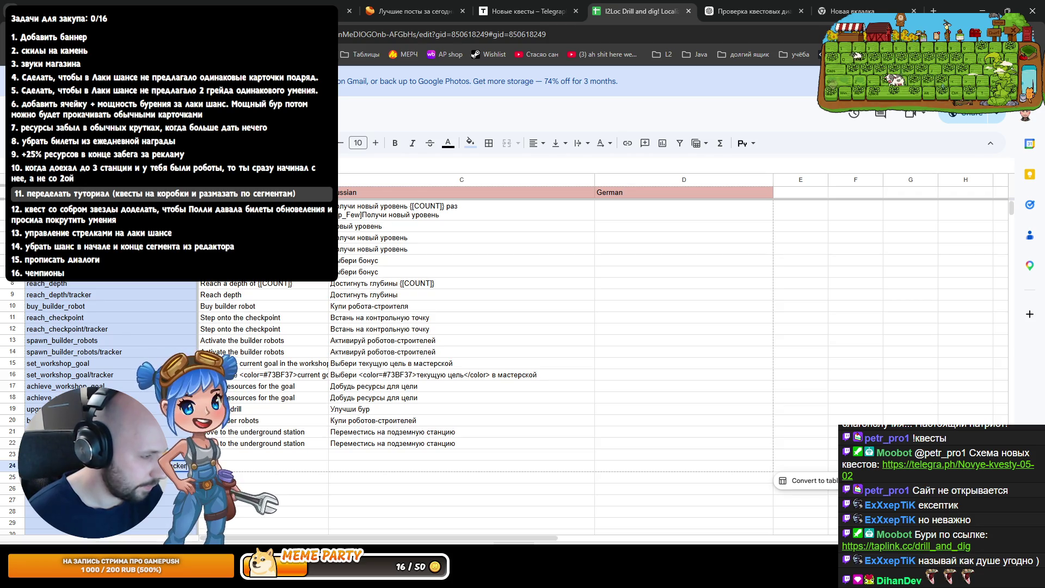
pyautogui.click(393, 455)
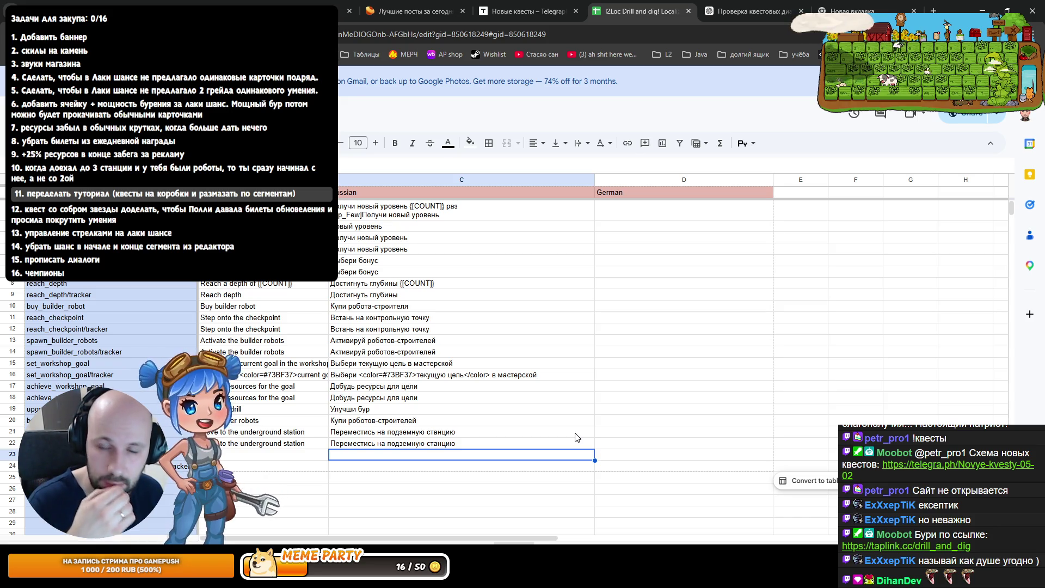
# Fill C23 with 'Сломай {[COUNT]} блоков с помощью золотого бура', copying the placeholder from row 8
pyautogui.write('Сломай')
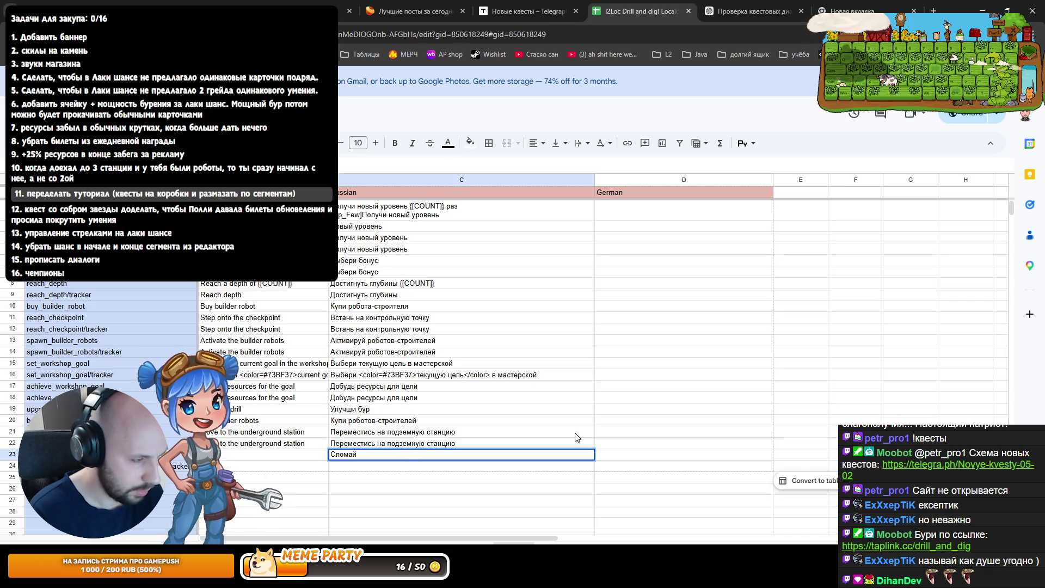
pyautogui.click(438, 297)
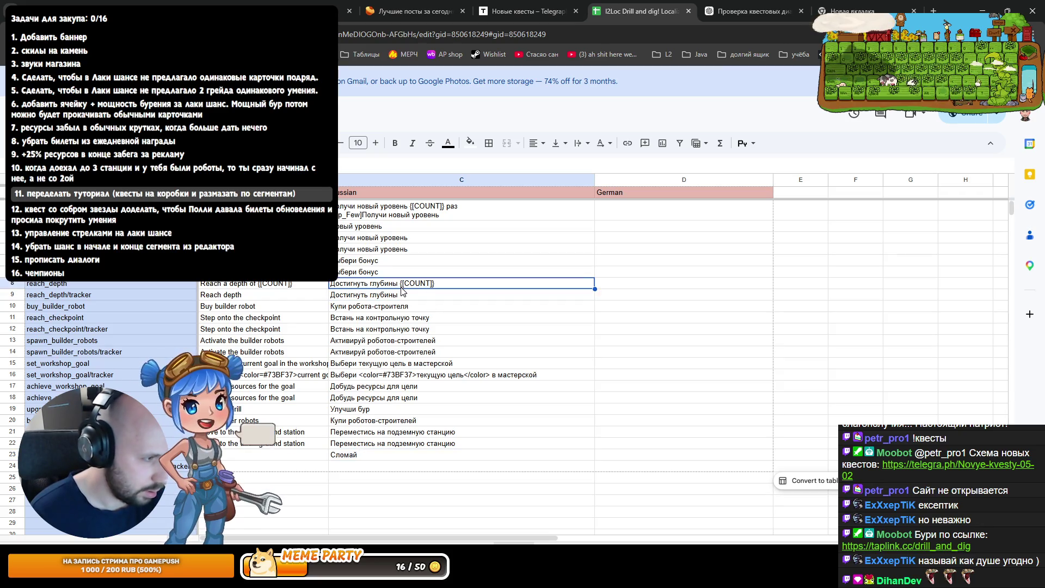
pyautogui.doubleClick(402, 284)
pyautogui.moveTo(400, 283); pyautogui.dragTo(437, 294)
pyautogui.hotkey('ctrl', 'c')
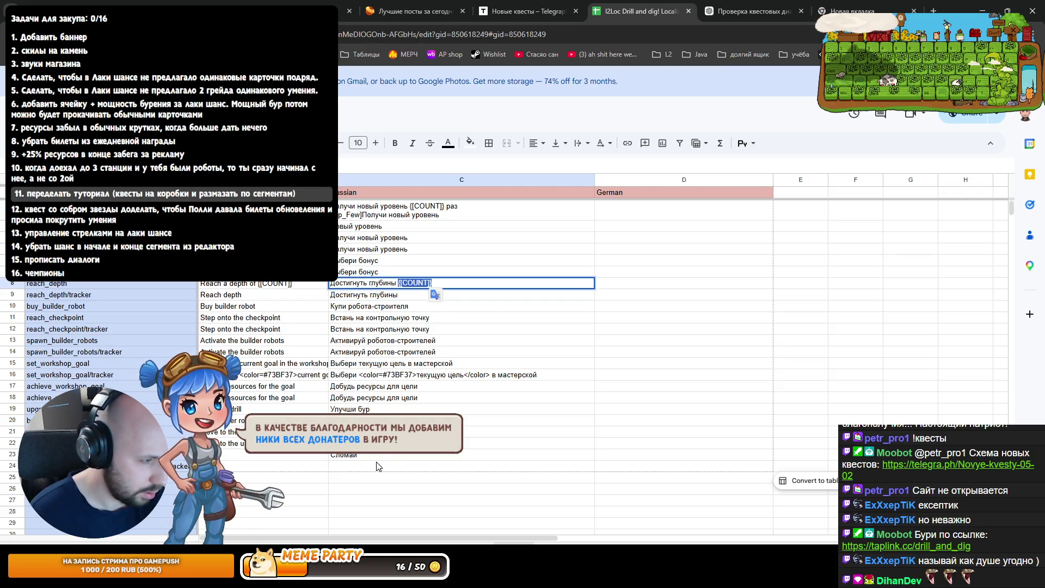
pyautogui.doubleClick(447, 455)
pyautogui.hotkey('ctrl', 'v')
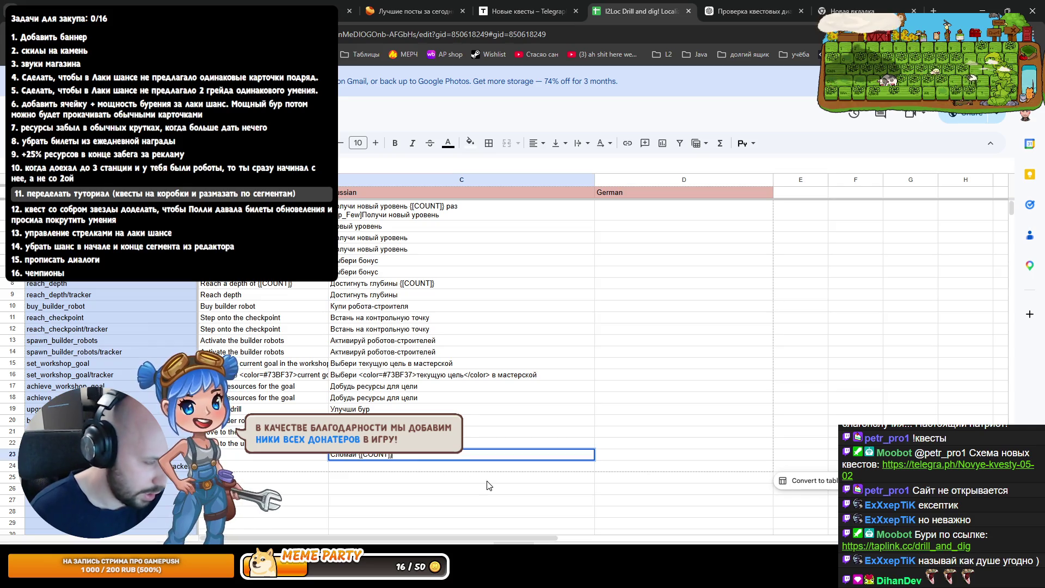
pyautogui.write('q')
pyautogui.press('BackSpace')
pyautogui.write('блоков с помощ')
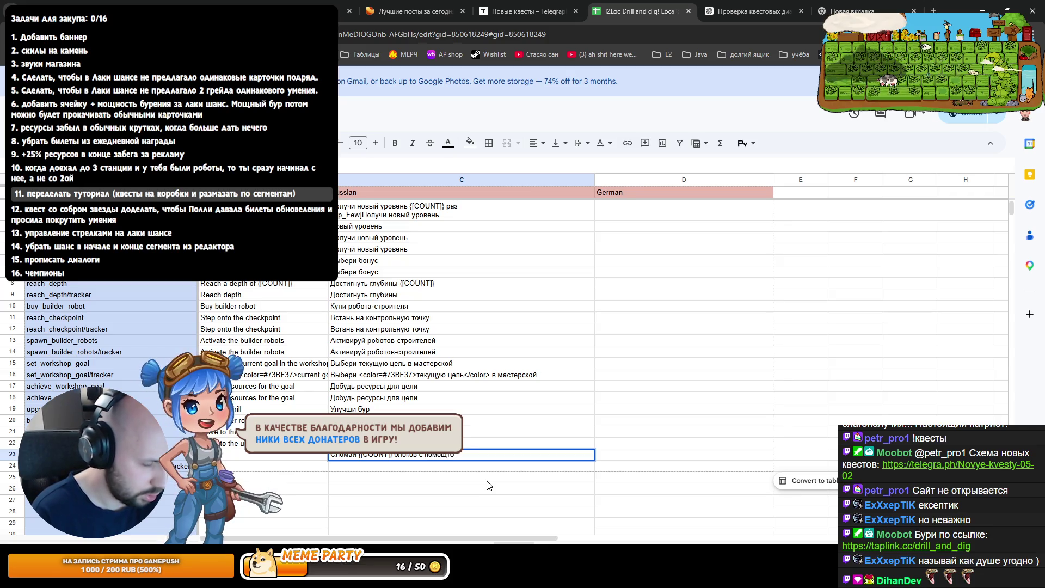
pyautogui.write('ью')
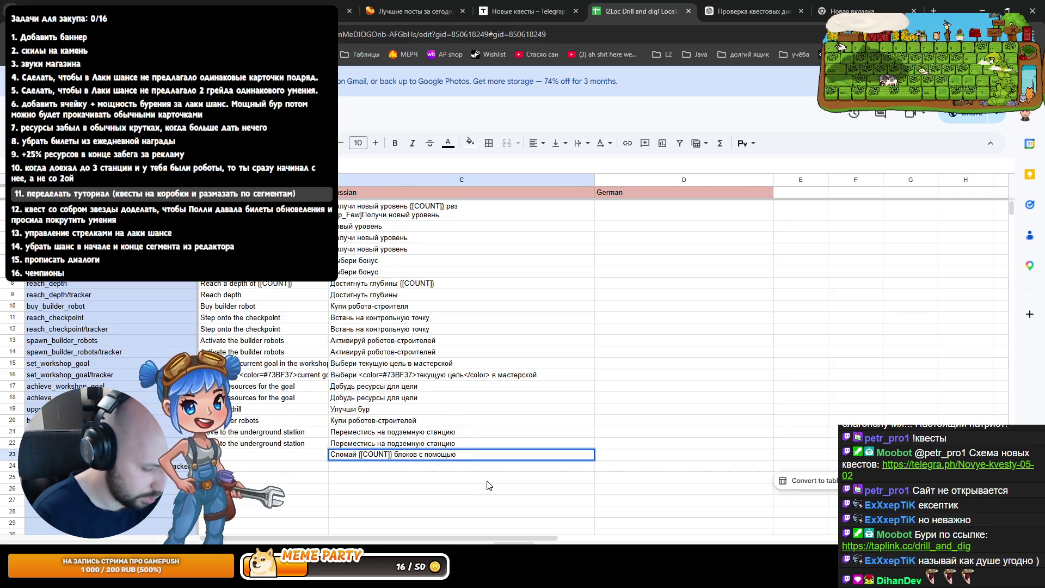
pyautogui.write(' золотого бура')
pyautogui.press('Return')
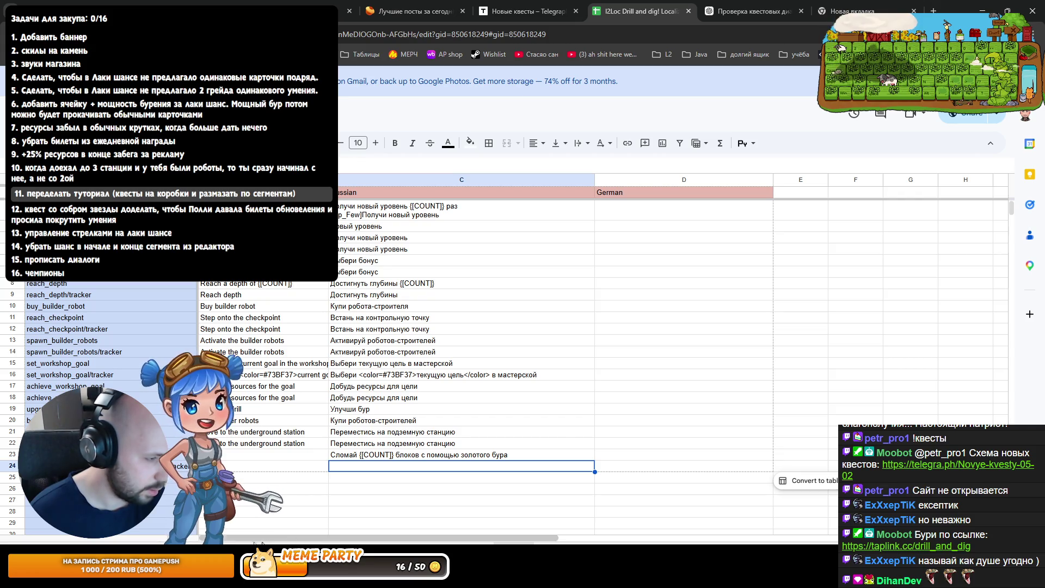
# Page through the workbook's other sheets, including the promo-code sheet
pyautogui.click(370, 550)
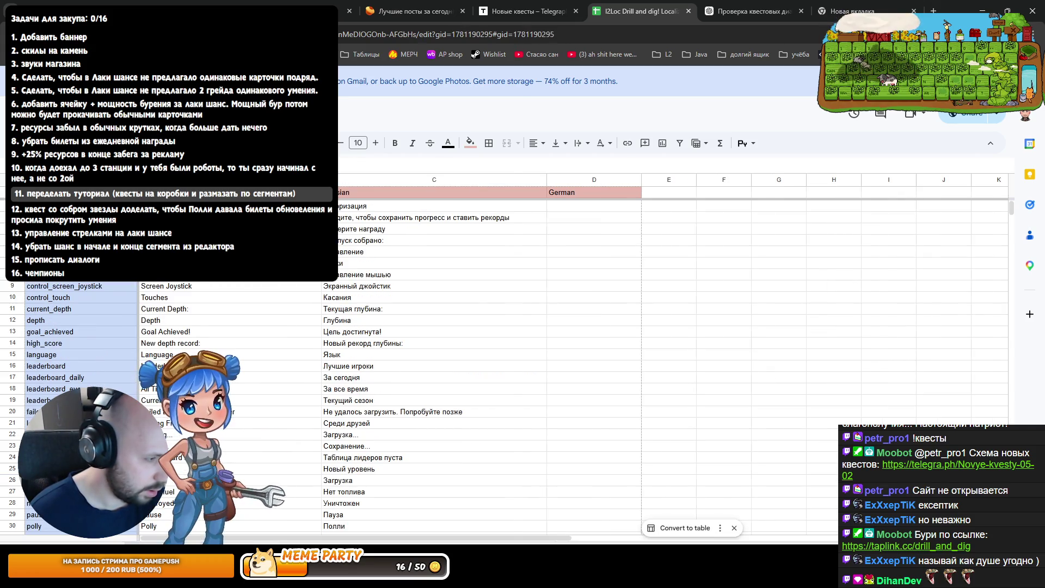
pyautogui.hotkey('ctrl', 'pagedown')
pyautogui.hotkey('ctrl', 'pagedown')
pyautogui.hotkey('ctrl', 'pagedown')
pyautogui.hotkey('ctrl', 'pagedown')
pyautogui.hotkey('ctrl', 'pagedown')
pyautogui.hotkey('ctrl', 'pagedown')
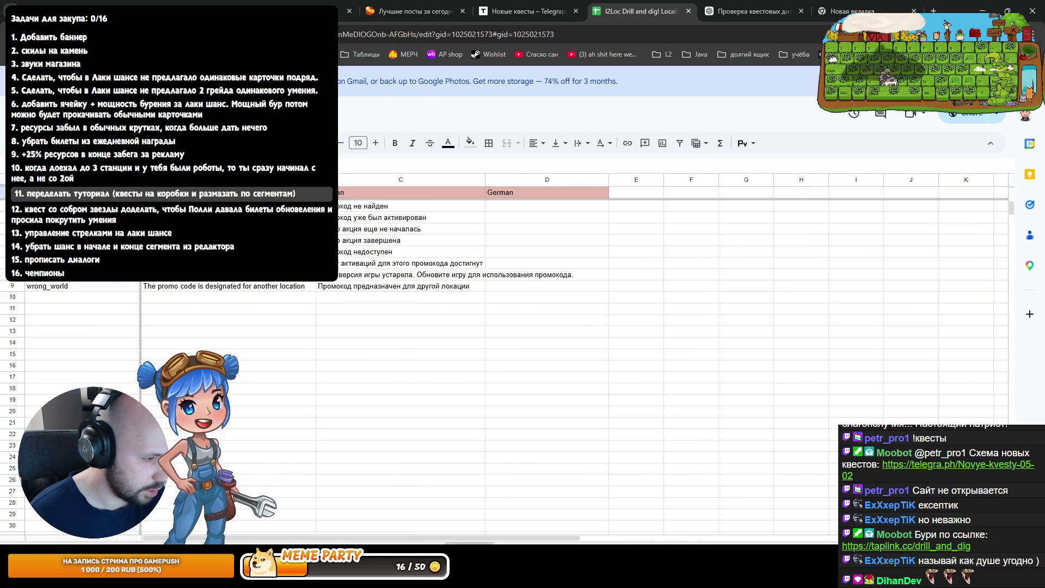
pyautogui.hotkey('ctrl', 'pagedown')
pyautogui.hotkey('ctrl', 'pagedown')
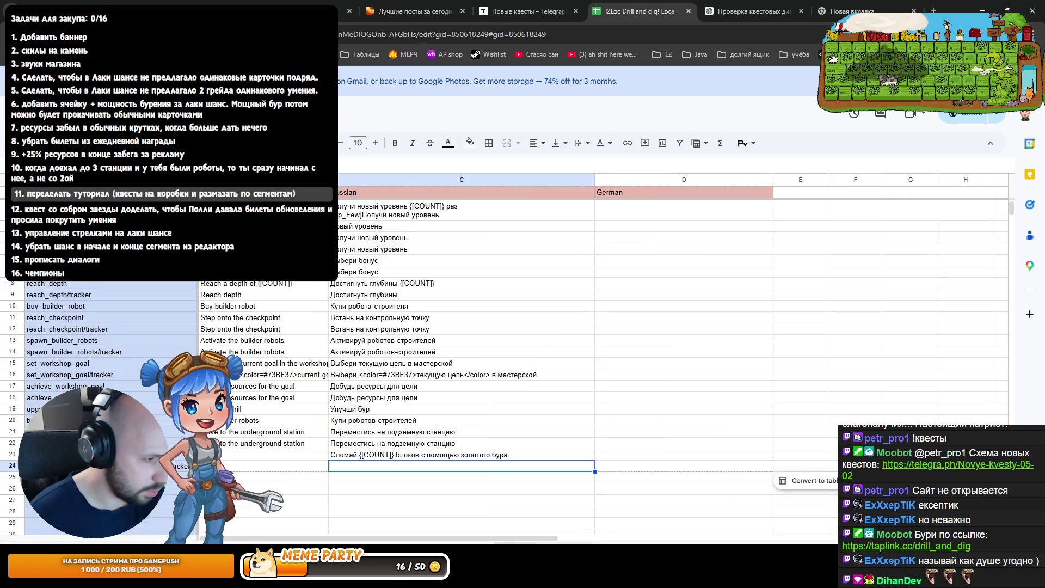
pyautogui.hotkey('ctrl', 'pagedown')
pyautogui.hotkey('ctrl', 'pagedown')
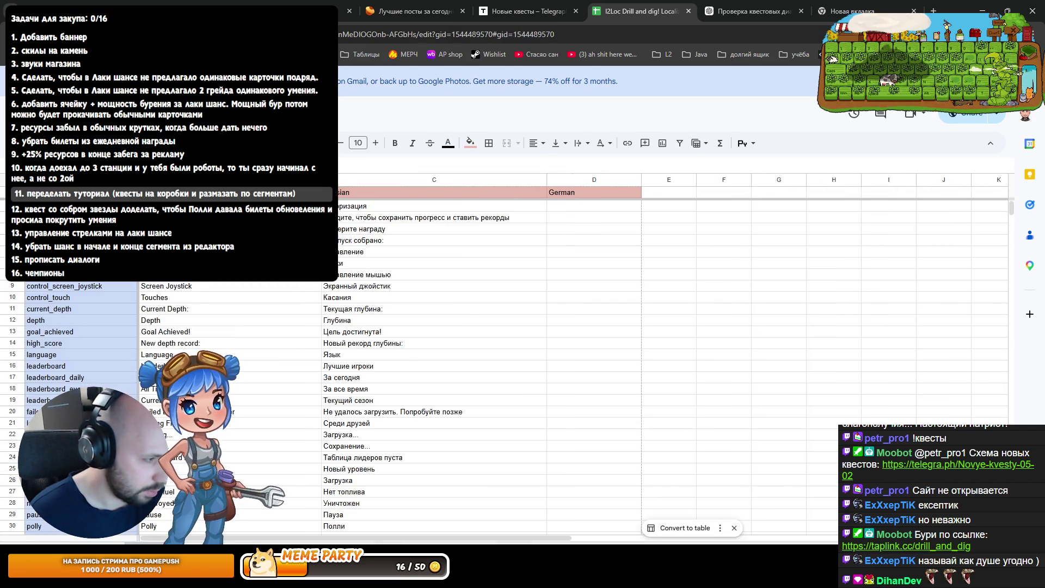
# Copy row 83's plural-form template and add it to the row 23 Russian cell
pyautogui.scroll(-5, 260, 470)
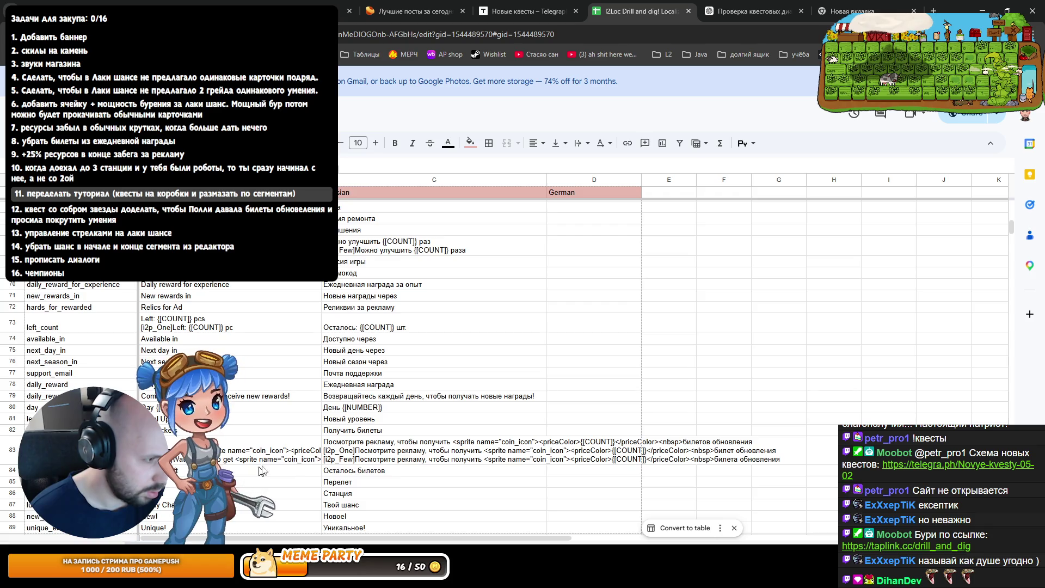
pyautogui.doubleClick(339, 454)
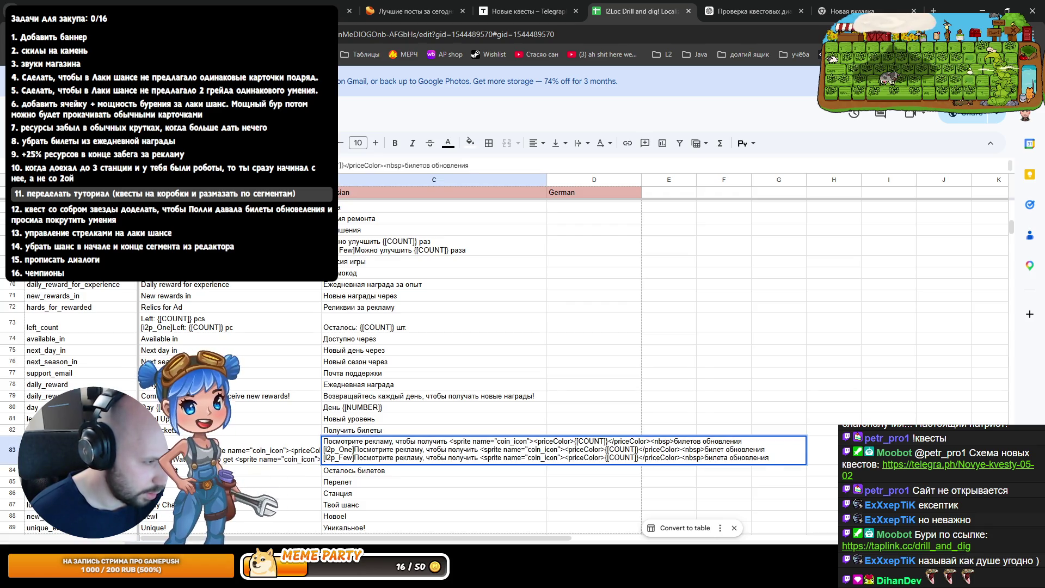
pyautogui.moveTo(769, 459); pyautogui.dragTo(304, 435)
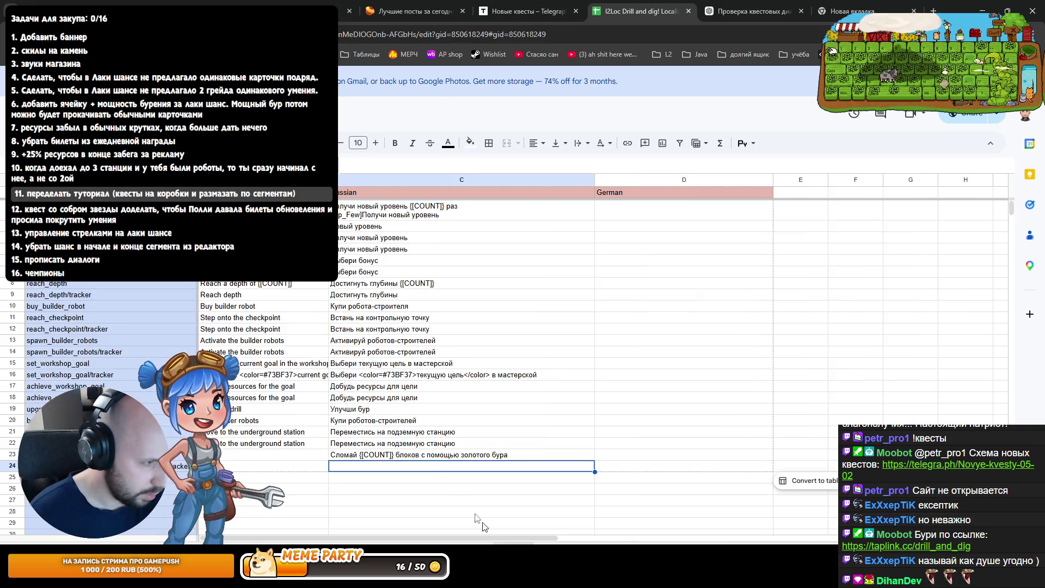
pyautogui.click(510, 457)
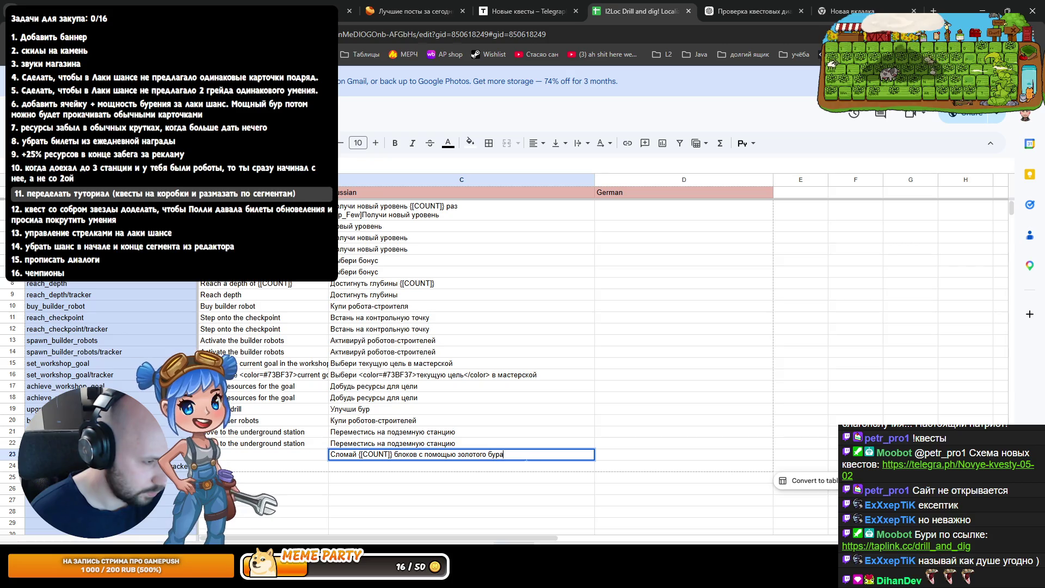
pyautogui.press('Up')
pyautogui.press('Down')
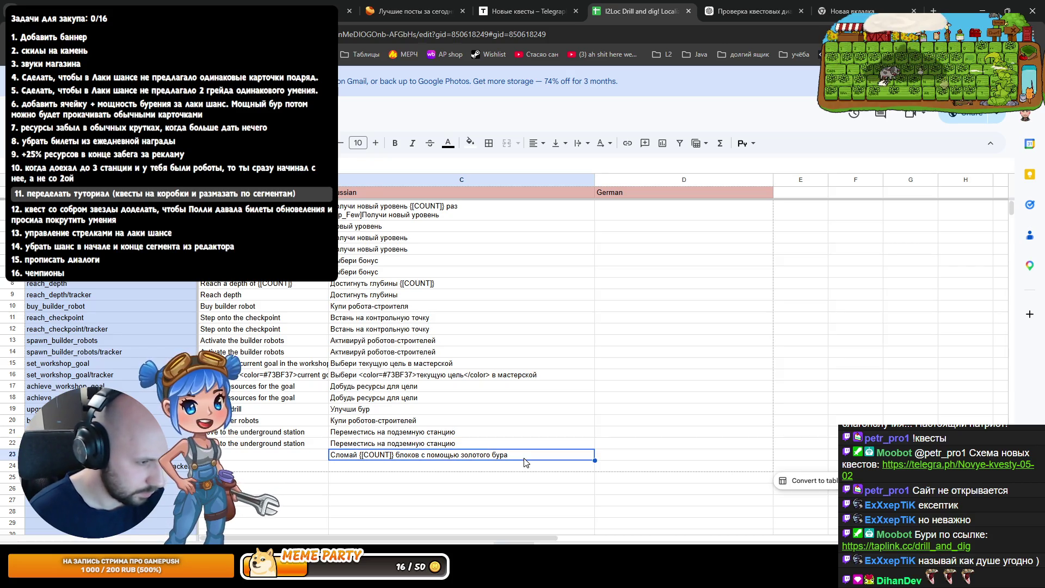
pyautogui.press('Return')
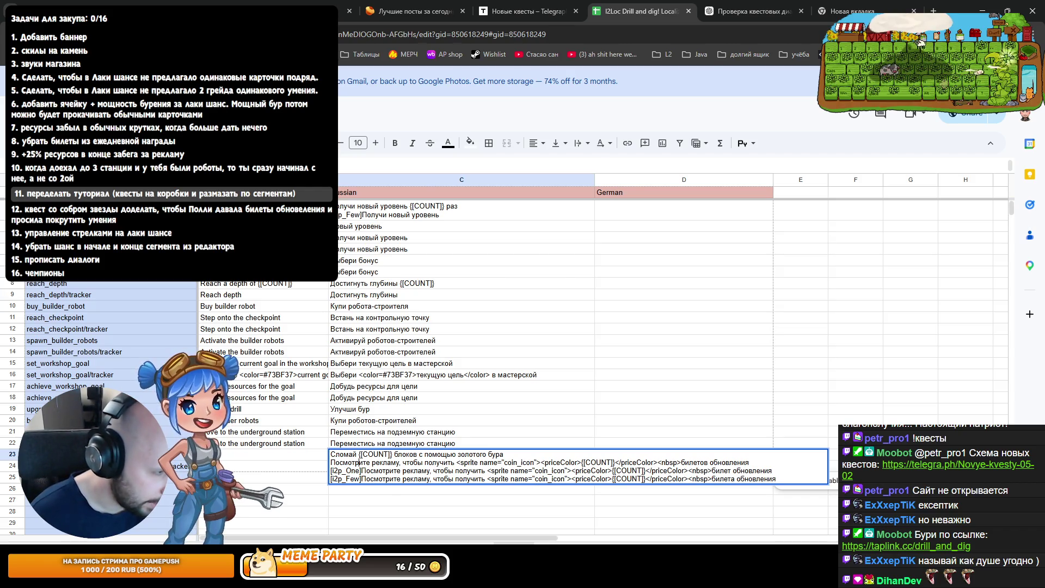
# Remove the unmarked line and make the i2p_One form read the quest sentence with 'блок'
pyautogui.press('Up')
pyautogui.press('Up')
pyautogui.hotkey('shift', 'Up')
pyautogui.press('BackSpace')
pyautogui.hotkey('shift', 'Home')
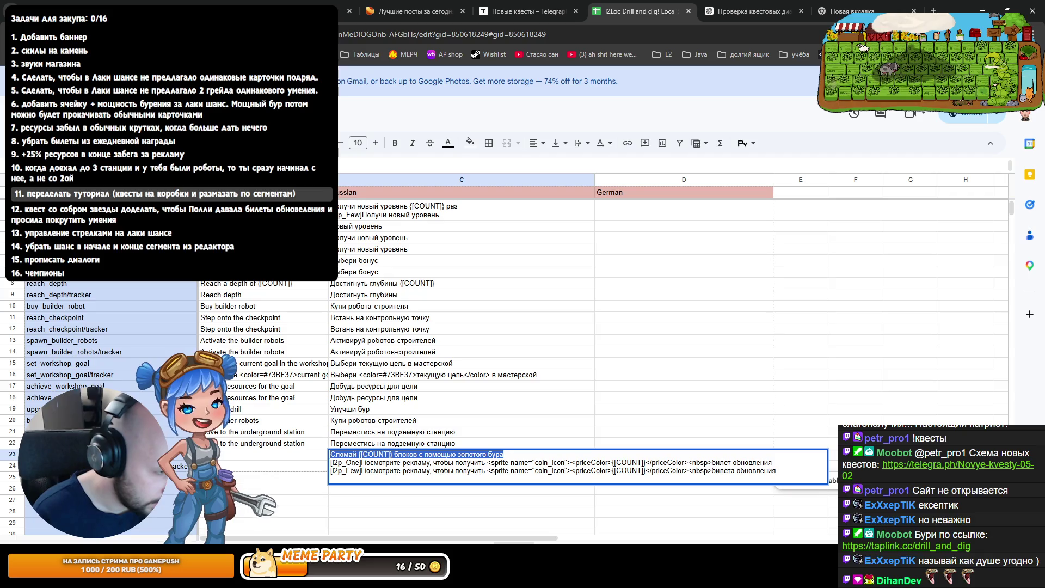
pyautogui.press('End')
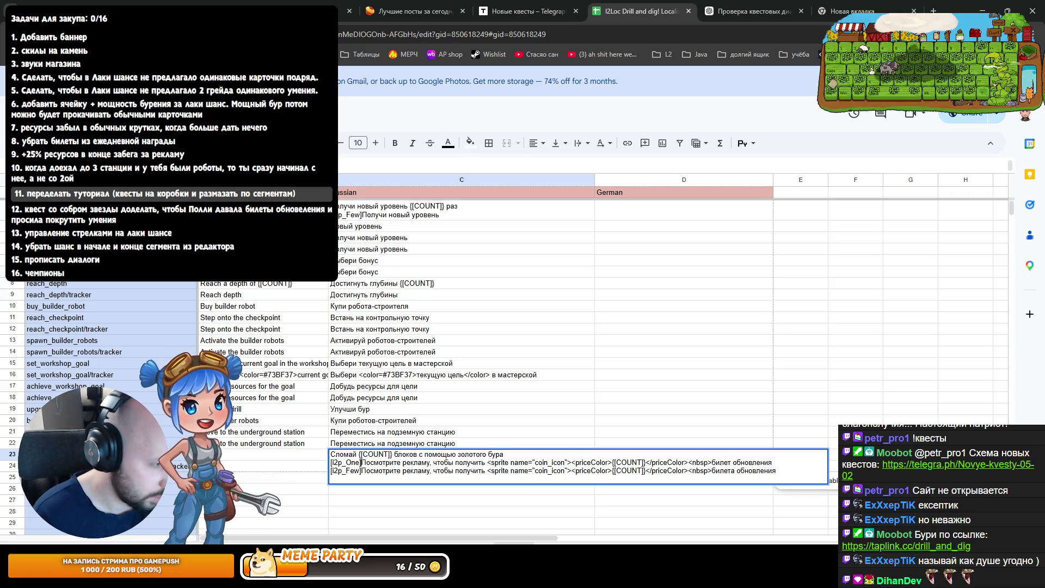
pyautogui.moveTo(360, 462); pyautogui.dragTo(773, 462)
pyautogui.hotkey('ctrl', 'v')
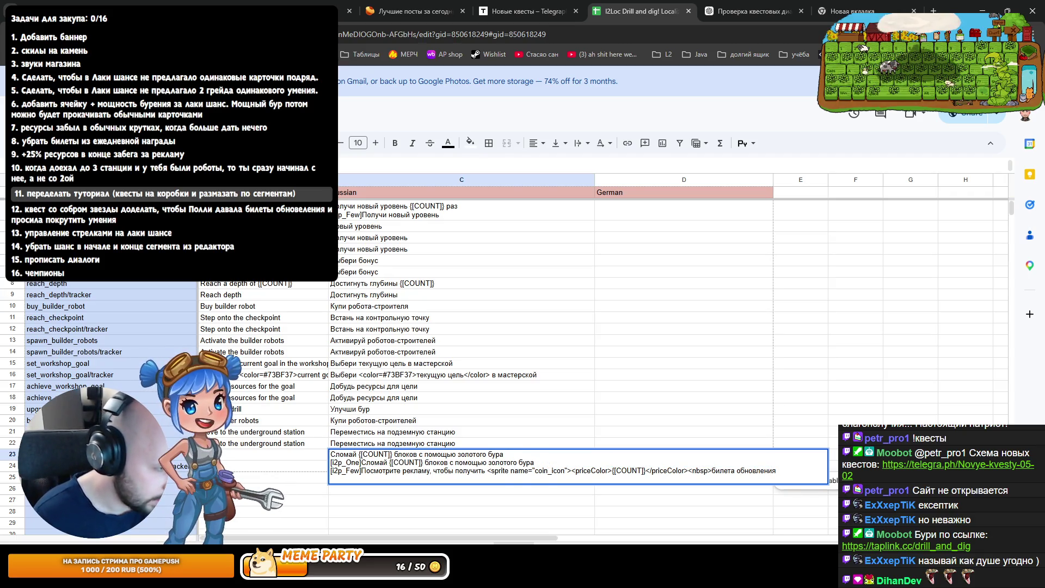
pyautogui.press('BackSpace')
pyautogui.press('BackSpace')
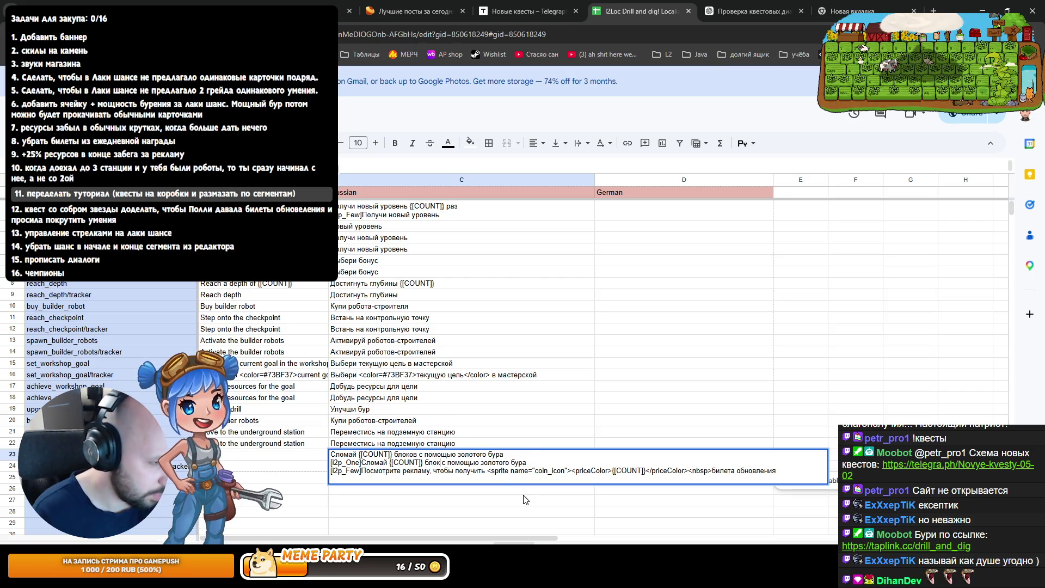
pyautogui.press('Left')
pyautogui.press('Left')
pyautogui.press('Left')
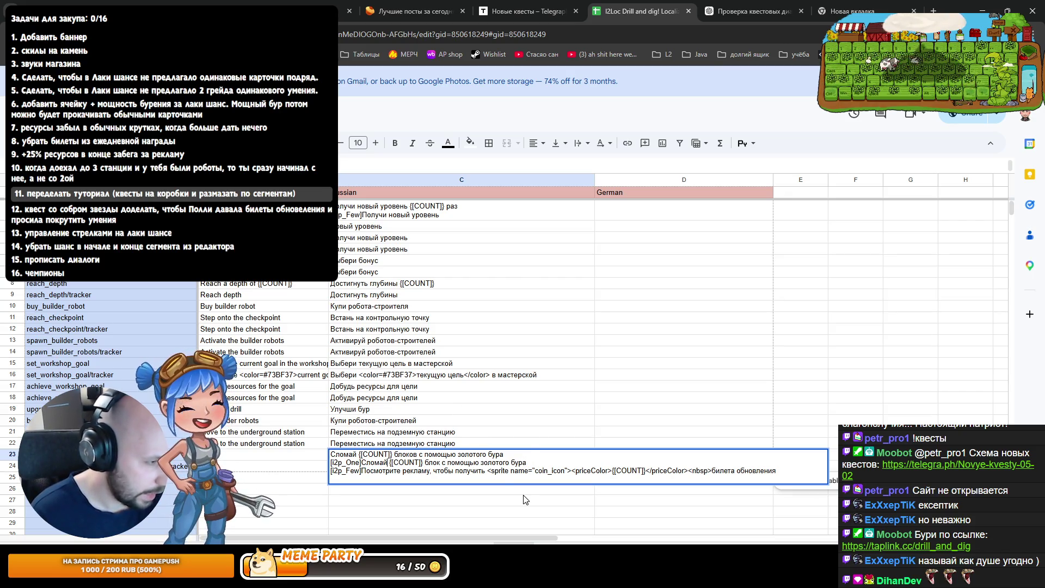
pyautogui.hotkey('ctrl', 'Left')
pyautogui.hotkey('shift', 'End')
pyautogui.hotkey('ctrl', 'c')
# Fill the i2p_Few form with the sentence using 'блока' and commit the plural forms
pyautogui.press('Right')
pyautogui.press('Right')
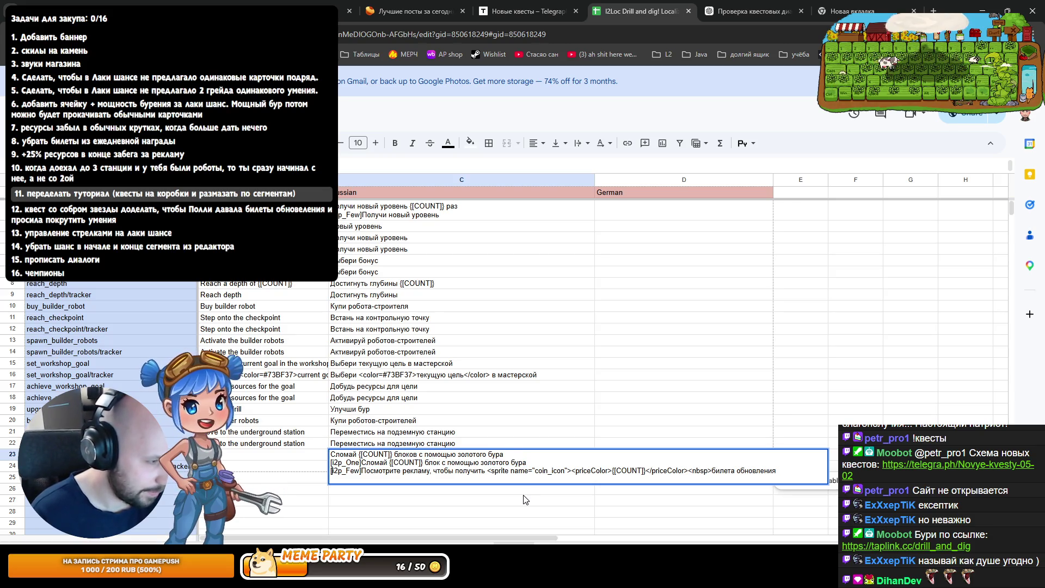
pyautogui.press('Right')
pyautogui.press('Right')
pyautogui.press('Right')
pyautogui.hotkey('shift', 'End')
pyautogui.hotkey('ctrl', 'v')
pyautogui.hotkey('ctrl', 'Left')
pyautogui.hotkey('ctrl', 'Left')
pyautogui.hotkey('ctrl', 'Left')
pyautogui.hotkey('ctrl', 'Left')
pyautogui.press('Left')
pyautogui.write('а')
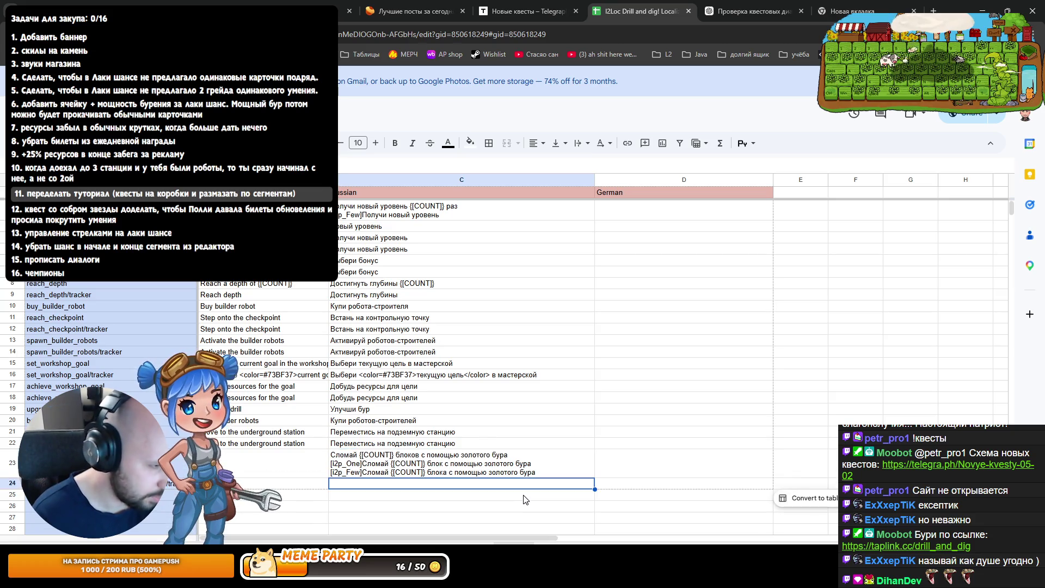
pyautogui.click(407, 492)
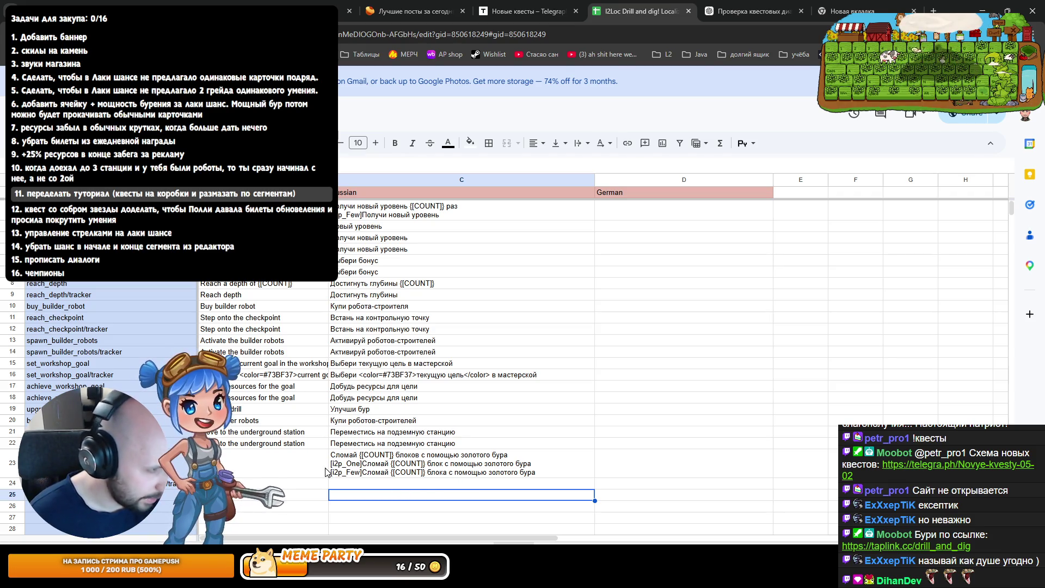
# Copy the finished row 23 Russian plural text and switch to ChatGPT
pyautogui.click(365, 464)
pyautogui.hotkey('ctrl', 'c')
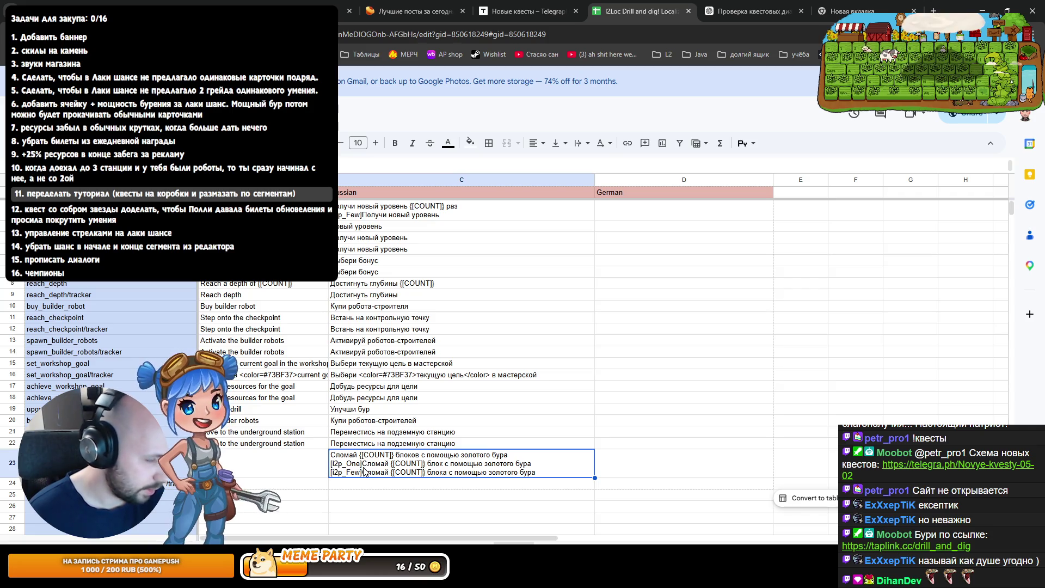
pyautogui.click(751, 11)
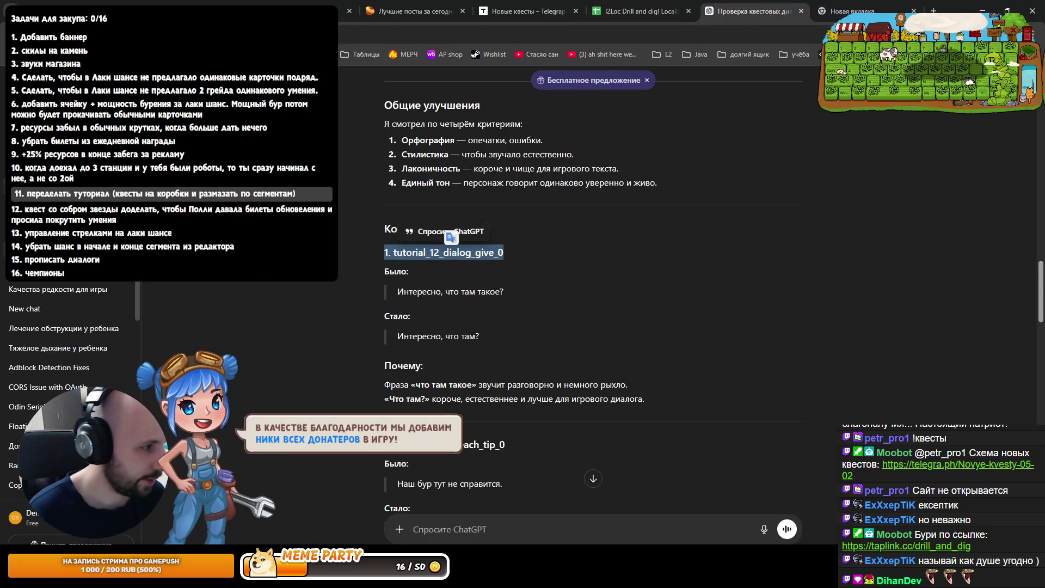
# Have ChatGPT translate the three Russian plural lines and select its English reply
pyautogui.click(443, 529)
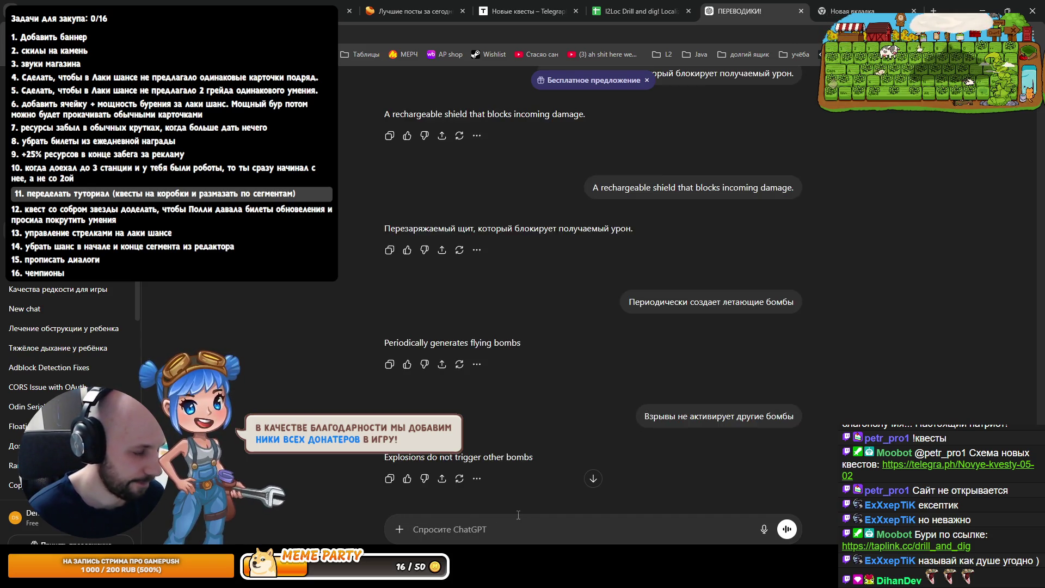
pyautogui.hotkey('ctrl', 'v')
pyautogui.press('Return')
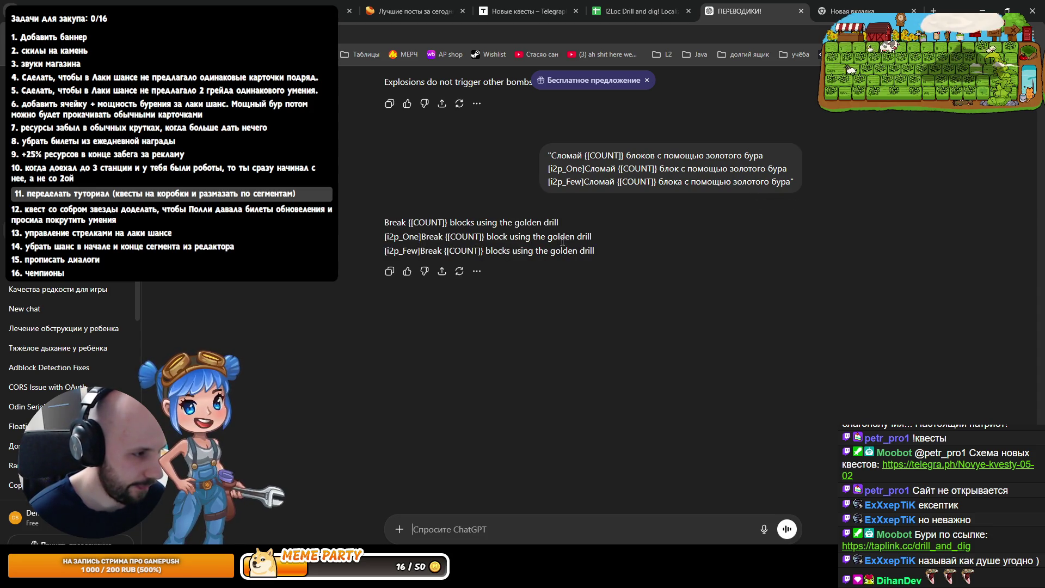
pyautogui.moveTo(599, 239); pyautogui.dragTo(395, 226)
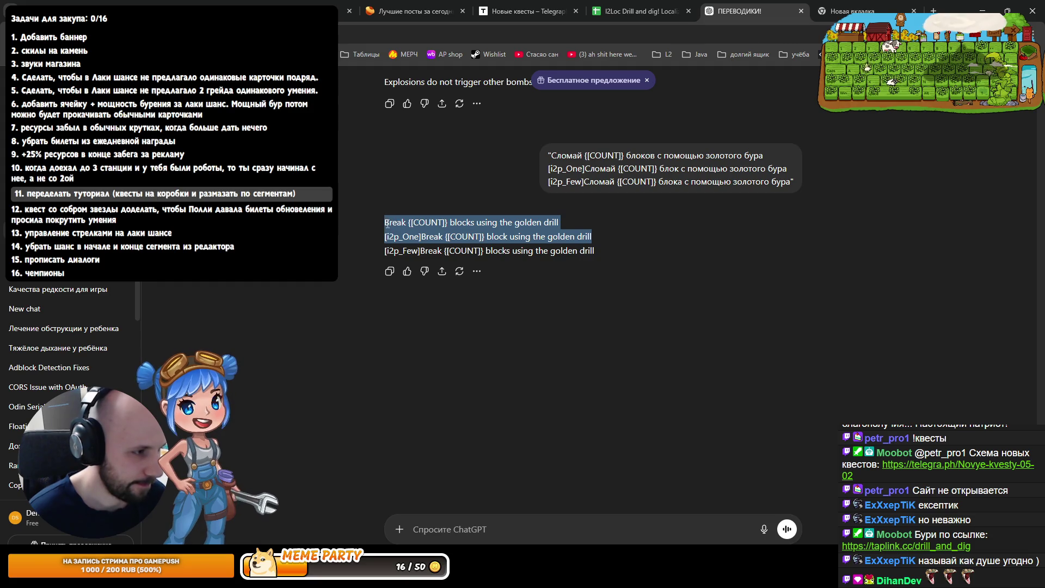
pyautogui.hotkey('ctrl', 'shift', 'Tab')
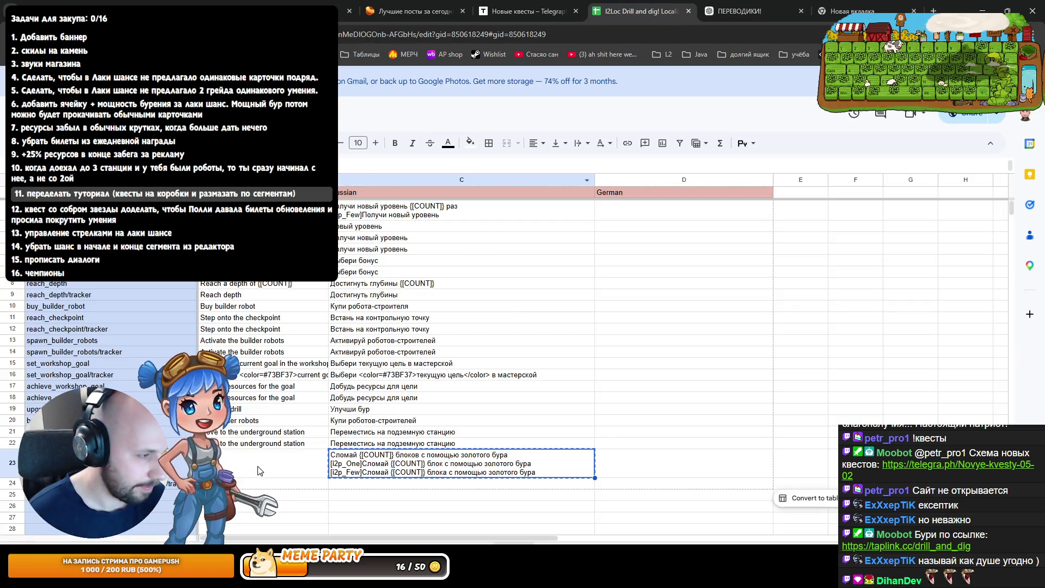
# Paste the English 'Break {[COUNT]} blocks using the golden drill' plural lines into B23 and widen column B
pyautogui.doubleClick(258, 470)
pyautogui.hotkey('ctrl', 'v')
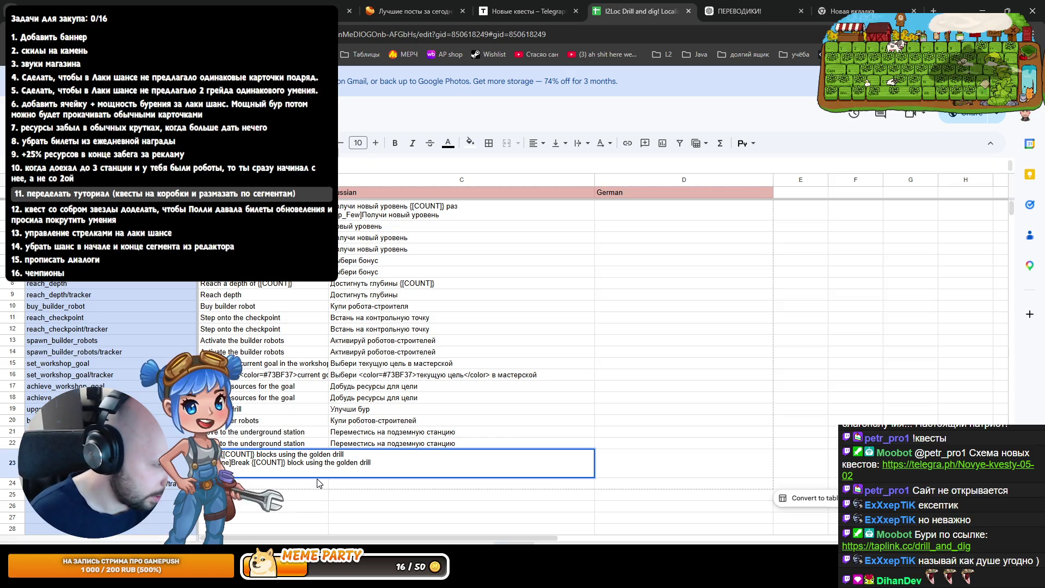
pyautogui.press('End')
pyautogui.press('Down')
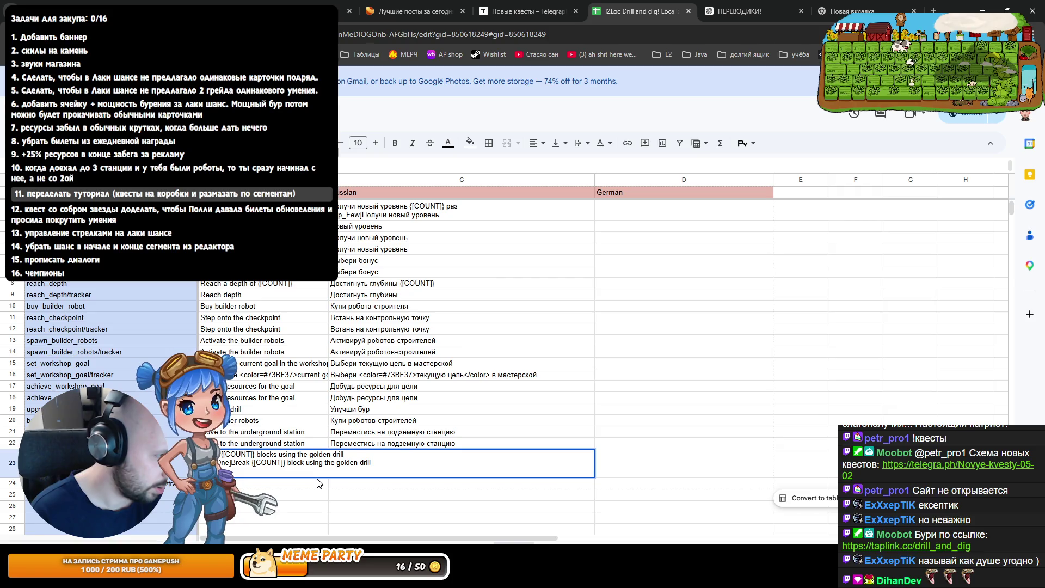
pyautogui.hotkey('ctrl', 'Left')
pyautogui.hotkey('ctrl', 'Left')
pyautogui.hotkey('ctrl', 'Left')
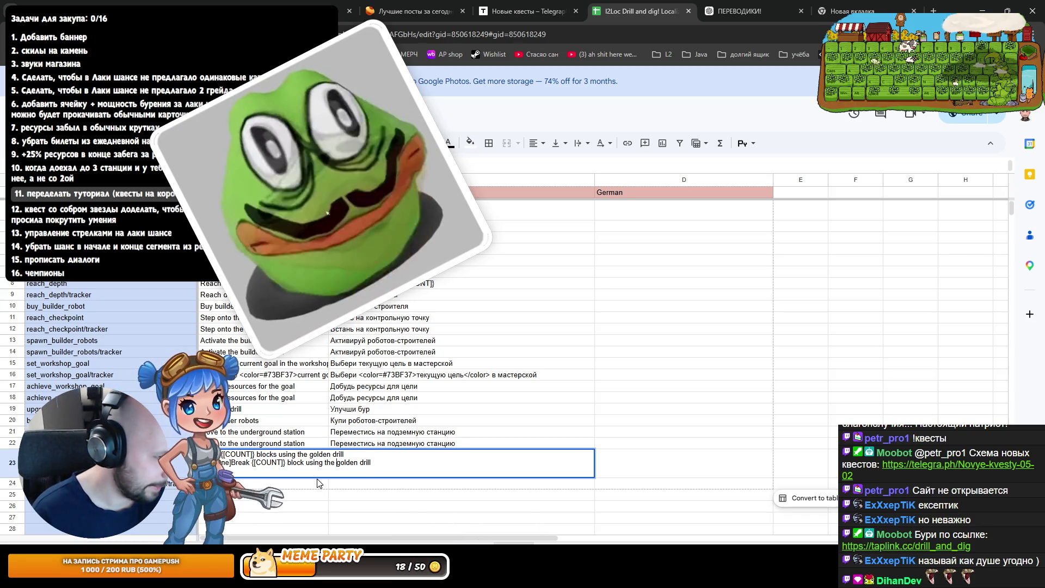
pyautogui.press('Return')
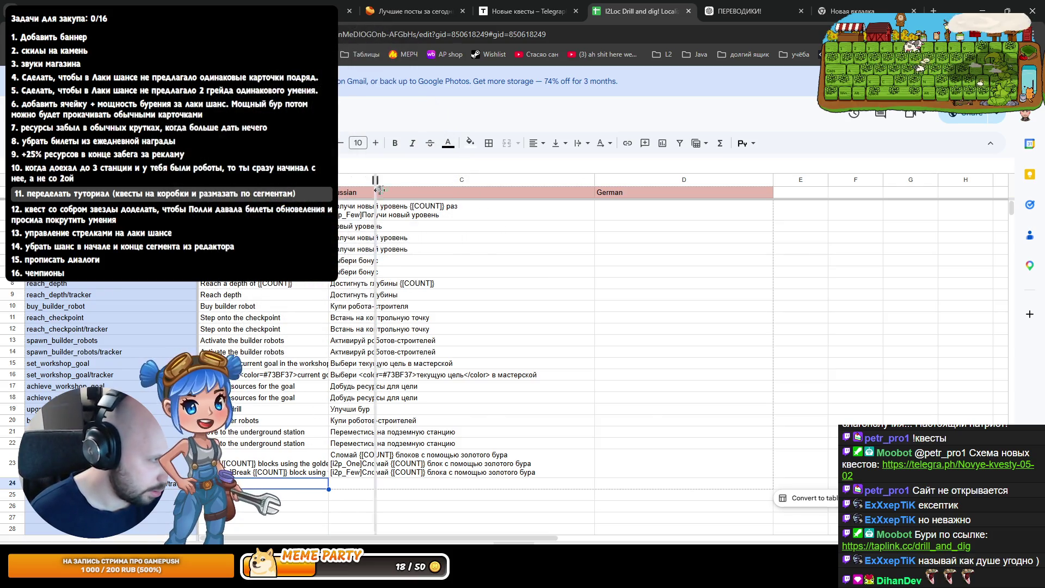
pyautogui.moveTo(329, 179); pyautogui.dragTo(386, 194)
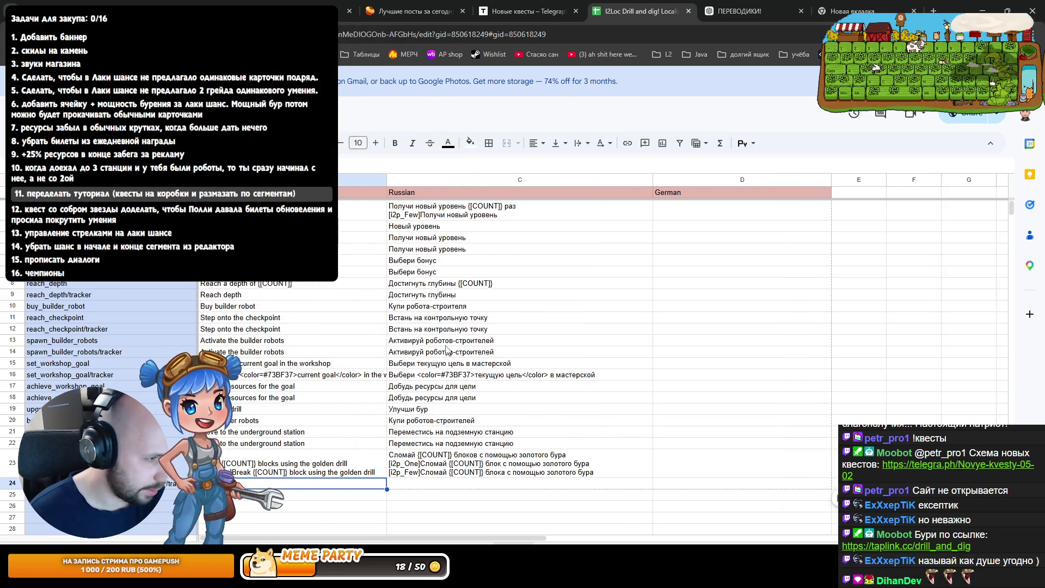
# Fill row 24 with 'Блоков сломано' and the English label 'Blocks destroyed'
pyautogui.click(408, 486)
pyautogui.write('Блоков')
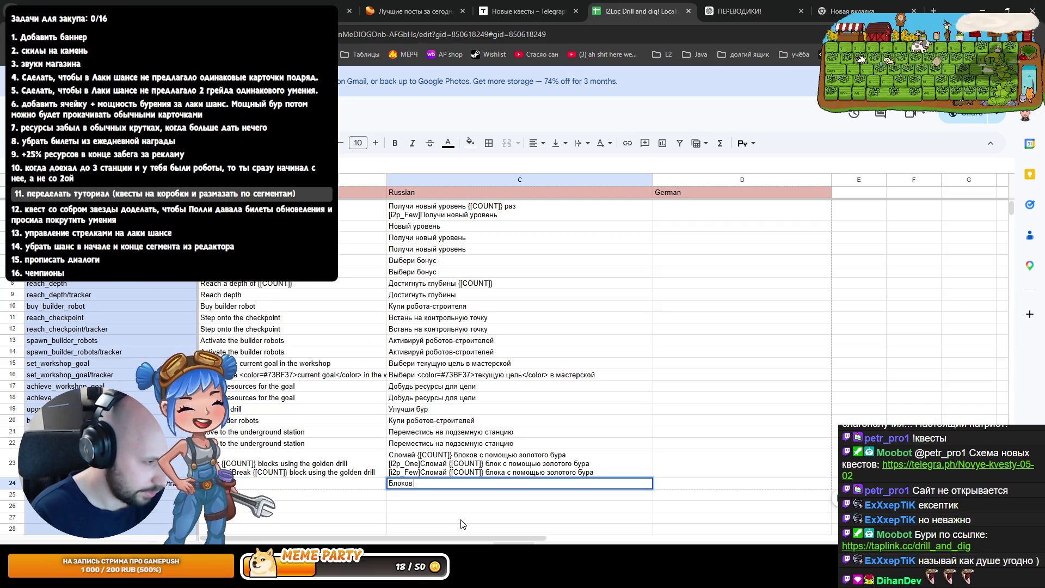
pyautogui.write('но')
pyautogui.press('Return')
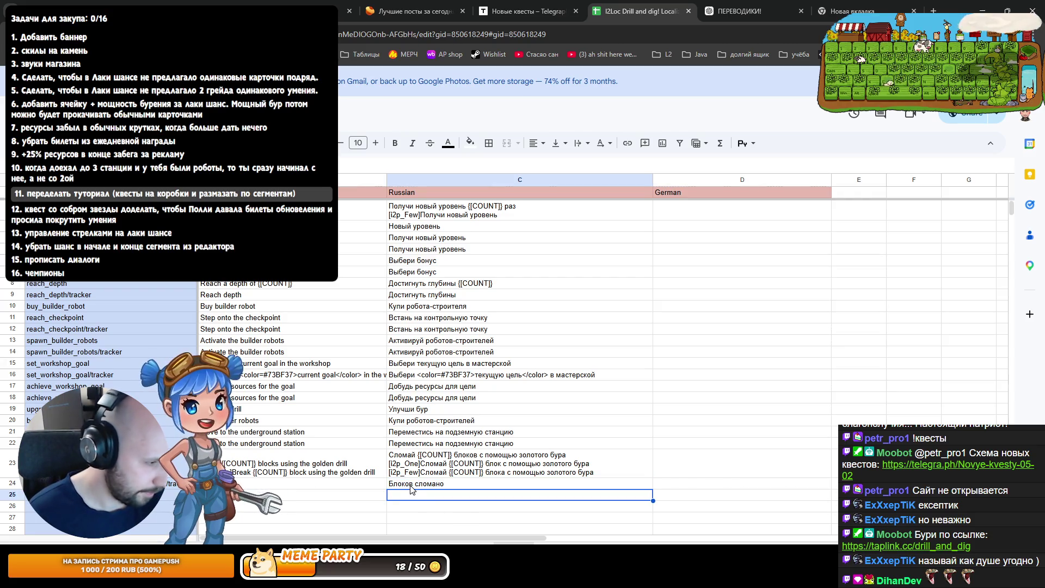
pyautogui.click(749, 11)
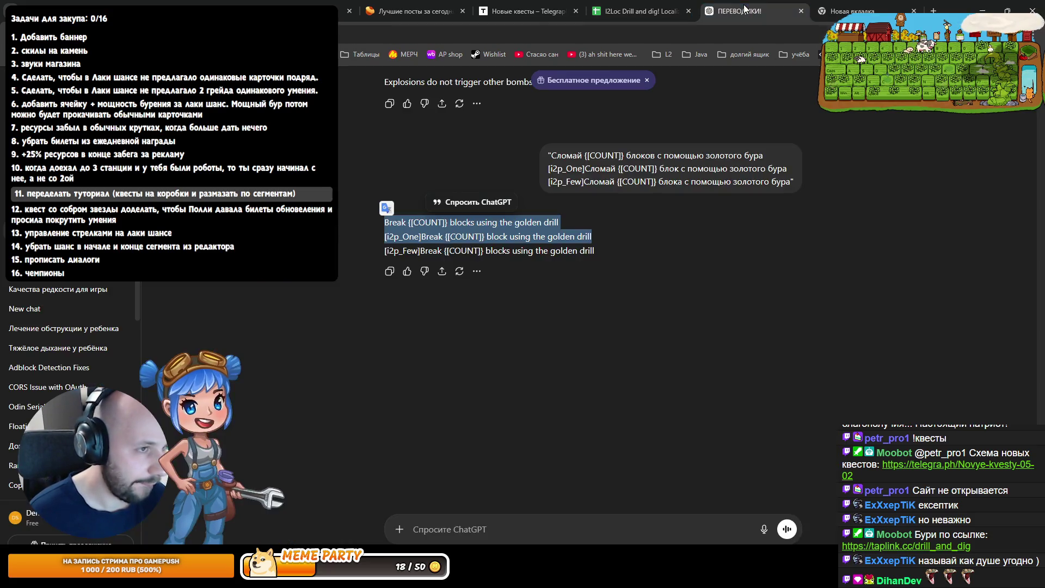
pyautogui.click(677, 4)
pyautogui.press('Up')
pyautogui.hotkey('ctrl', 'c')
pyautogui.press('Left')
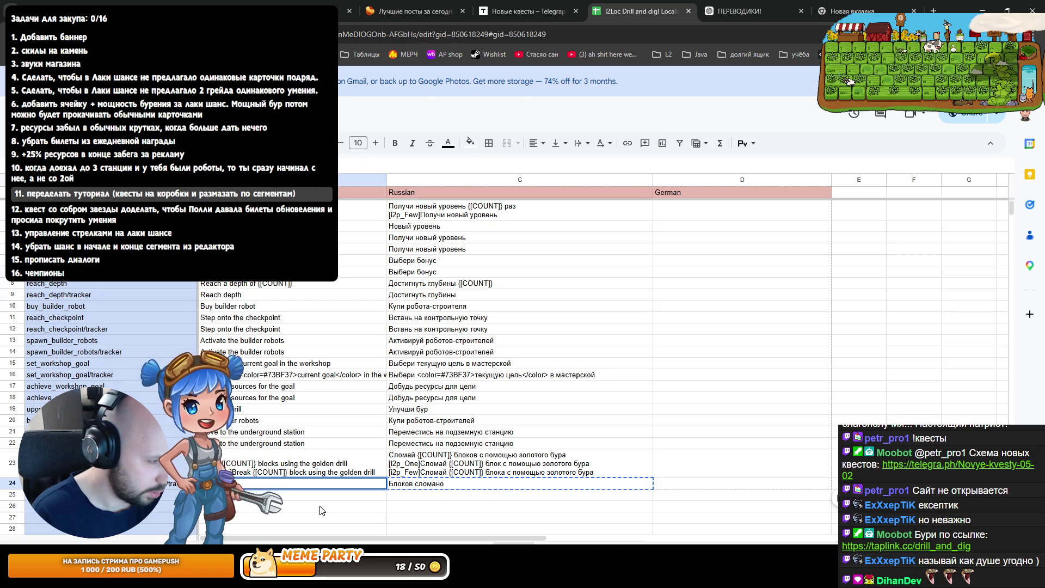
pyautogui.write('Blocks destroy')
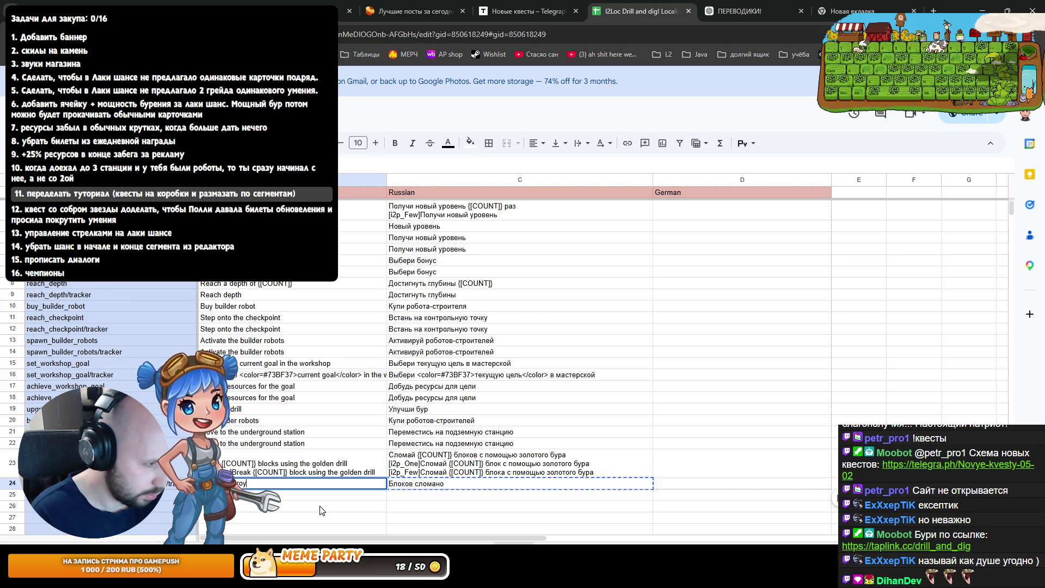
pyautogui.write('ed')
pyautogui.press('Return')
pyautogui.doubleClick(244, 485)
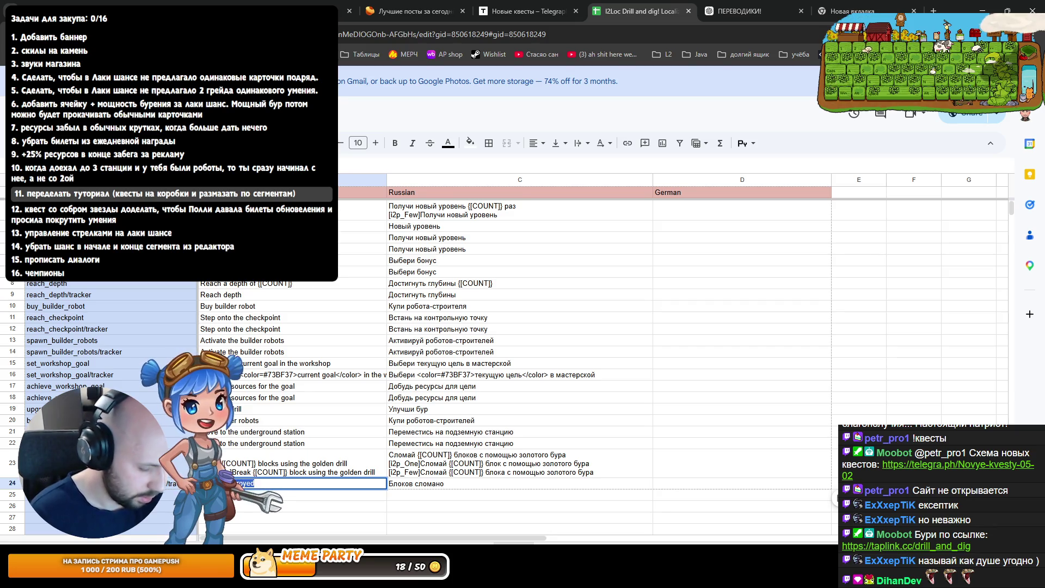
pyautogui.press('Return')
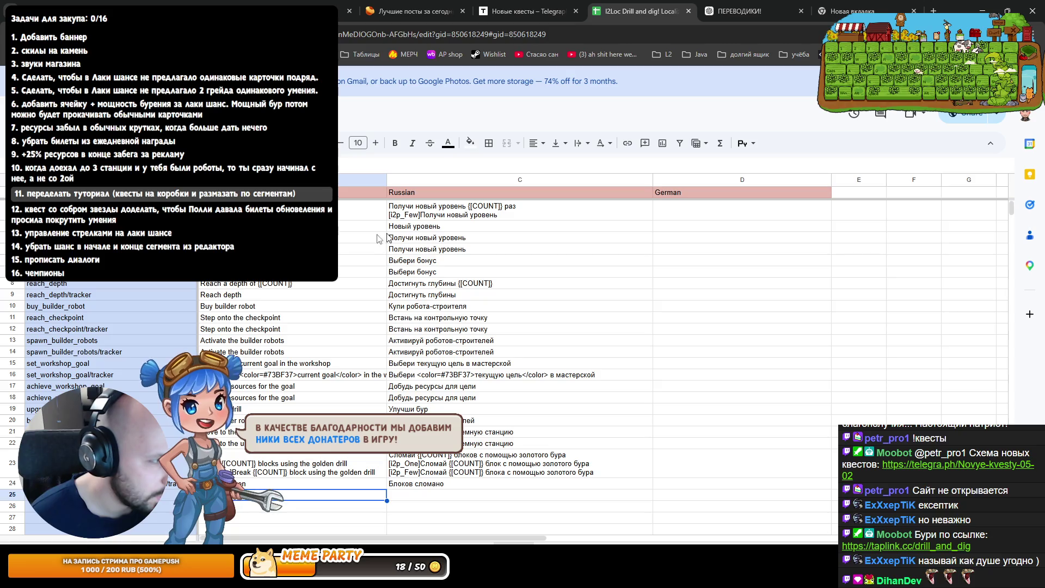
# Compare existing Russian labels, then reword C24 to 'Сломай блоки с помощью золотого бура'
pyautogui.click(411, 249)
pyautogui.click(423, 272)
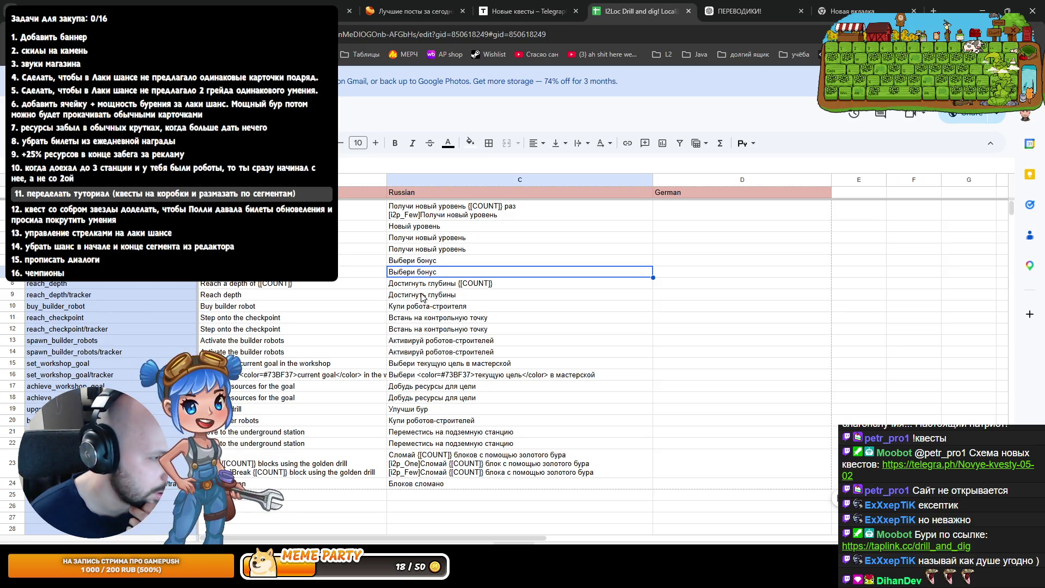
pyautogui.click(431, 352)
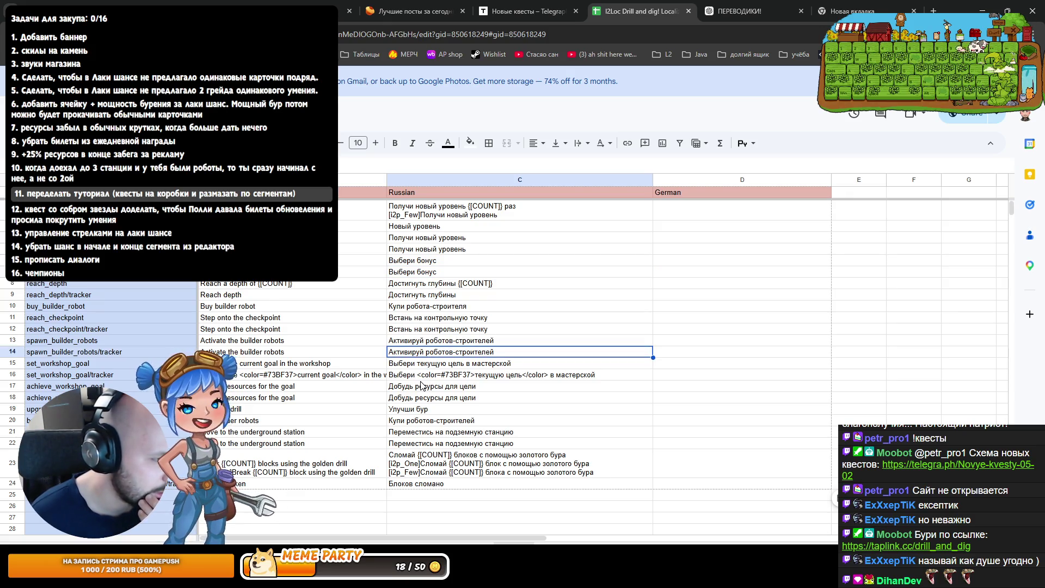
pyautogui.click(408, 398)
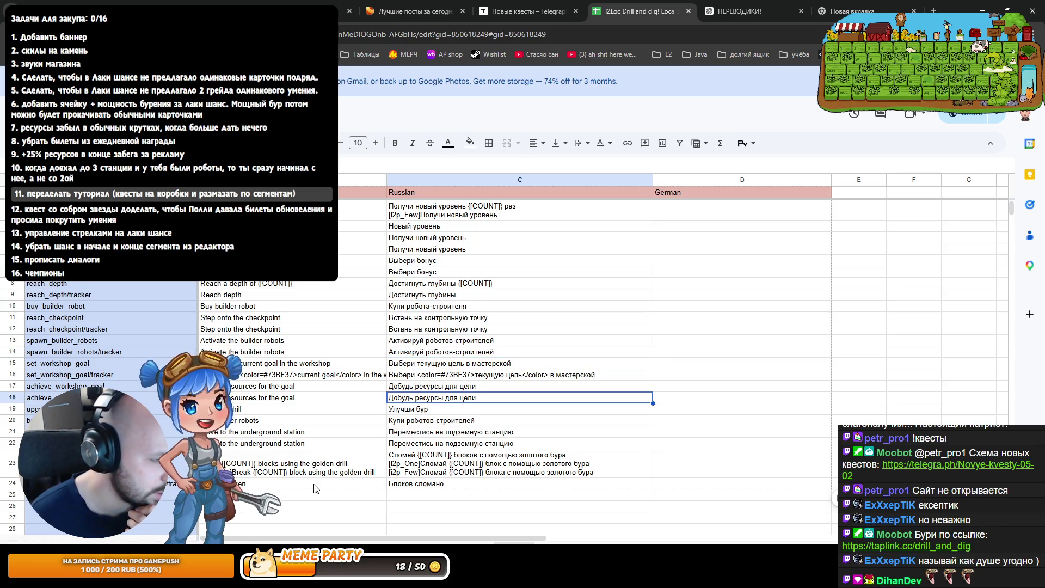
pyautogui.doubleClick(457, 483)
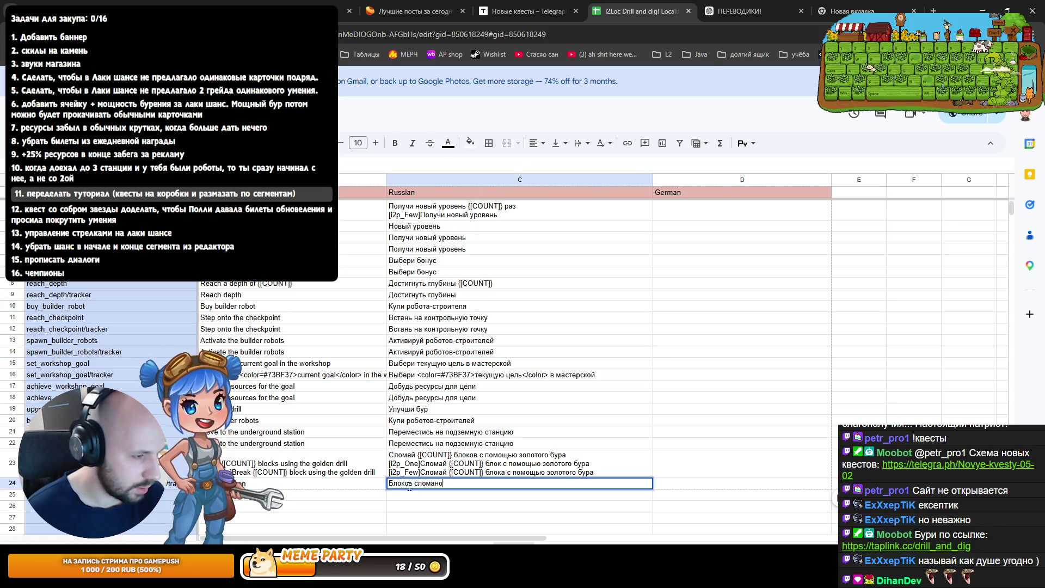
pyautogui.hotkey('ctrl', 'BackSpace')
pyautogui.hotkey('ctrl', 'BackSpace')
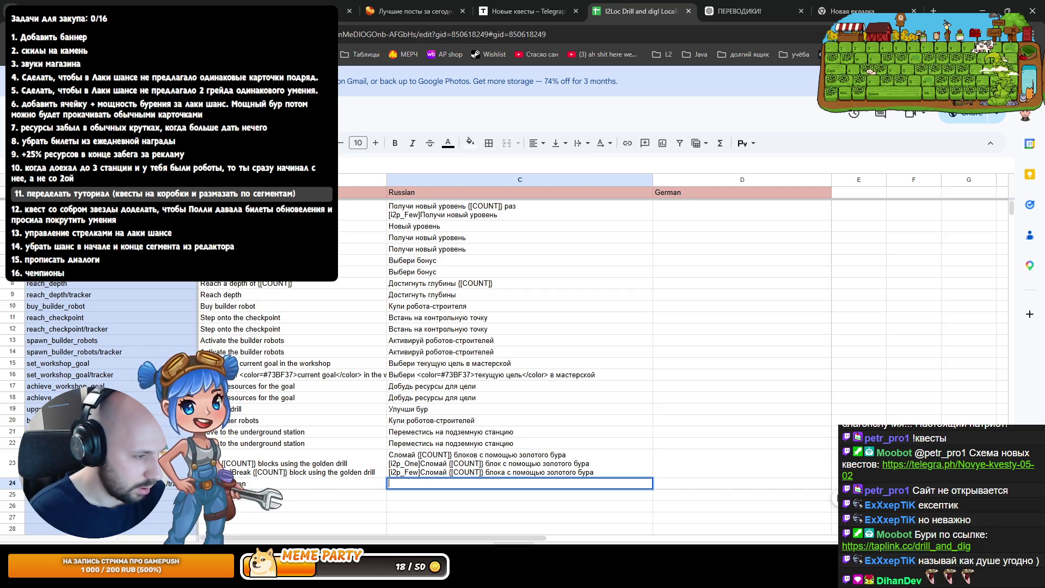
pyautogui.write('Сломай блоки')
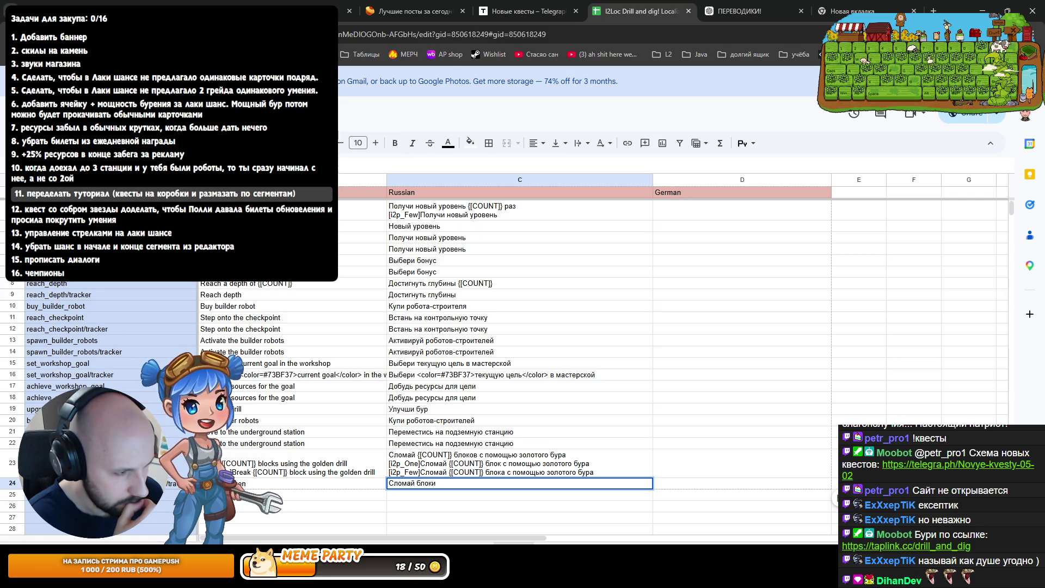
pyautogui.write(' с помощ')
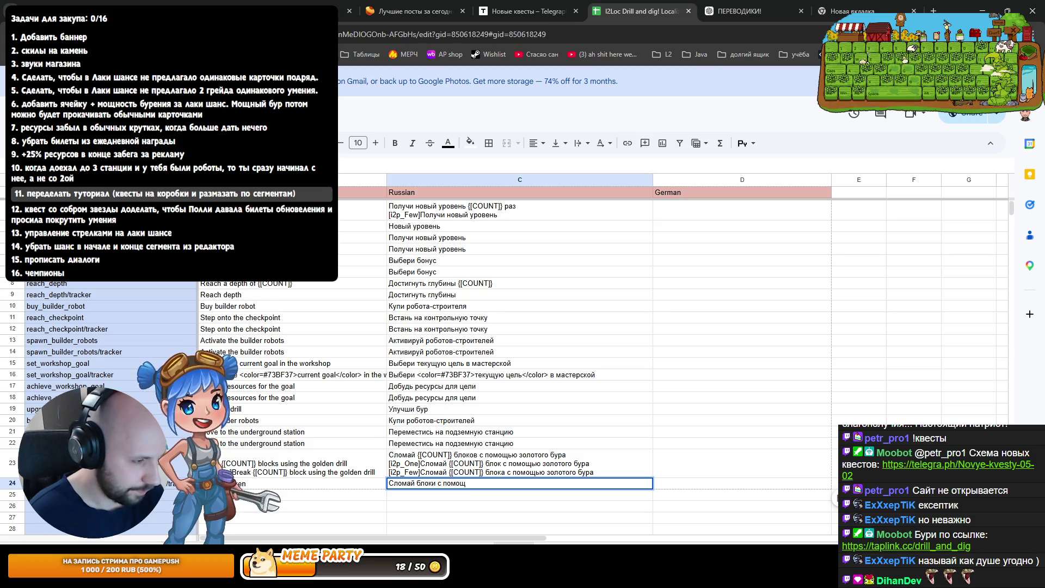
pyautogui.write('тб  золотого бура')
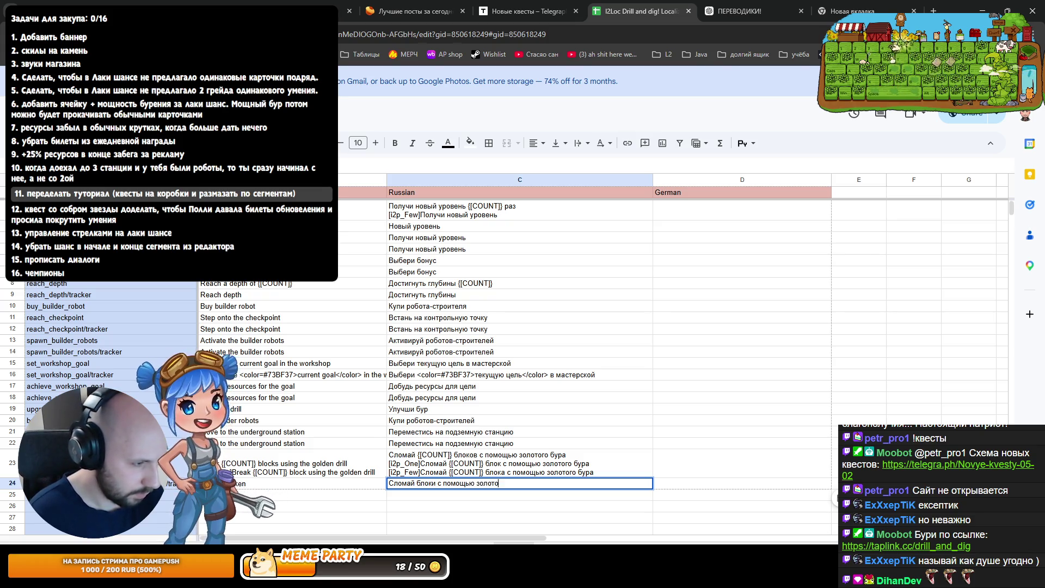
pyautogui.press('Return')
# Copy B23's first English line into B24, trim it to match, and return to Unity
pyautogui.click(450, 487)
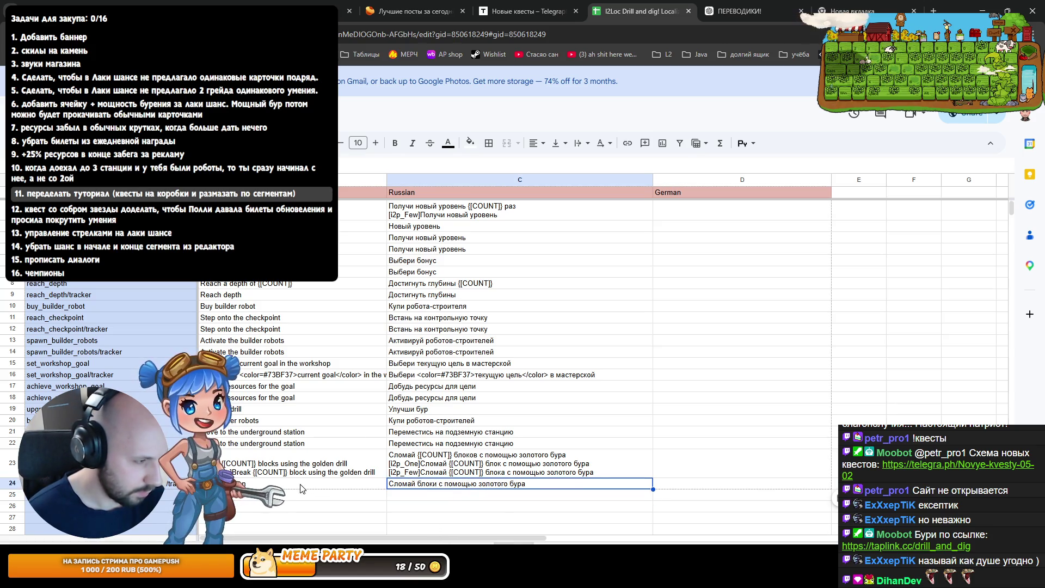
pyautogui.doubleClick(302, 462)
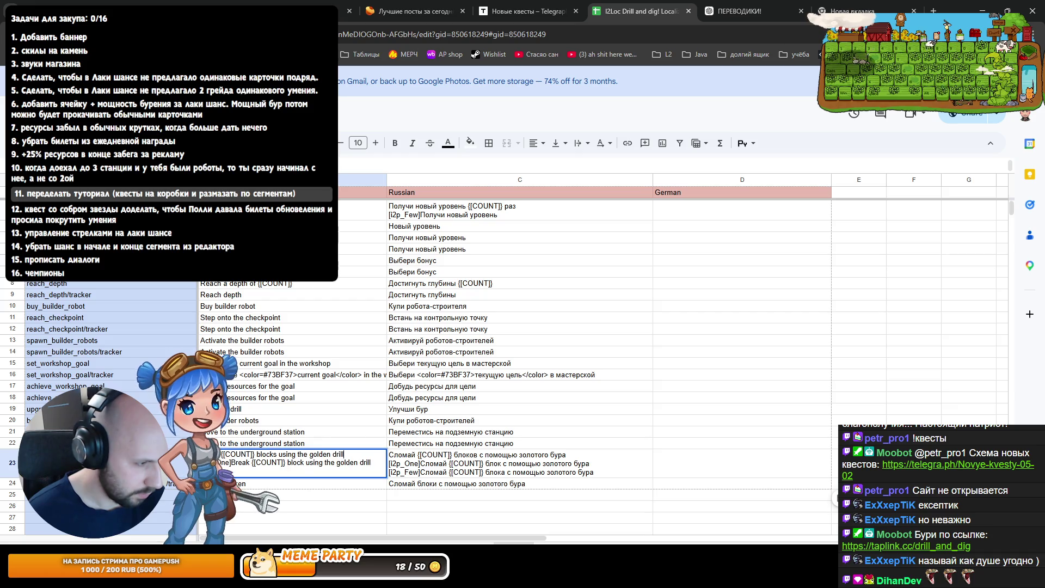
pyautogui.press('Up')
pyautogui.hotkey('ctrl', 'shift', 'Left')
pyautogui.hotkey('ctrl', 'shift', 'Left')
pyautogui.hotkey('ctrl', 'shift', 'Left')
pyautogui.hotkey('ctrl', 'c')
pyautogui.press('Return')
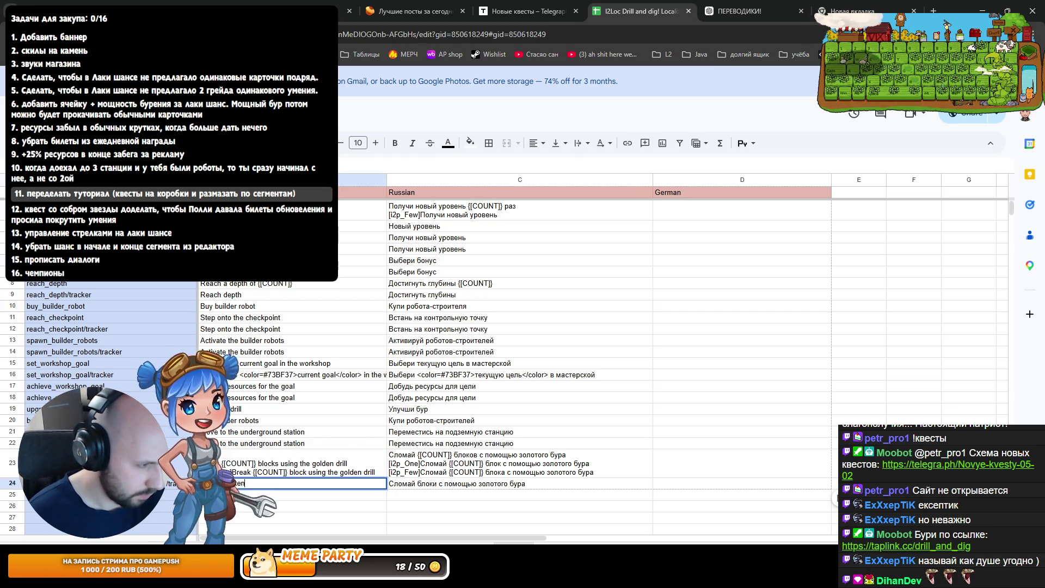
pyautogui.press('Return')
pyautogui.hotkey('ctrl', 'v')
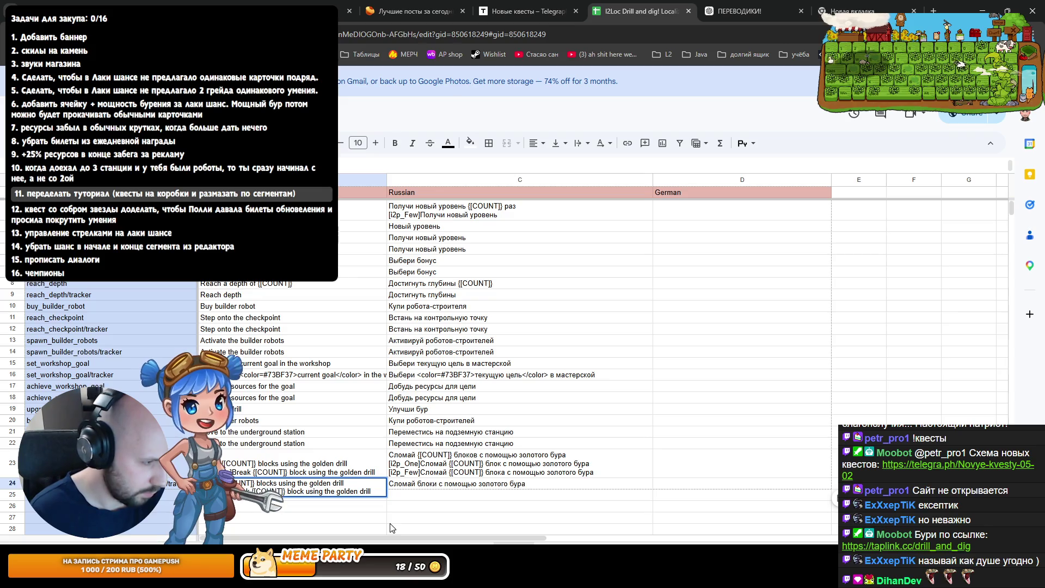
pyautogui.hotkey('shift', 'Up')
pyautogui.press('BackSpace')
pyautogui.press('BackSpace')
pyautogui.press('BackSpace')
pyautogui.press('BackSpace')
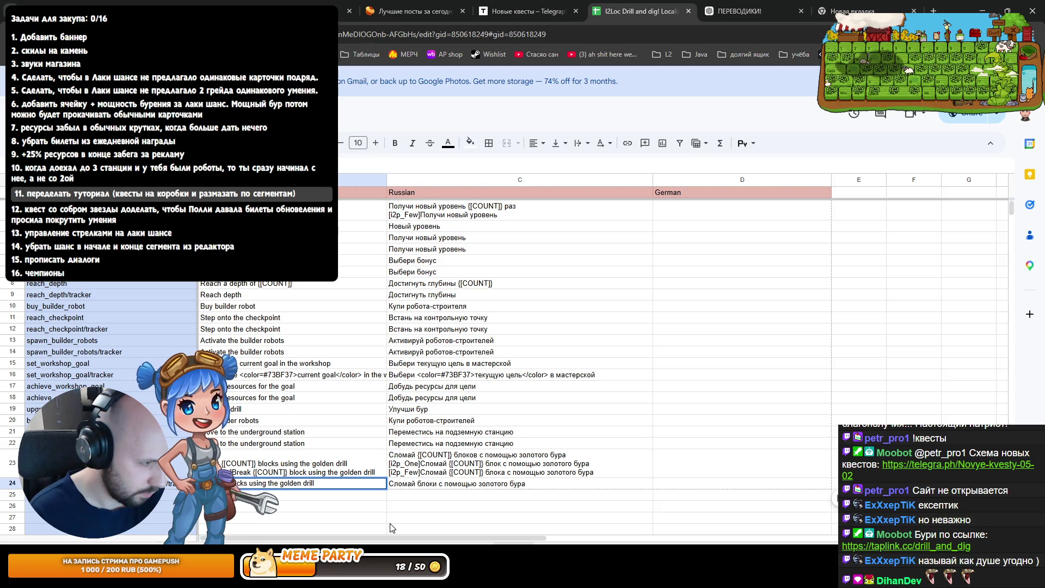
pyautogui.press('Return')
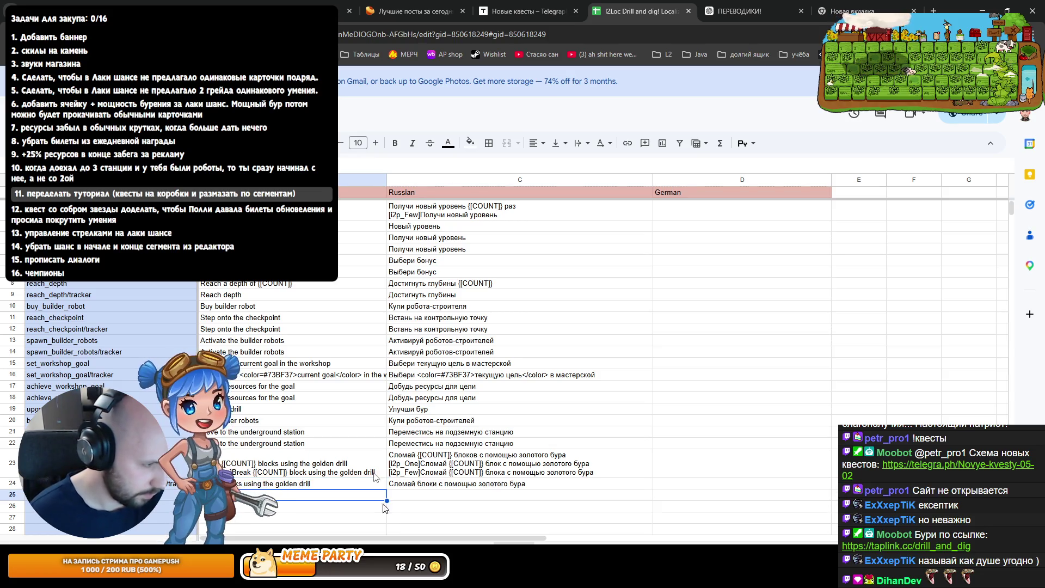
pyautogui.click(459, 512)
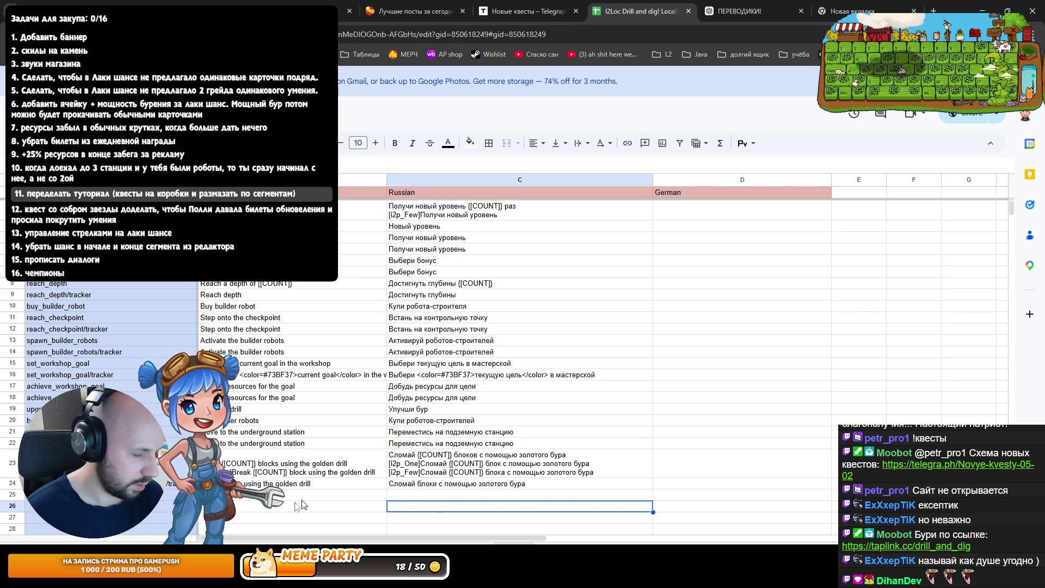
pyautogui.hotkey('alt', 'Tab')
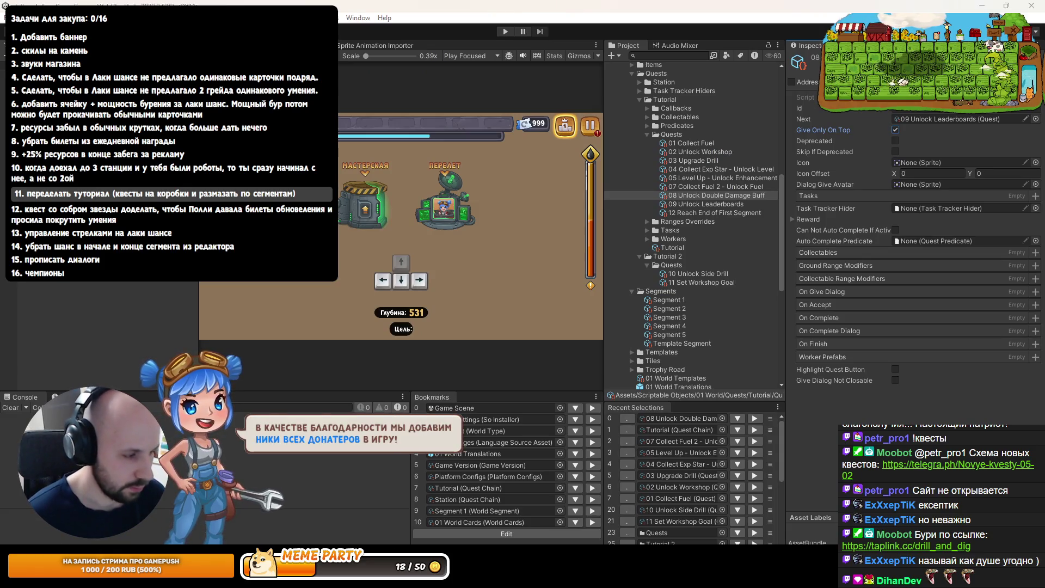
# Check Rider's script run output and the Unity console, then bring Unity forward
pyautogui.hotkey('alt', 'Tab')
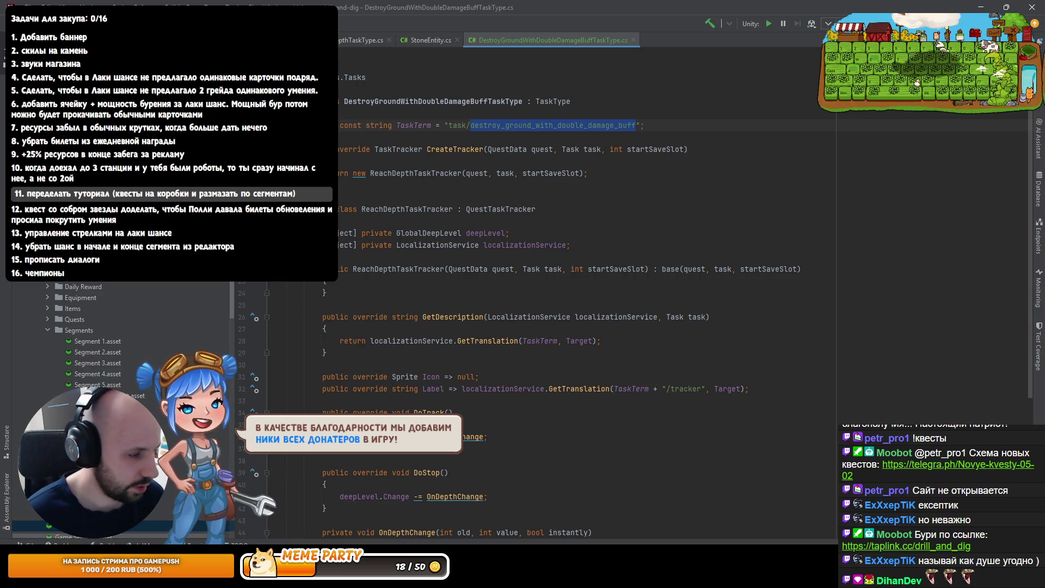
pyautogui.hotkey('alt', 'Tab')
pyautogui.hotkey('alt', 'Tab')
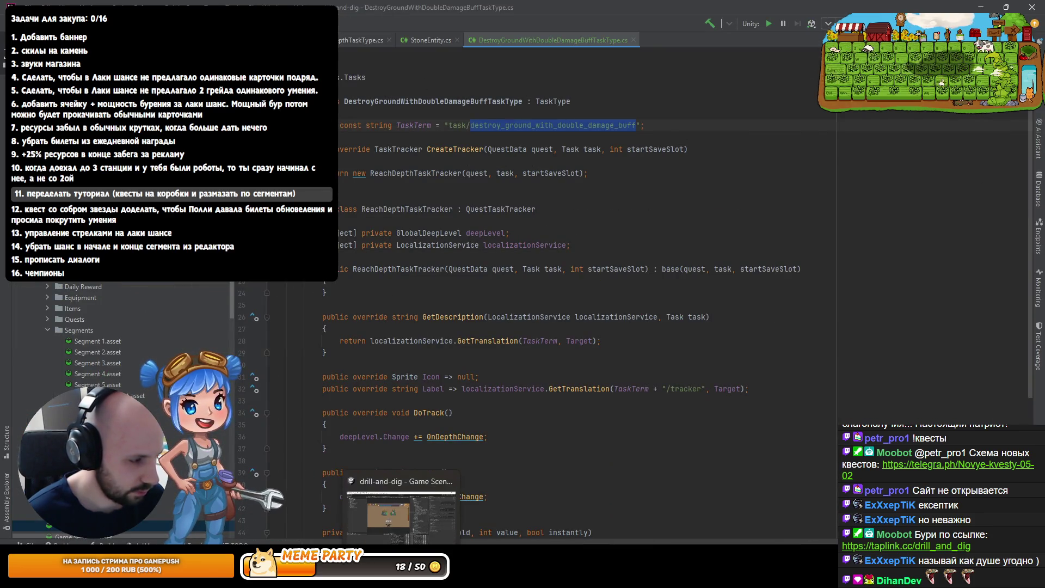
pyautogui.hotkey('shift', 'F10')
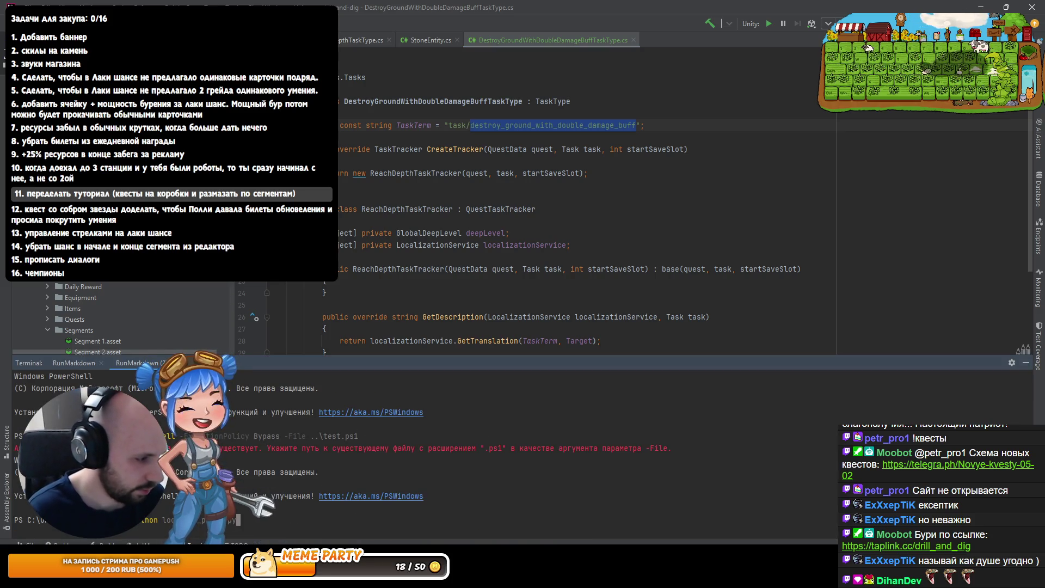
pyautogui.hotkey('alt', 'Tab')
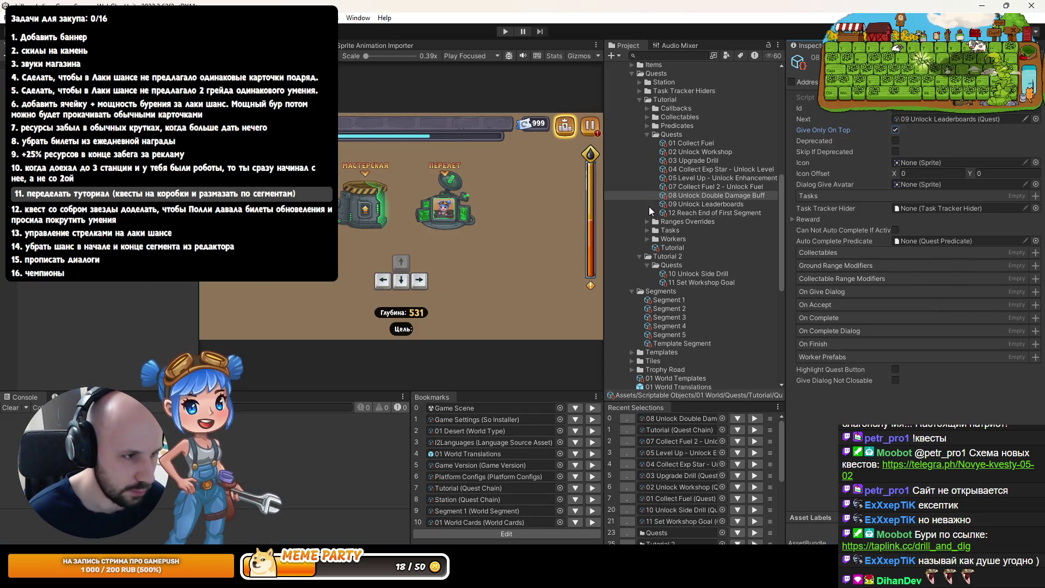
# Select the I2Languages asset and show its Google spreadsheet sync settings
pyautogui.click(592, 442)
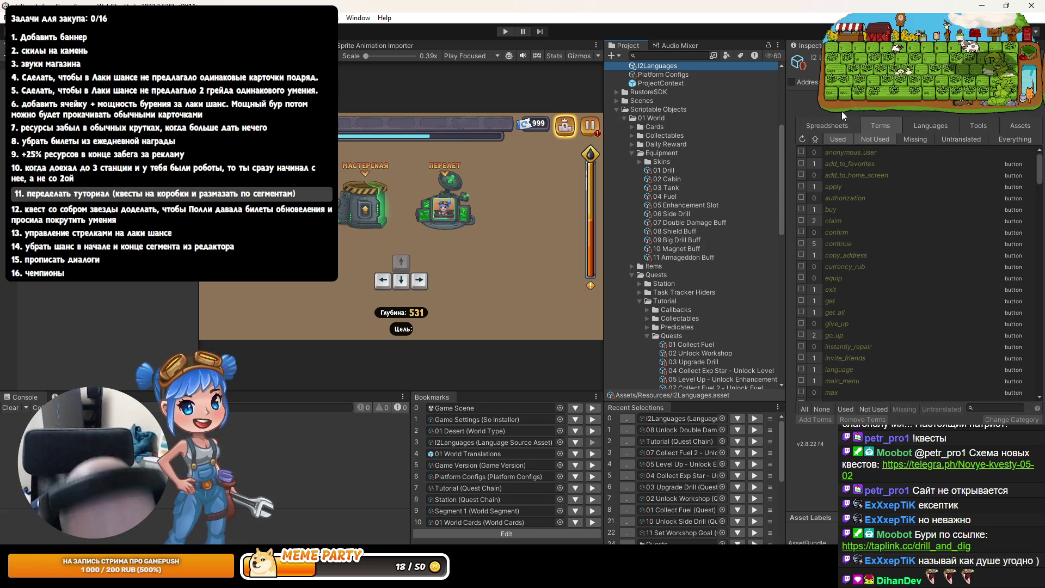
pyautogui.click(824, 125)
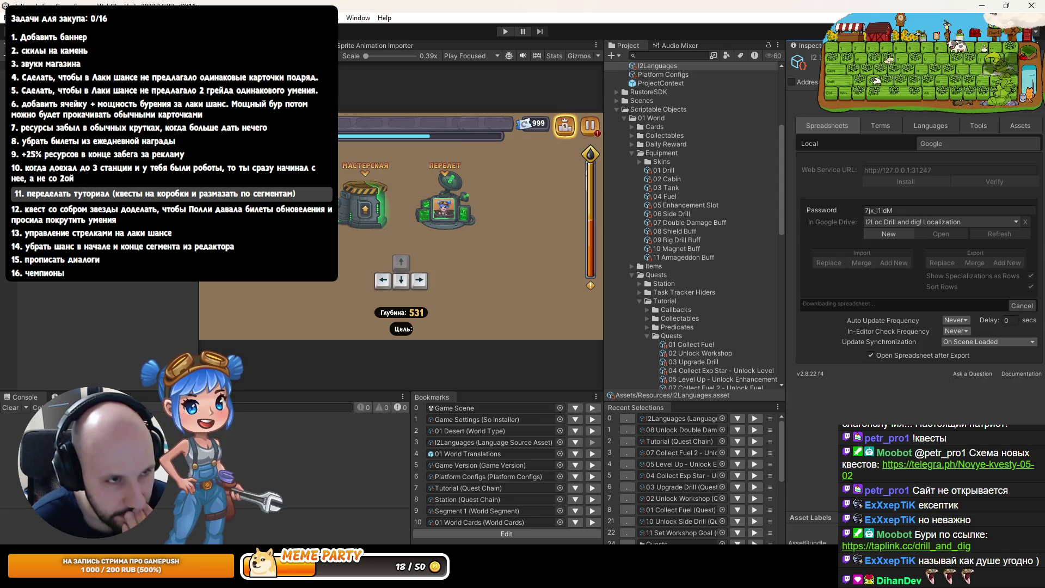
pyautogui.click(978, 8)
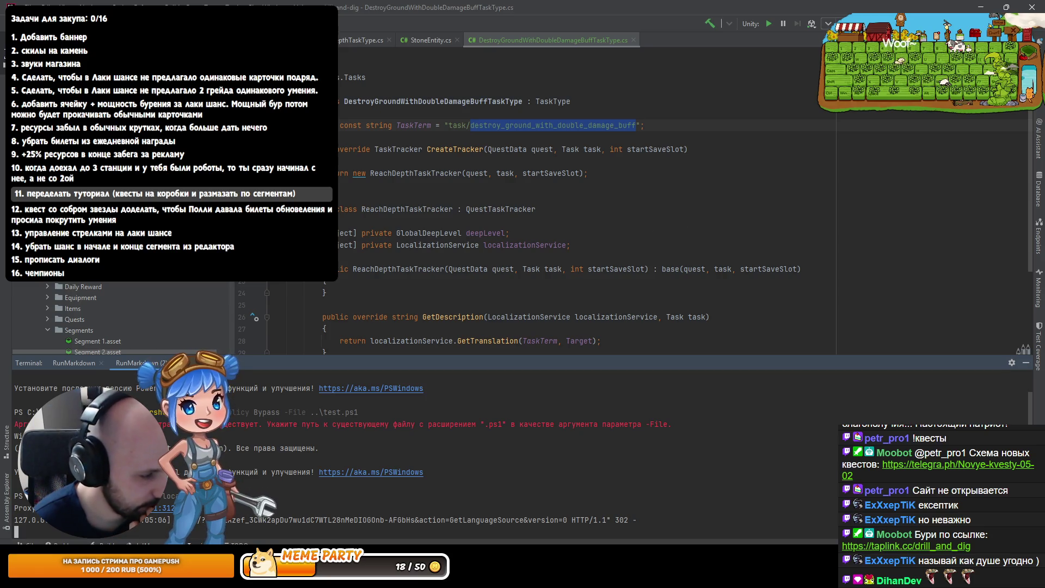
# Download the Drill and dig! Localization sheet into I2Languages, then return to the task code
pyautogui.hotkey('alt', 'Tab')
pyautogui.hotkey('alt', 'Tab')
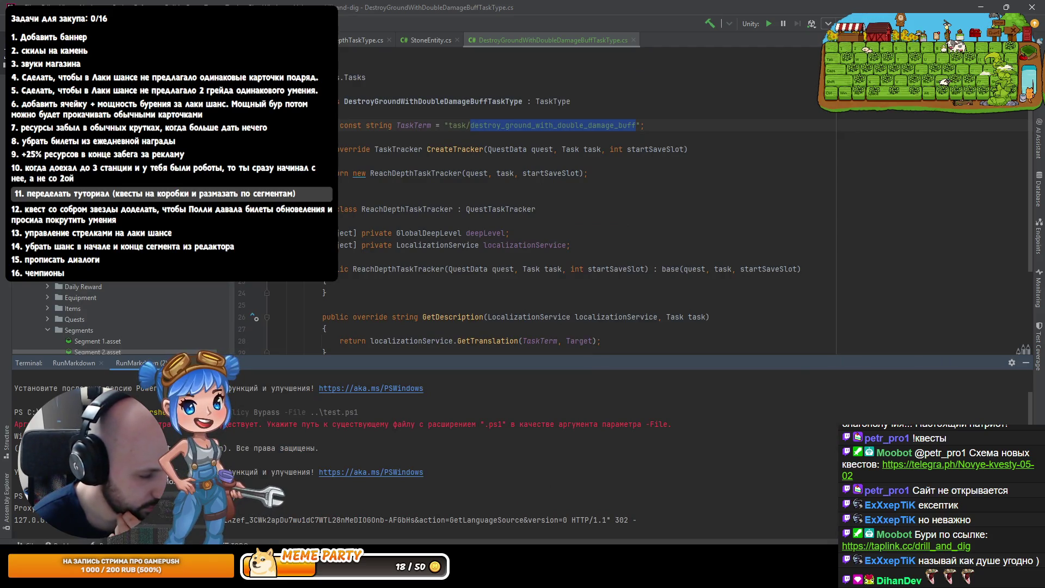
pyautogui.hotkey('alt', 'Tab')
pyautogui.hotkey('alt', 'Tab')
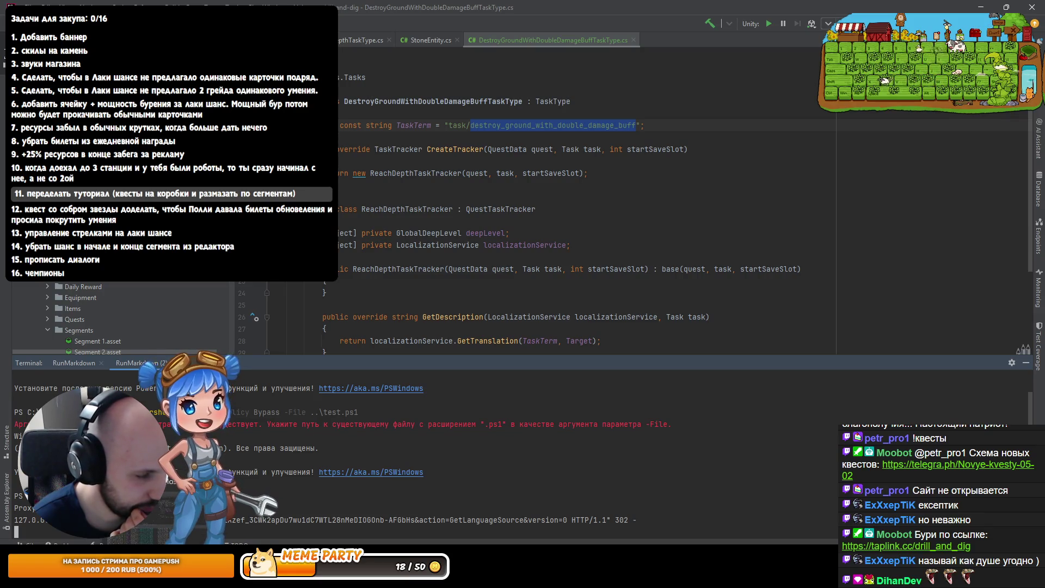
pyautogui.hotkey('alt', 'Tab')
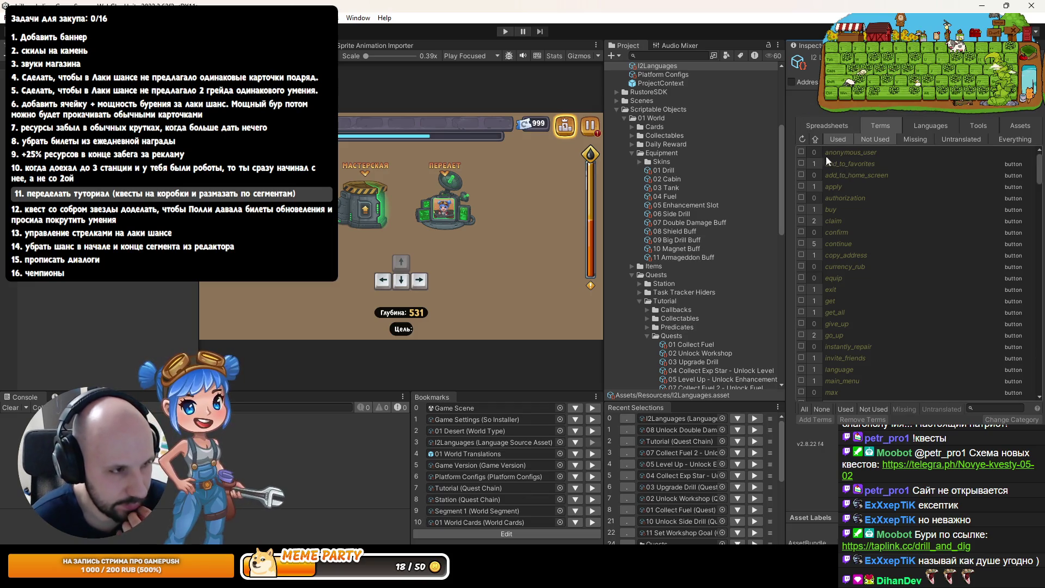
pyautogui.click(827, 127)
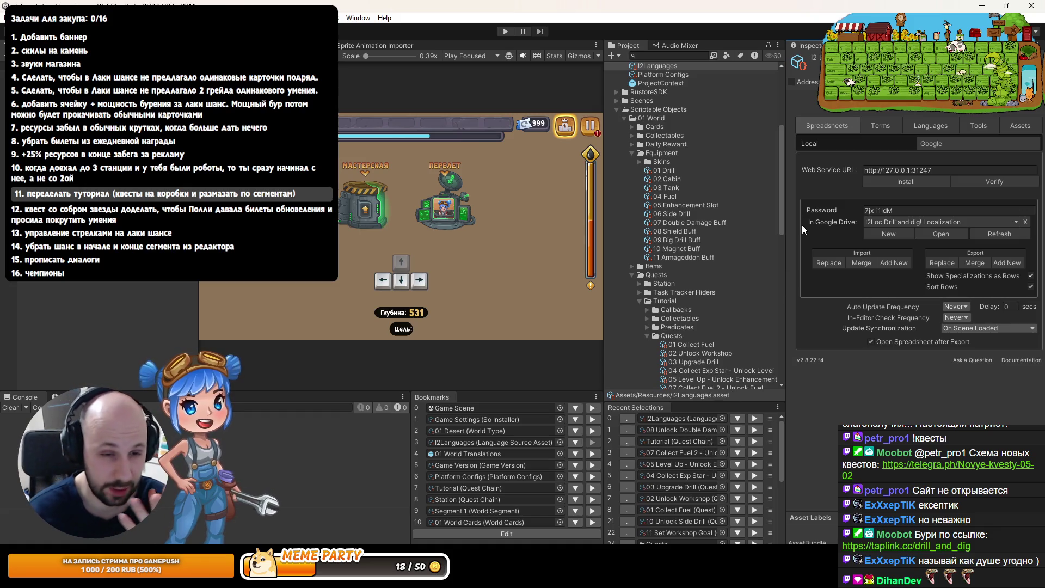
pyautogui.scroll(-3, 738, 333)
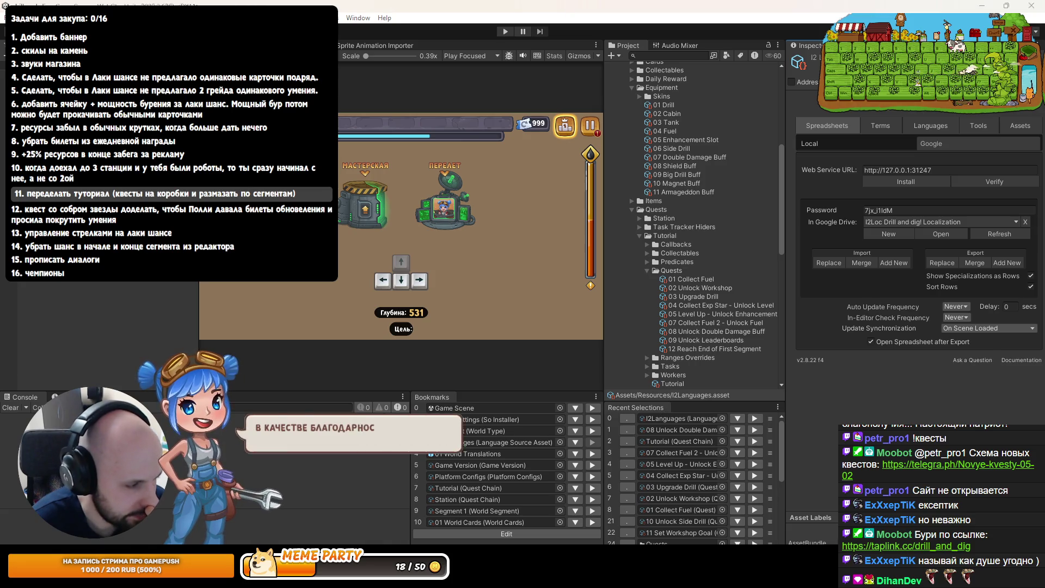
pyautogui.hotkey('alt', 'Tab')
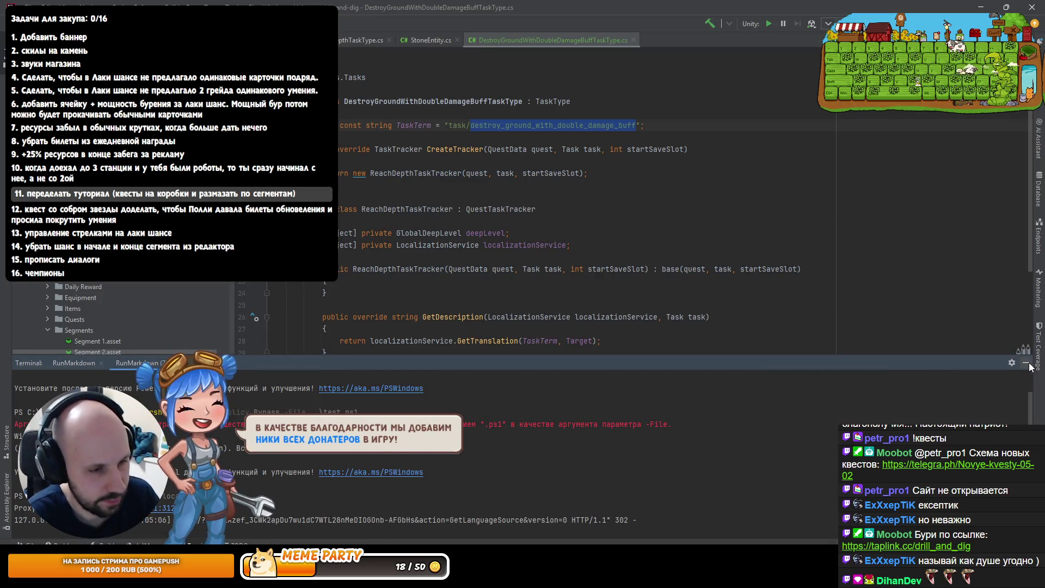
# Hide the Terminal and rename the nested ReachDepthTaskTracker class to Tracker
pyautogui.click(1027, 364)
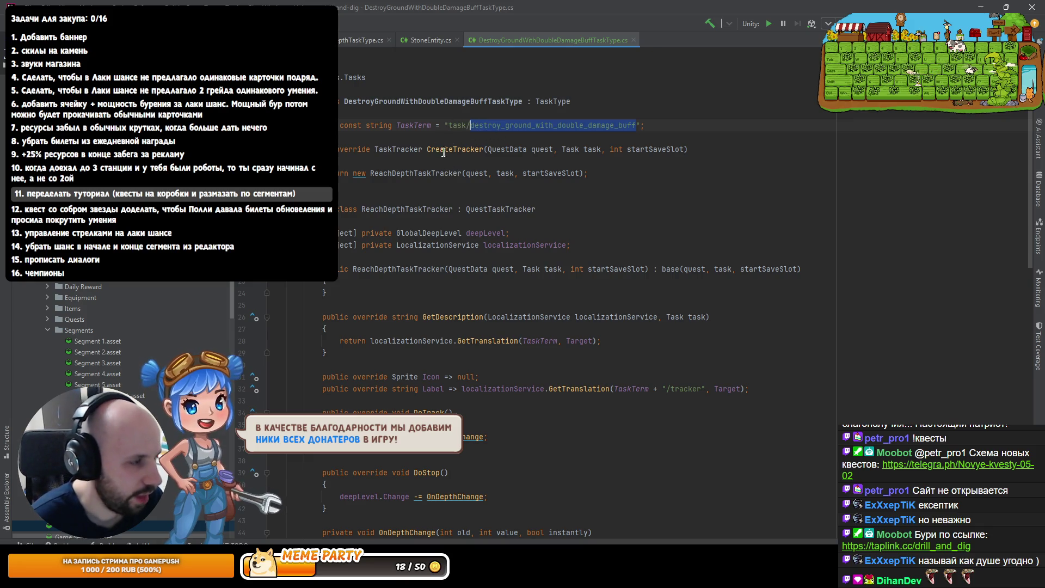
pyautogui.click(397, 209)
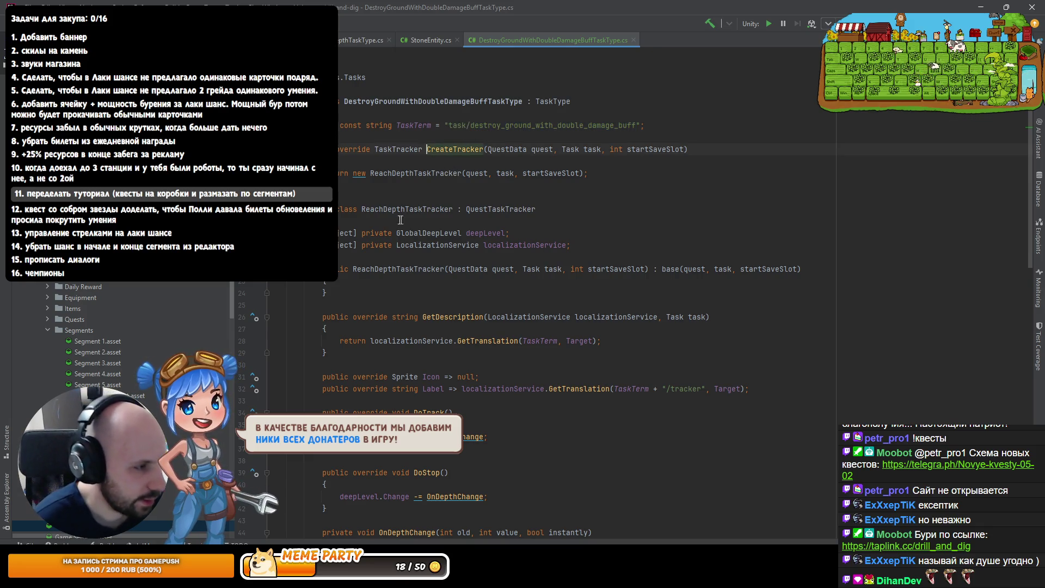
pyautogui.click(404, 173)
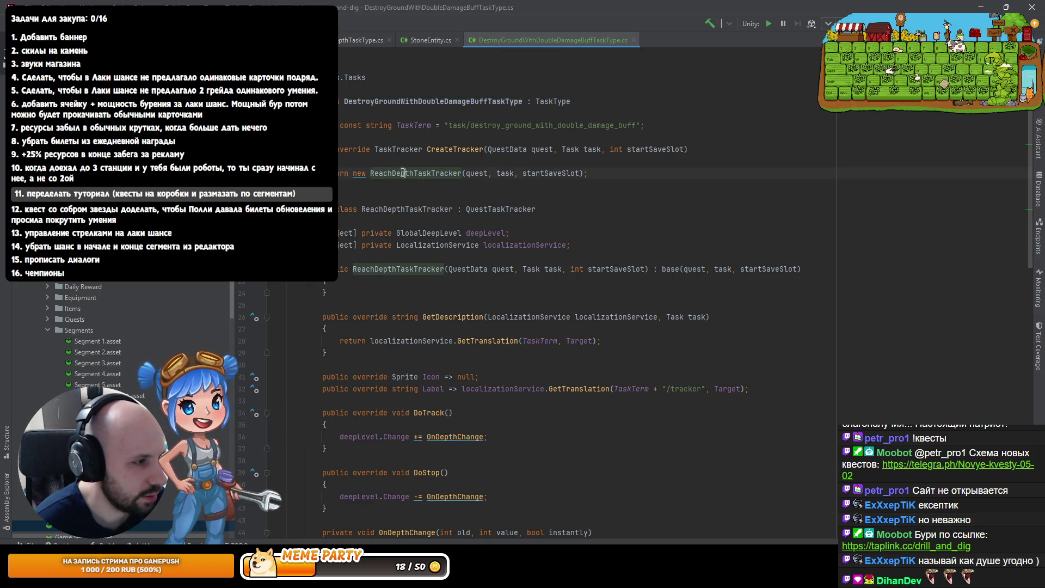
pyautogui.click(408, 209)
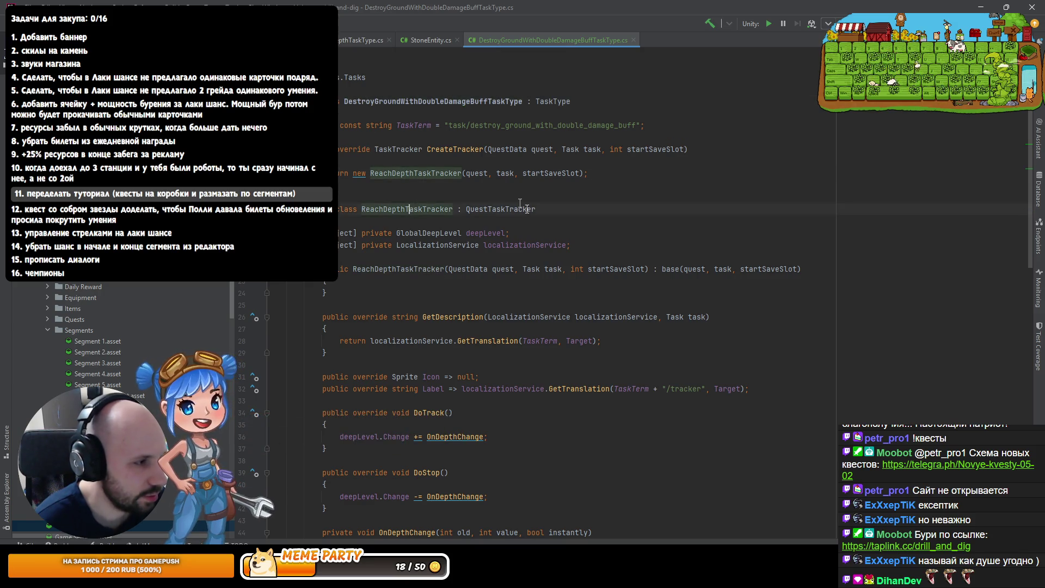
pyautogui.press('F2')
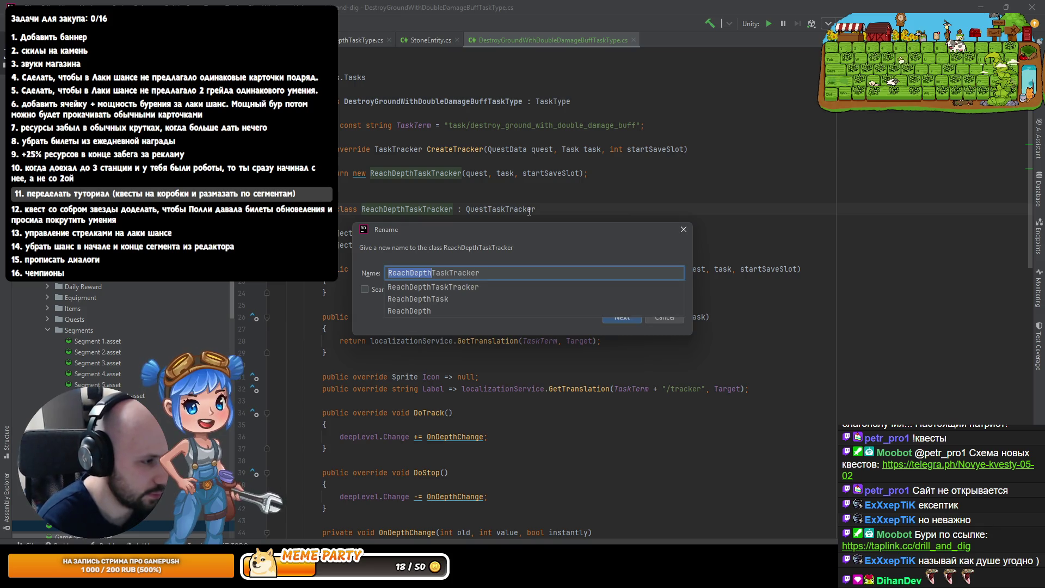
pyautogui.press('BackSpace')
pyautogui.press('Return')
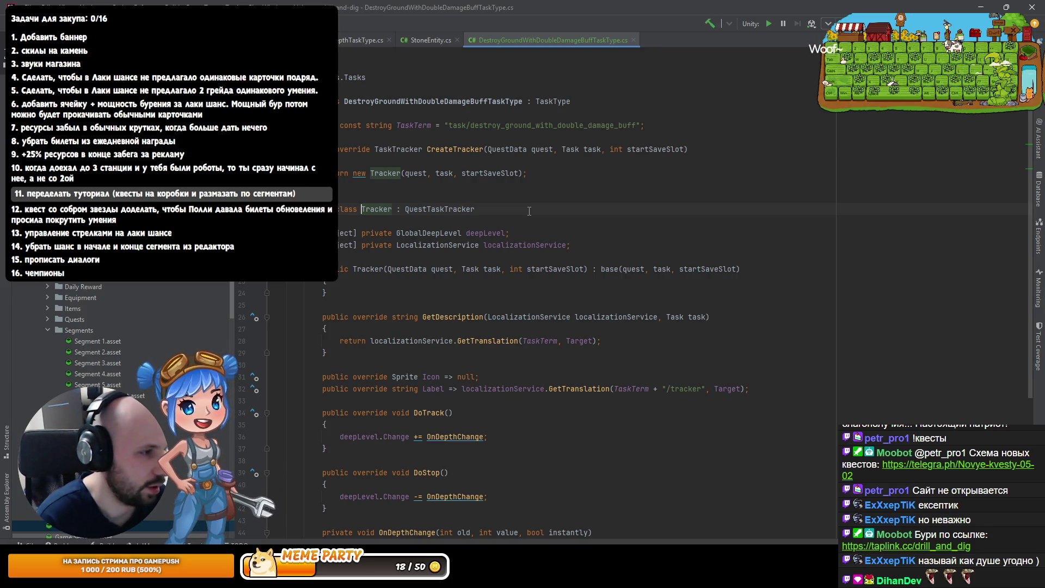
# Replace the GlobalDeepLevel field with a WorldState worldState field, importing its namespace
pyautogui.press('Down')
pyautogui.press('Down')
pyautogui.hotkey('ctrl', 'Right')
pyautogui.hotkey('ctrl', 'Right')
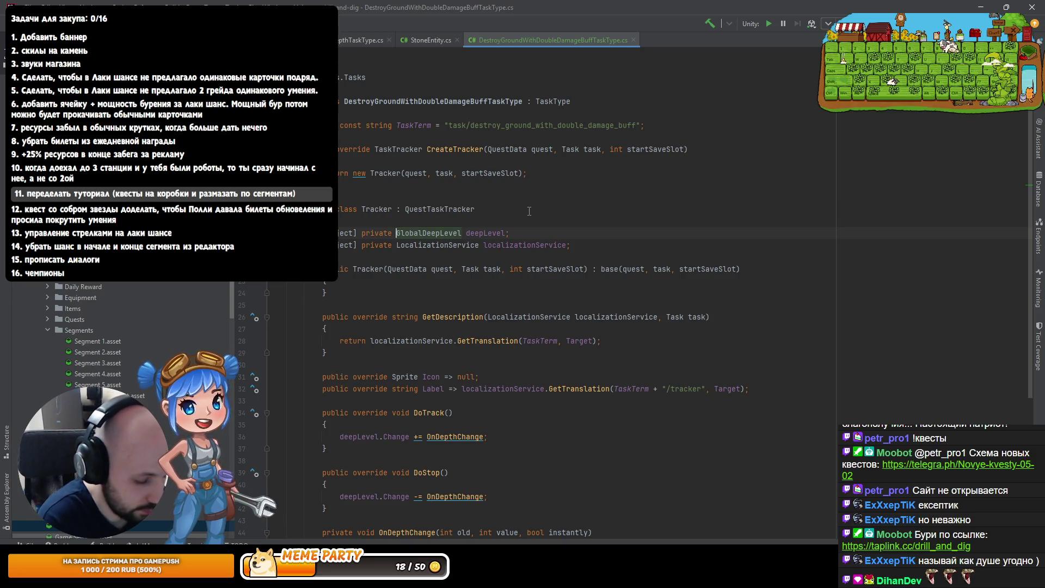
pyautogui.write('WorldState')
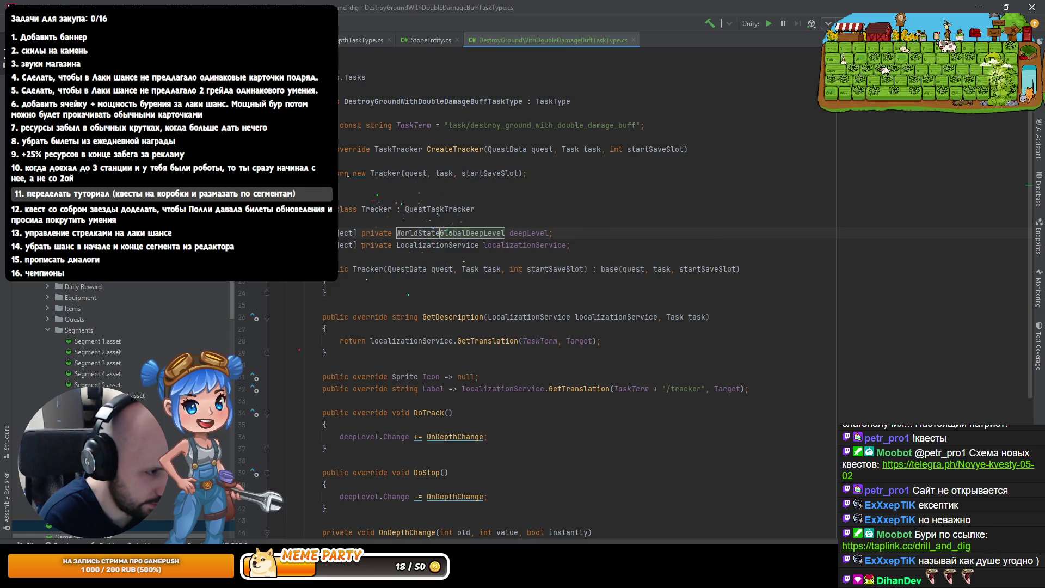
pyautogui.hotkey('ctrl', 'Delete')
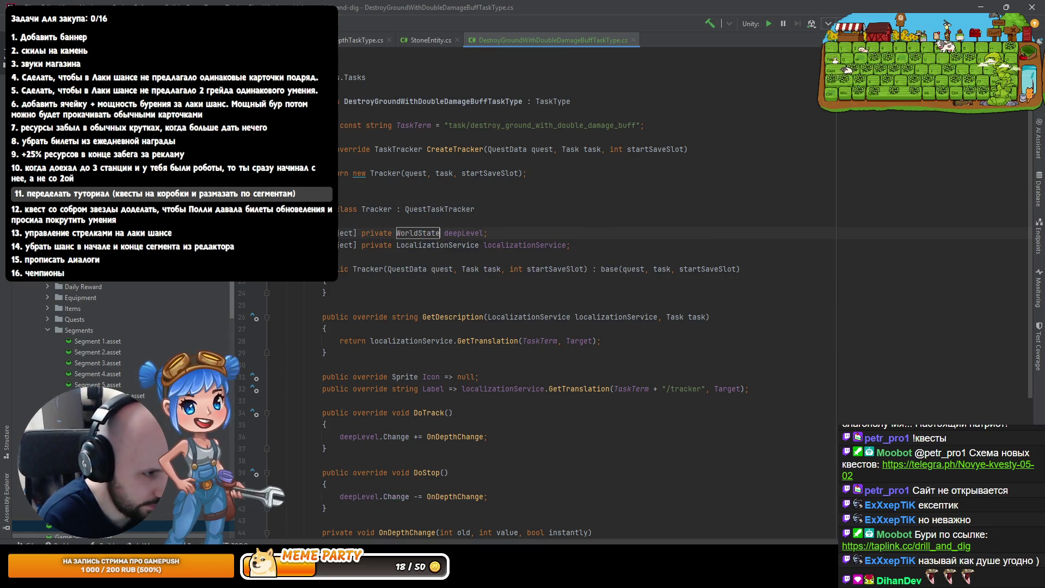
pyautogui.hotkey('alt', 'Return')
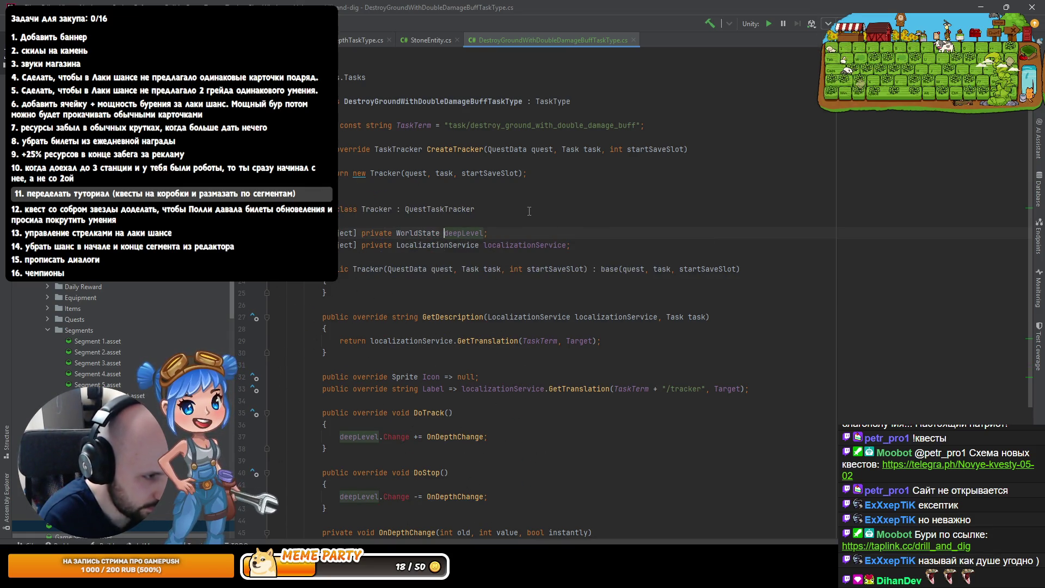
pyautogui.write('w')
pyautogui.press('Tab')
pyautogui.press('Down')
pyautogui.press('End')
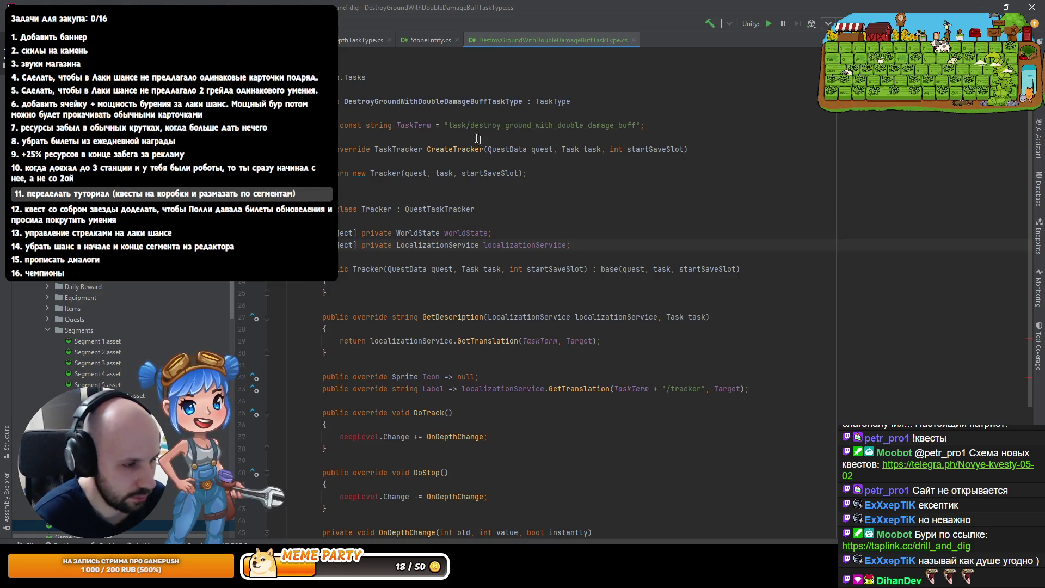
# Inspect the QuestTaskTracker base class and open its CollectGemTaskType implementation
pyautogui.click(687, 388)
pyautogui.keyDown('ctrl'); pyautogui.click(436, 209); pyautogui.keyUp('ctrl')
pyautogui.hotkey('ctrl', 'alt', 'Left')
pyautogui.keyDown('ctrl'); pyautogui.click(444, 209); pyautogui.keyUp('ctrl')
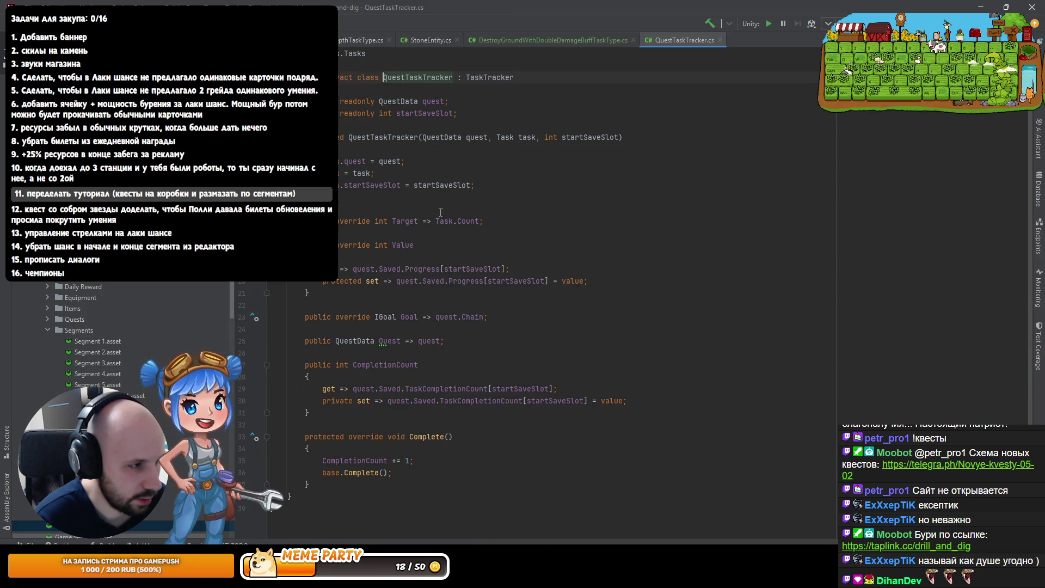
pyautogui.hotkey('ctrl', 'alt', 'b')
pyautogui.press('Down')
pyautogui.press('Down')
pyautogui.press('Return')
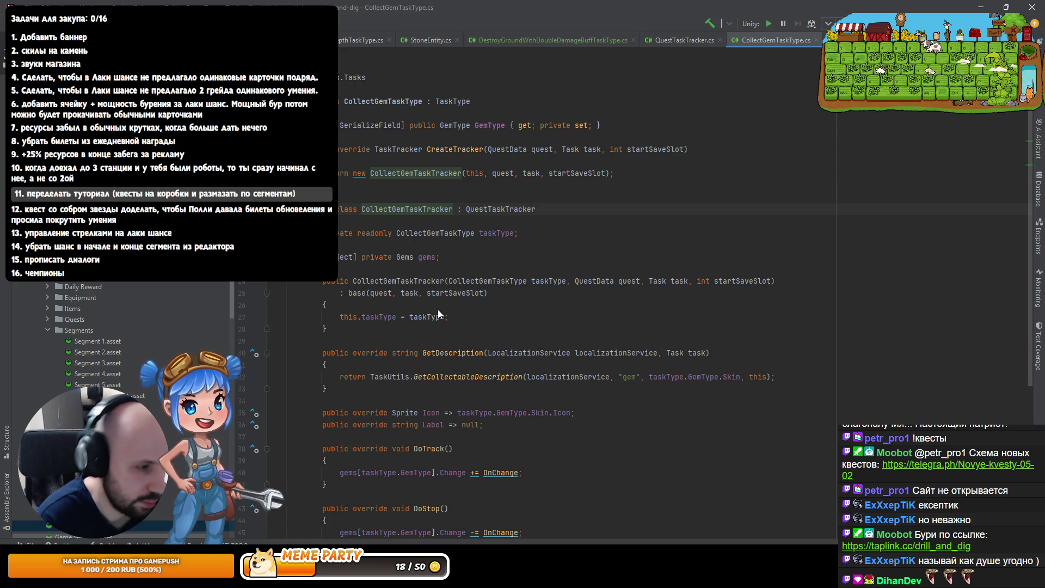
# Compare the CollectGemTaskType and ReachDepthTaskType code, then bring the Unity editor forward
pyautogui.hotkey('alt', 'Left')
pyautogui.hotkey('alt', 'Left')
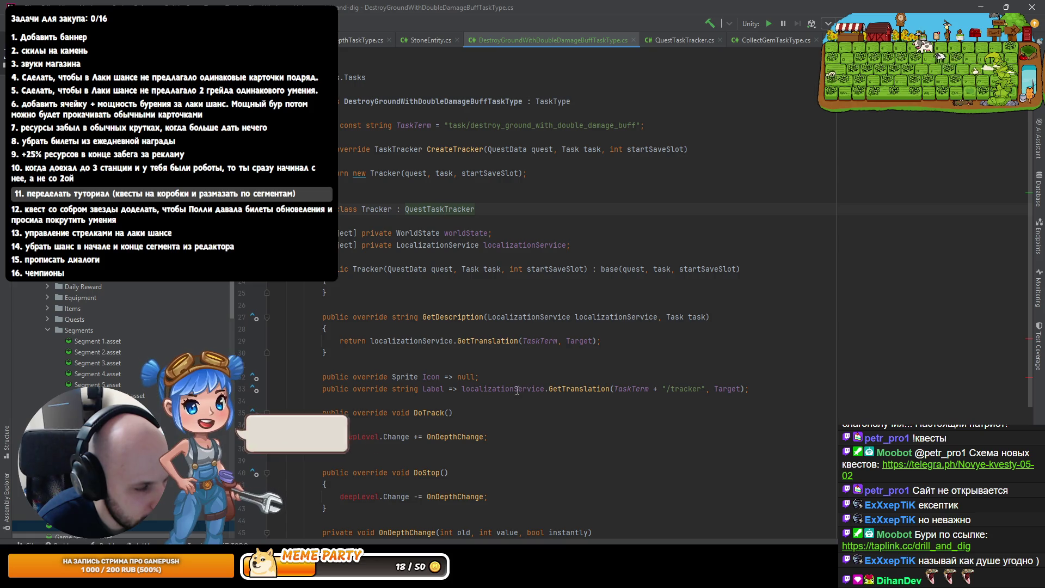
pyautogui.moveTo(516, 390)
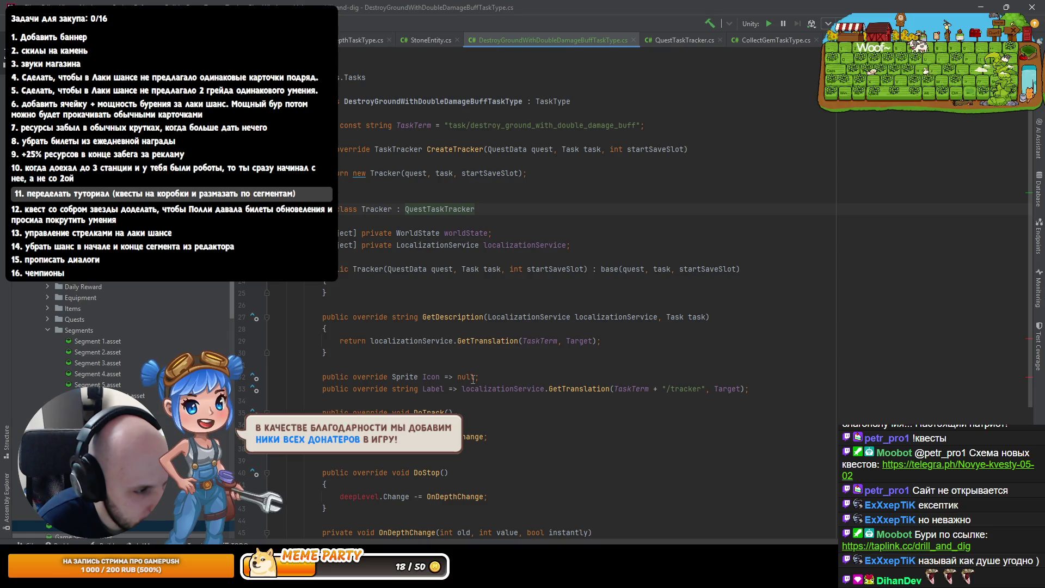
pyautogui.click(740, 40)
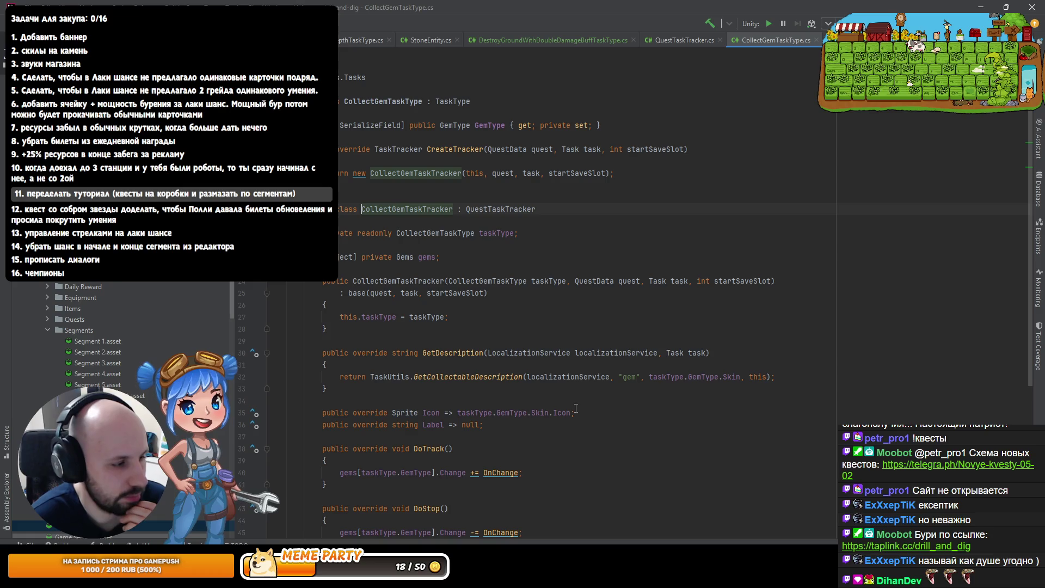
pyautogui.click(347, 34)
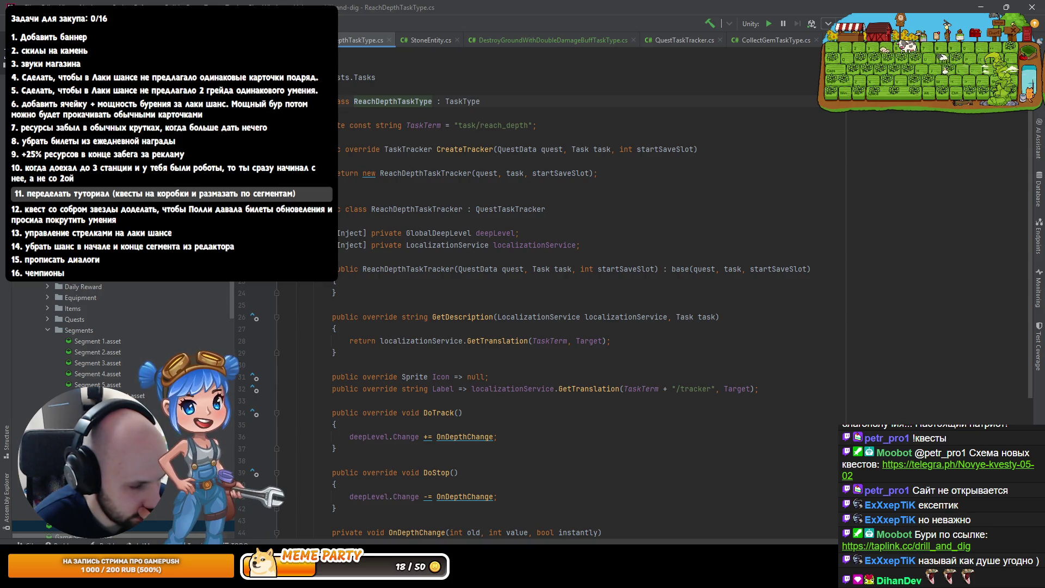
pyautogui.moveTo(402, 578)
pyautogui.click(401, 525)
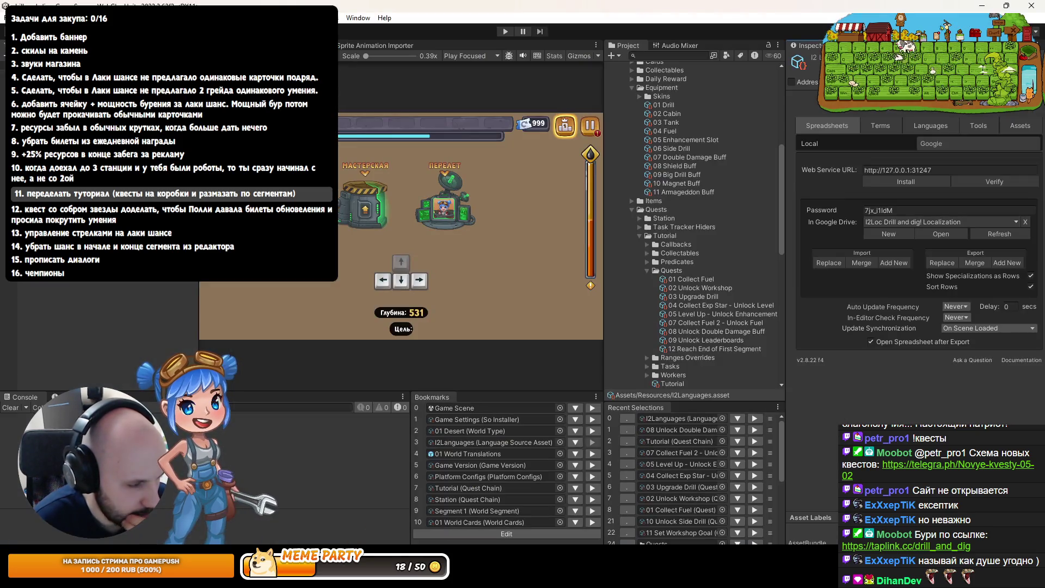
# Switch to Chrome, open a new tab, and bring up the Windows Start menu
pyautogui.hotkey('alt', 'Tab')
pyautogui.hotkey('ctrl', 't')
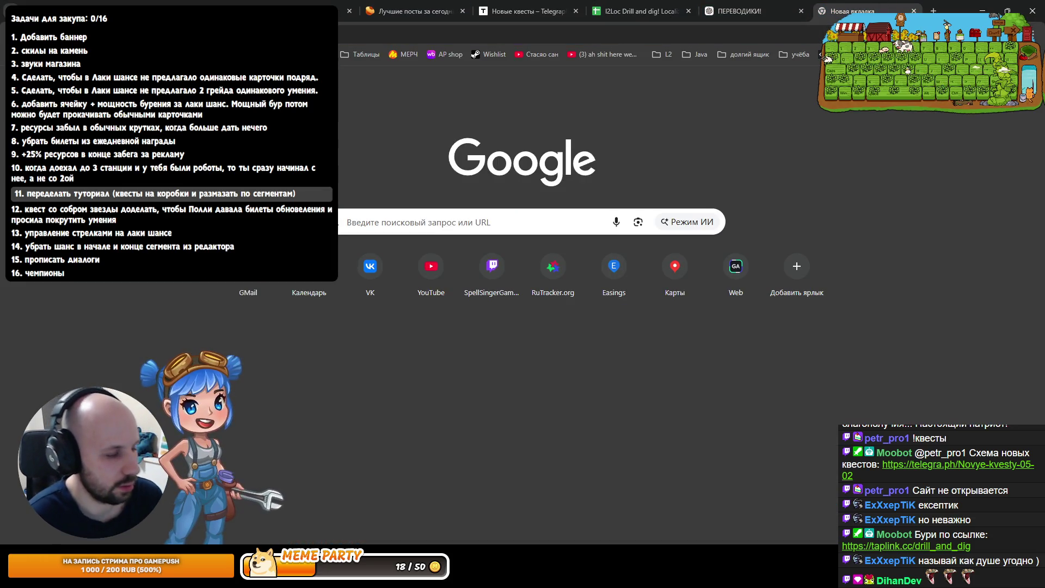
pyautogui.press('super')
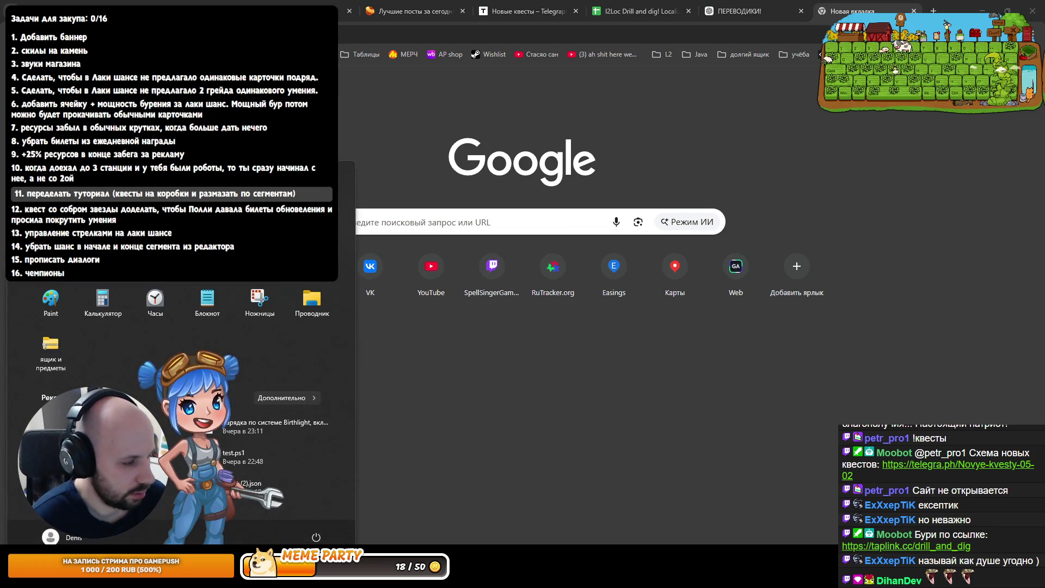
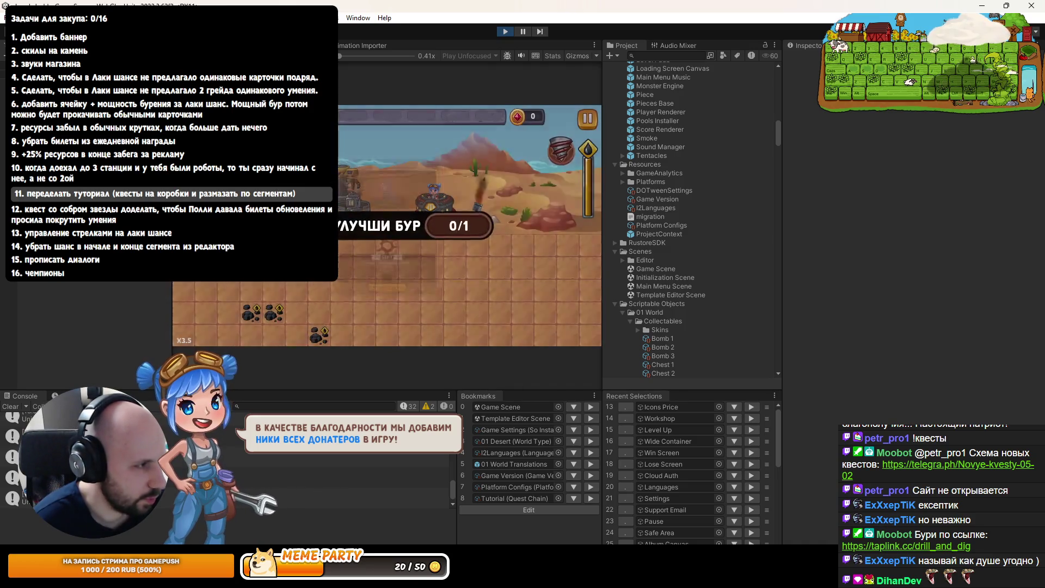
# Maximize the Game view, upgrade the drill to level 2, and click through Polly's dialogue to start drilling
pyautogui.hotkey('shift', 'space')
pyautogui.click(522, 475)
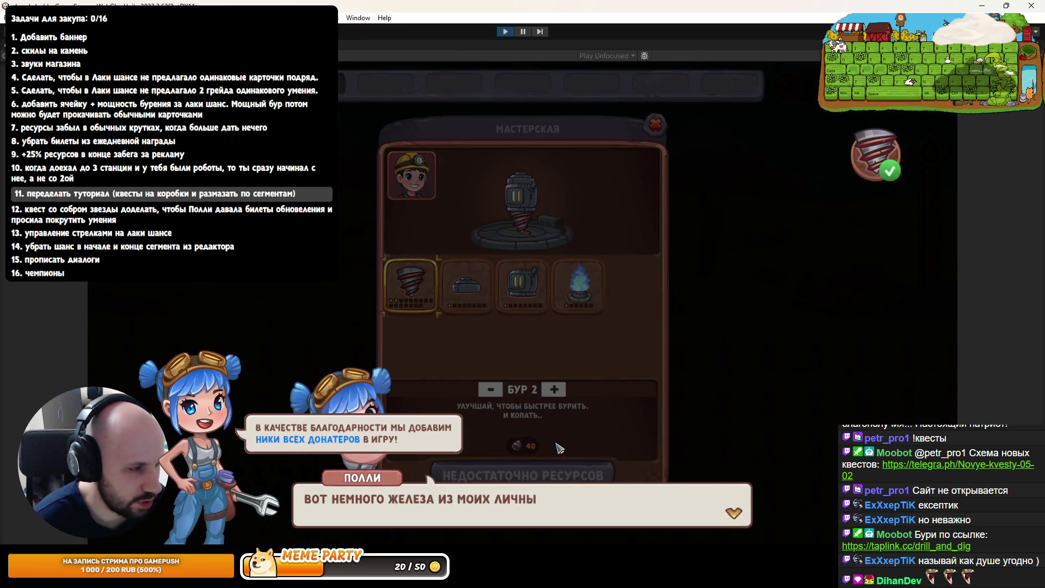
pyautogui.click(596, 382)
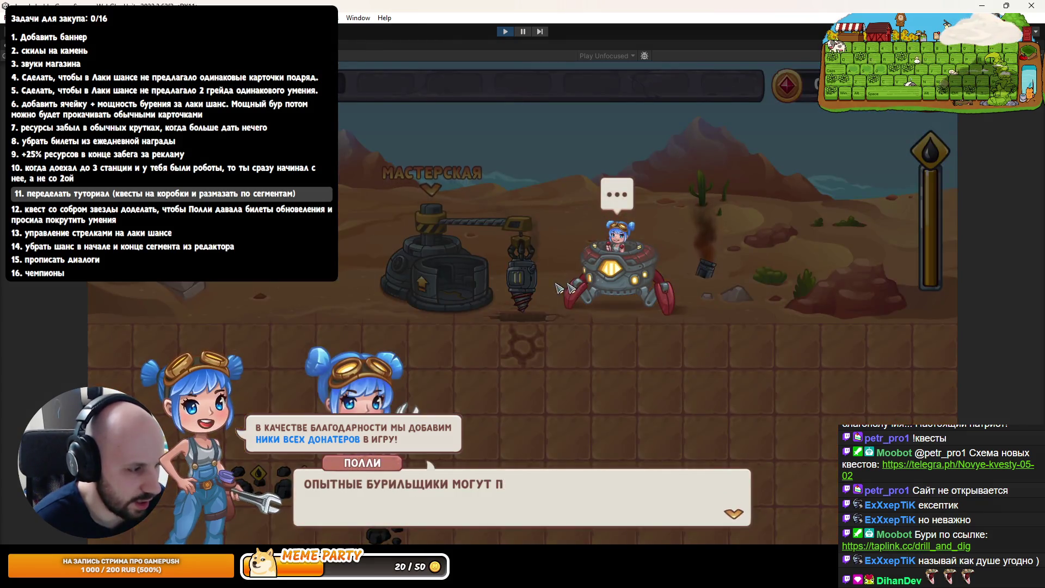
pyautogui.click(555, 304)
pyautogui.click(550, 332)
pyautogui.click(545, 354)
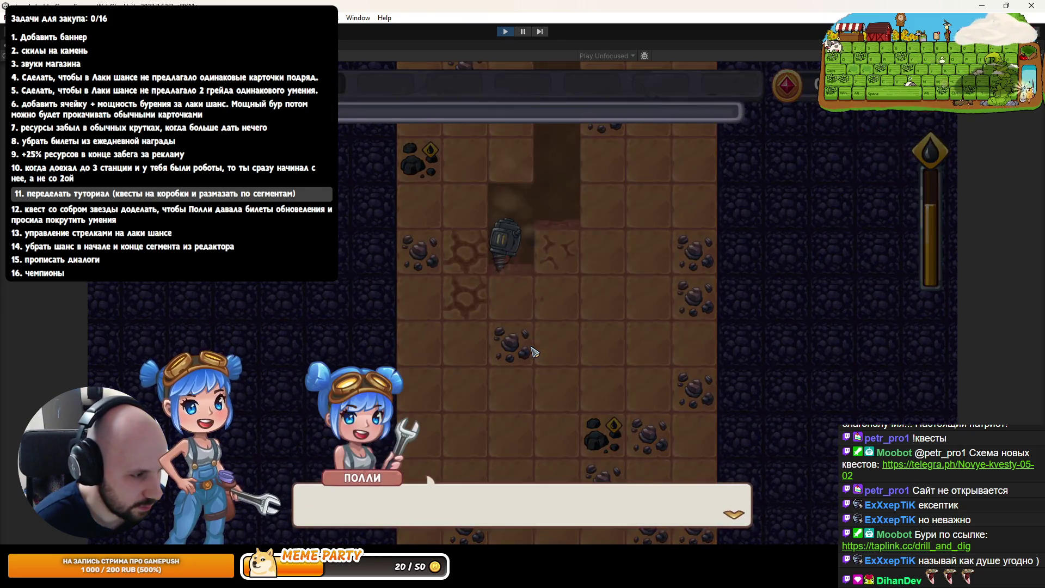
pyautogui.click(534, 353)
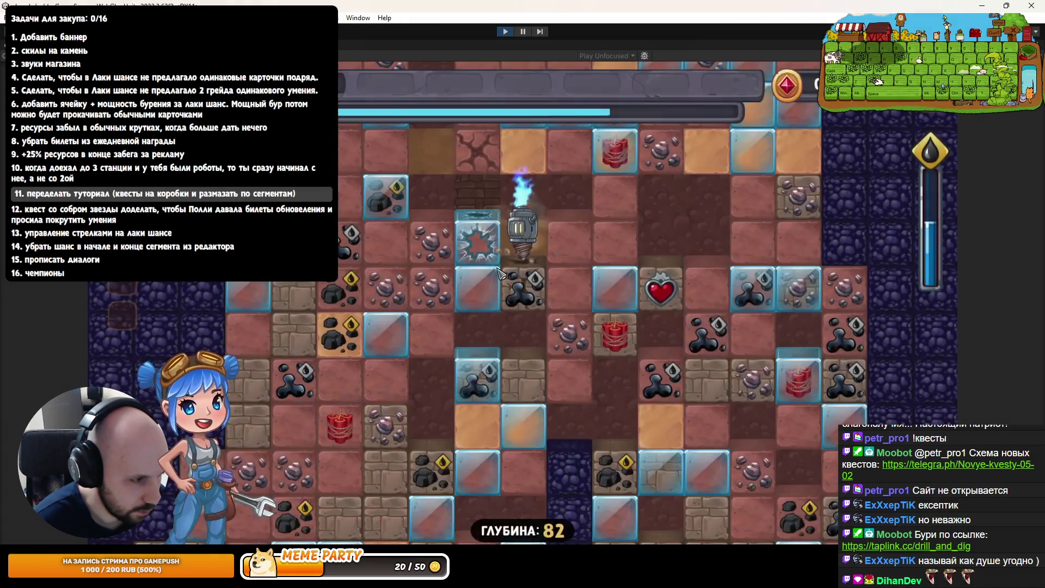
# End the run from the pause menu, upgrade the drill to level 3, and return to the surface
pyautogui.press('Escape')
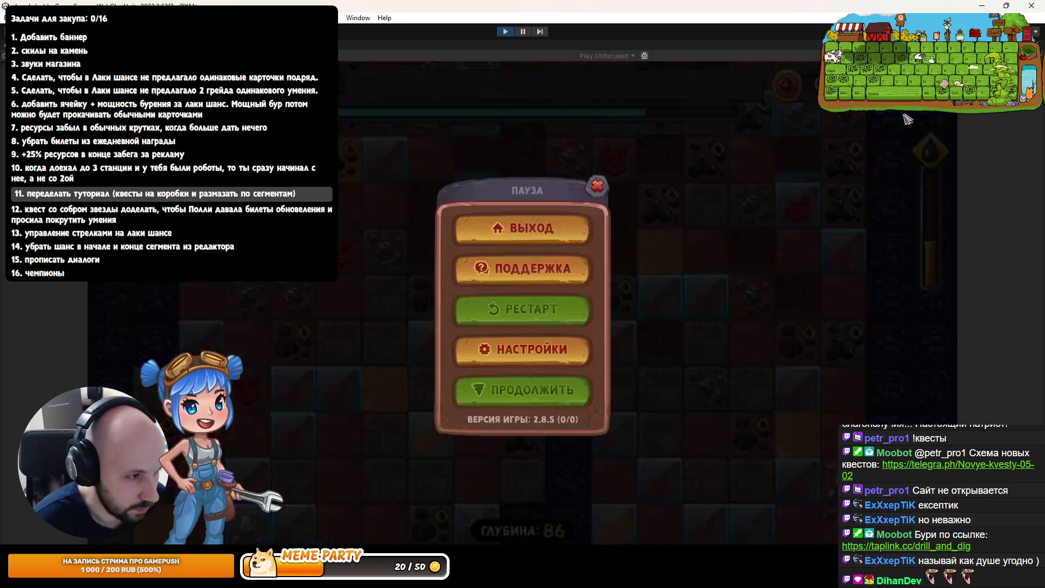
pyautogui.click(531, 322)
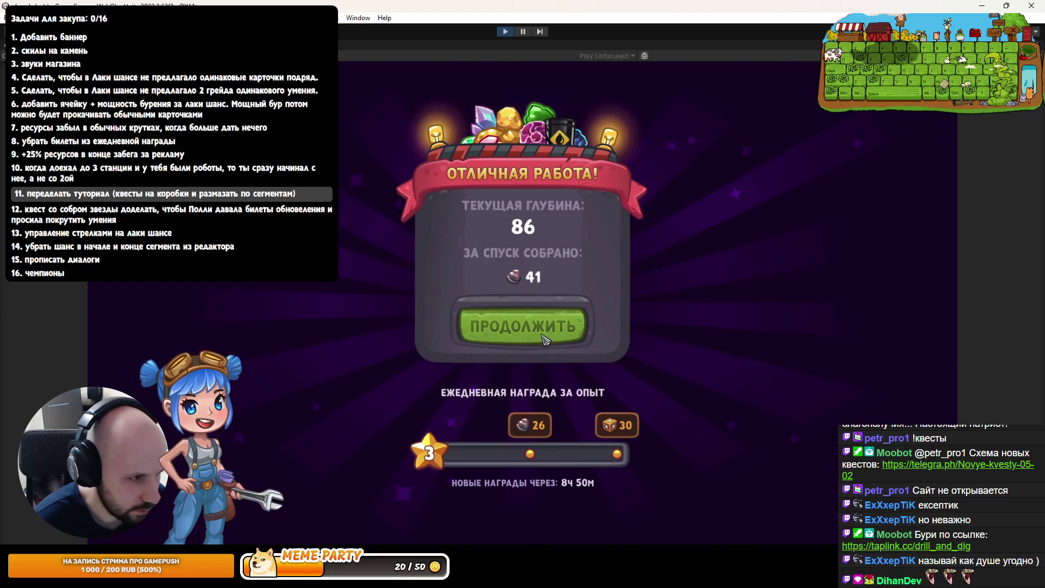
pyautogui.click(544, 338)
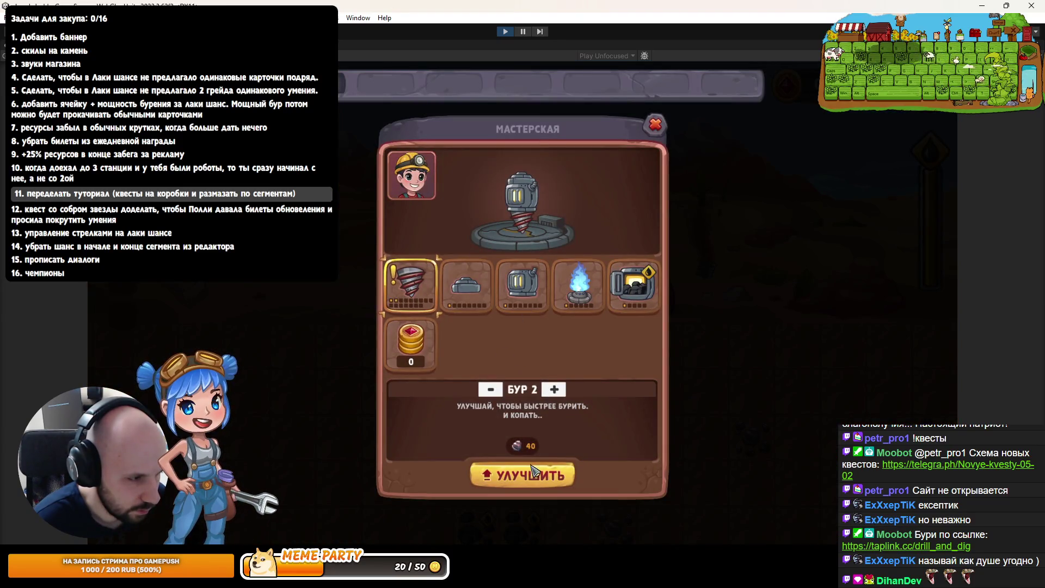
pyautogui.click(534, 474)
pyautogui.click(656, 125)
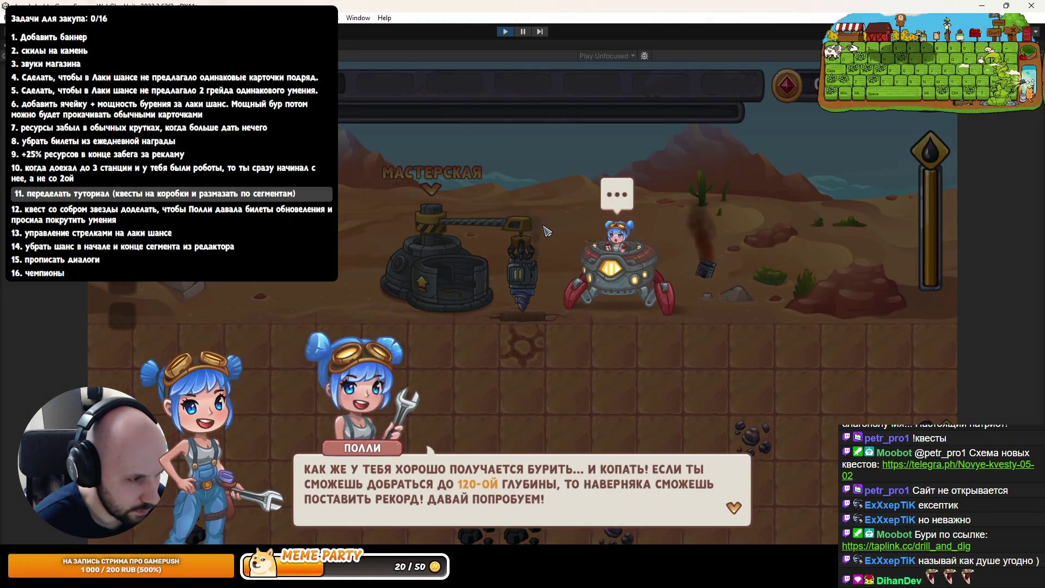
pyautogui.click(547, 231)
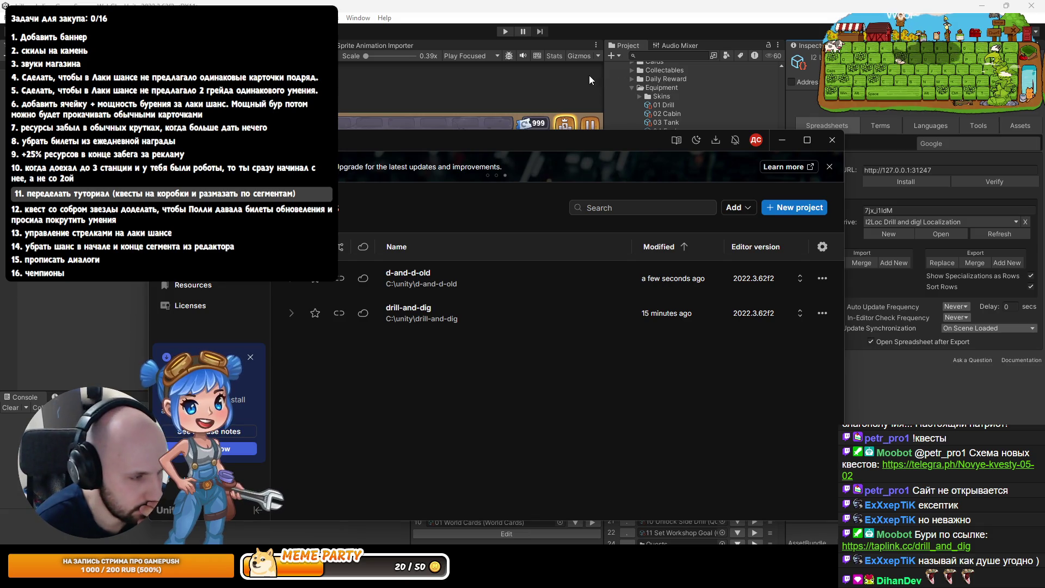
# Close Unity Hub and switch to Rider showing ReachDepthTaskType.cs
pyautogui.click(639, 195)
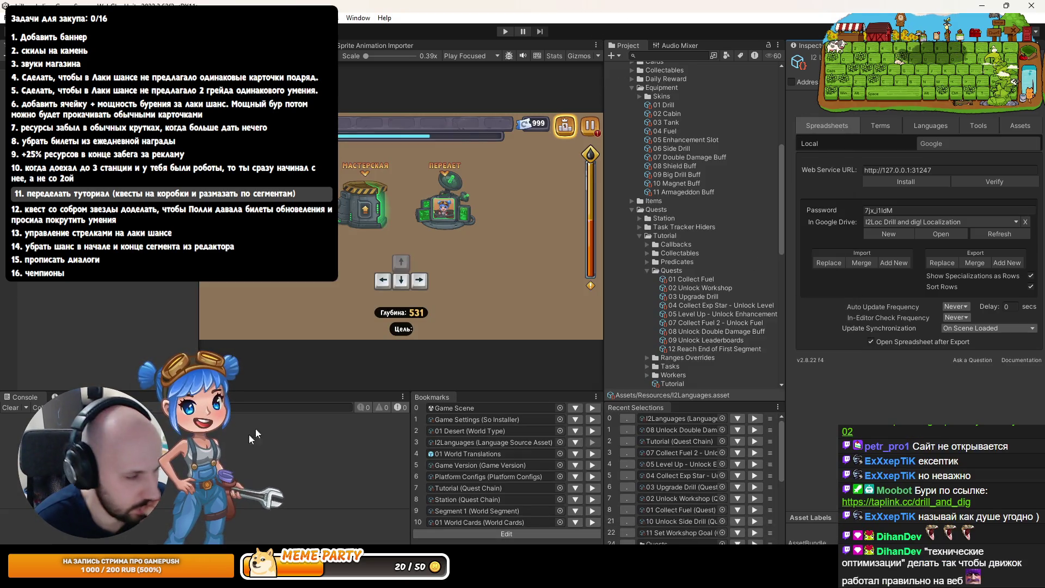
pyautogui.hotkey('alt', 'Tab')
pyautogui.hotkey('alt', 'Tab')
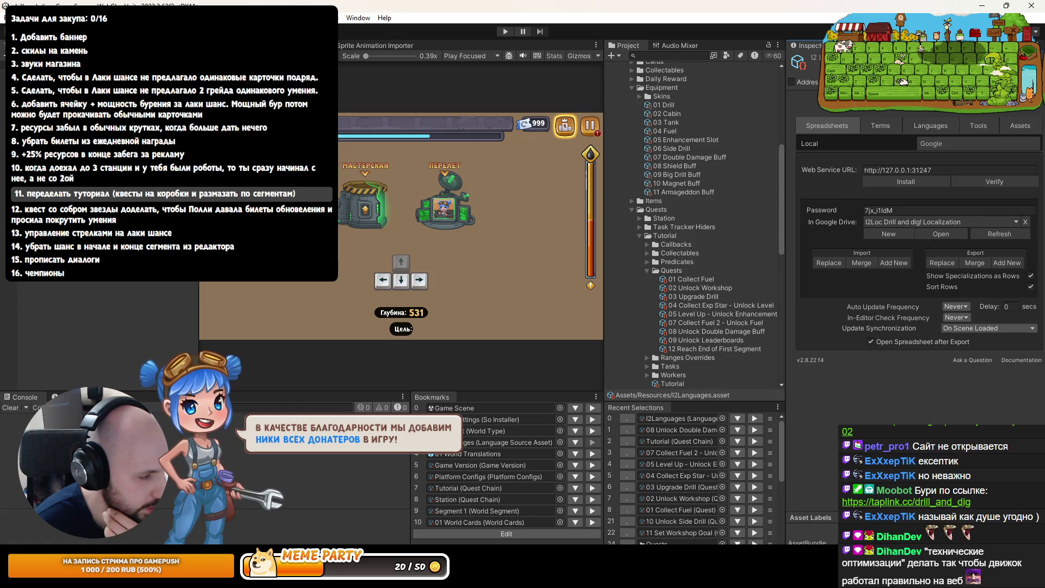
pyautogui.hotkey('alt', 'Tab')
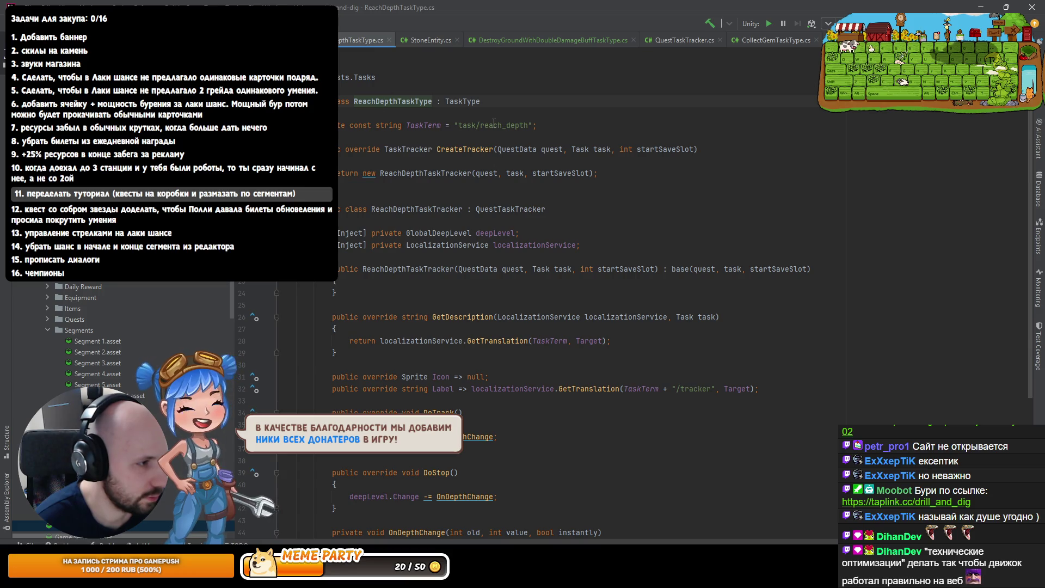
# Select the reach_depth task term, then switch to Mosreg.java in IntelliJ IDEA
pyautogui.doubleClick(493, 125)
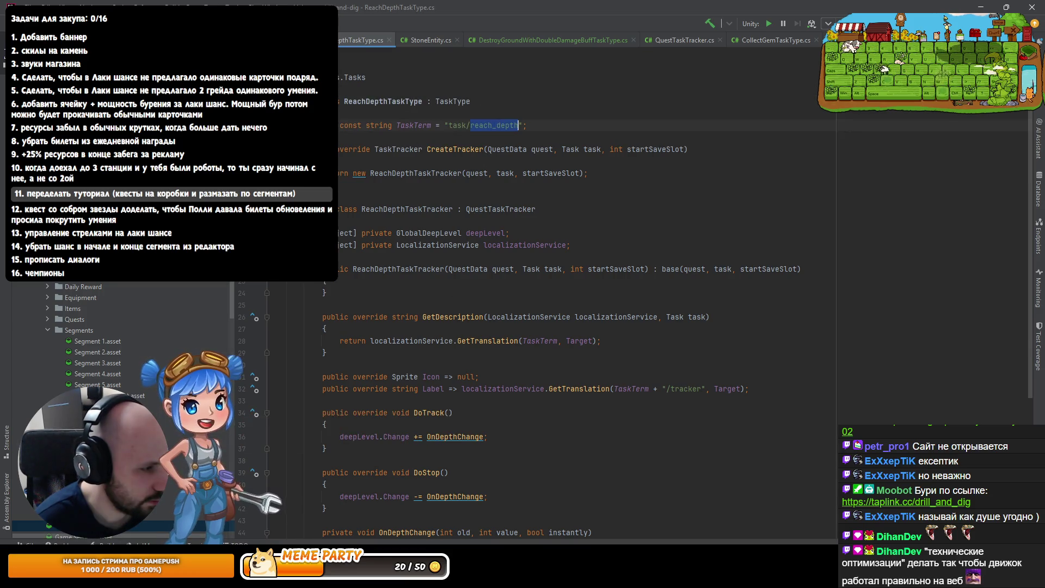
pyautogui.hotkey('alt', 'Tab')
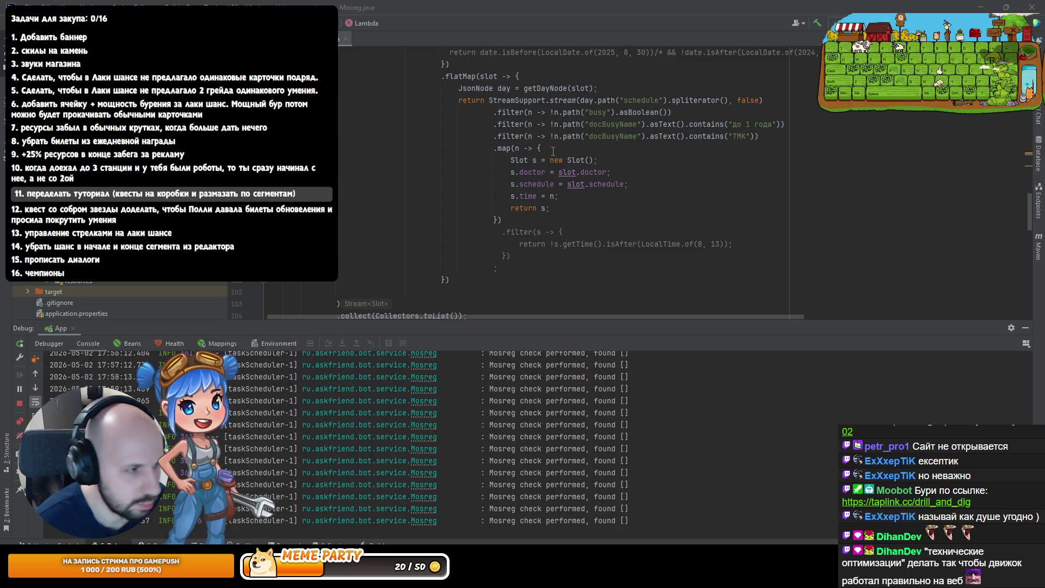
# Bring up the drill-and-dig Unity editor, then show DestroyGroundWithDoubleDamageBuffTaskType.cs in Rider
pyautogui.hotkey('alt', 'Tab')
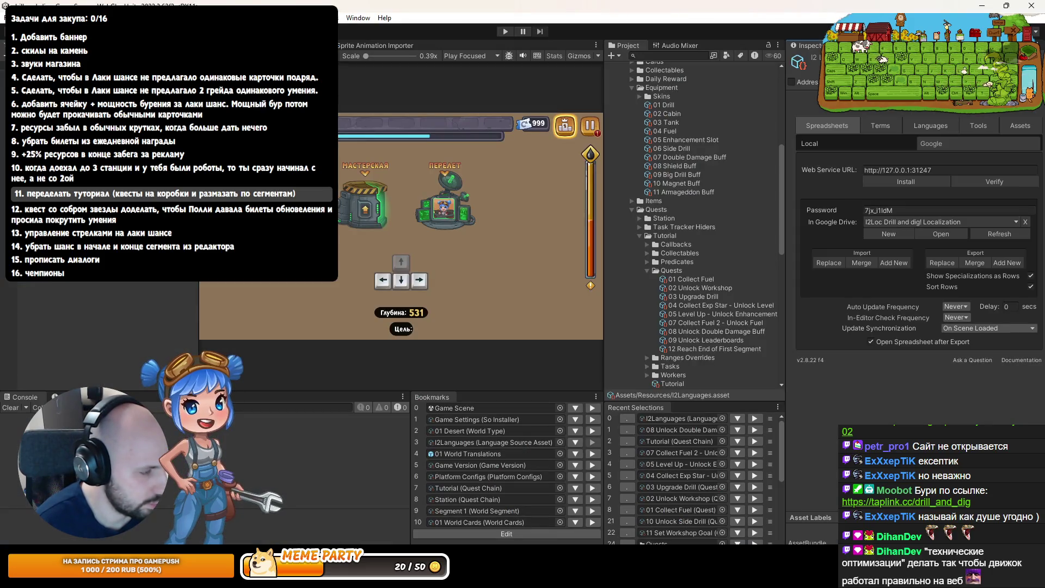
pyautogui.hotkey('alt', 'Tab')
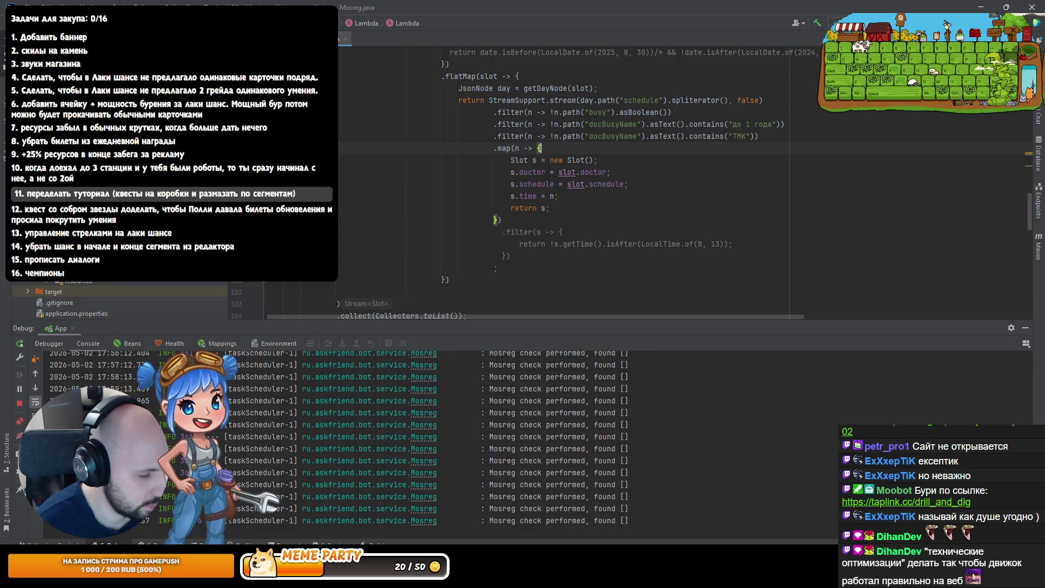
pyautogui.moveTo(402, 566)
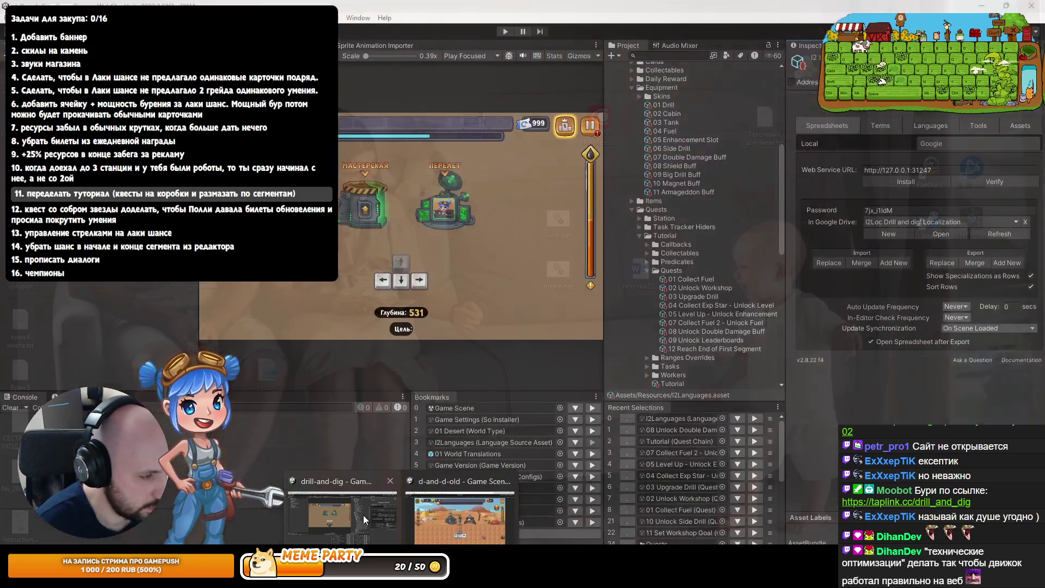
pyautogui.click(364, 515)
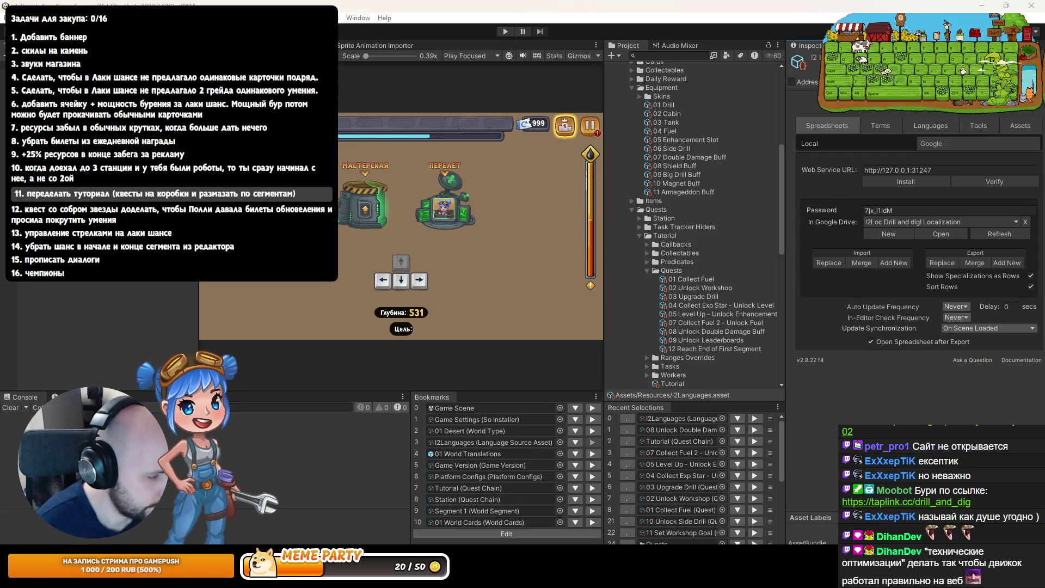
pyautogui.hotkey('alt', 'Tab')
pyautogui.click(486, 41)
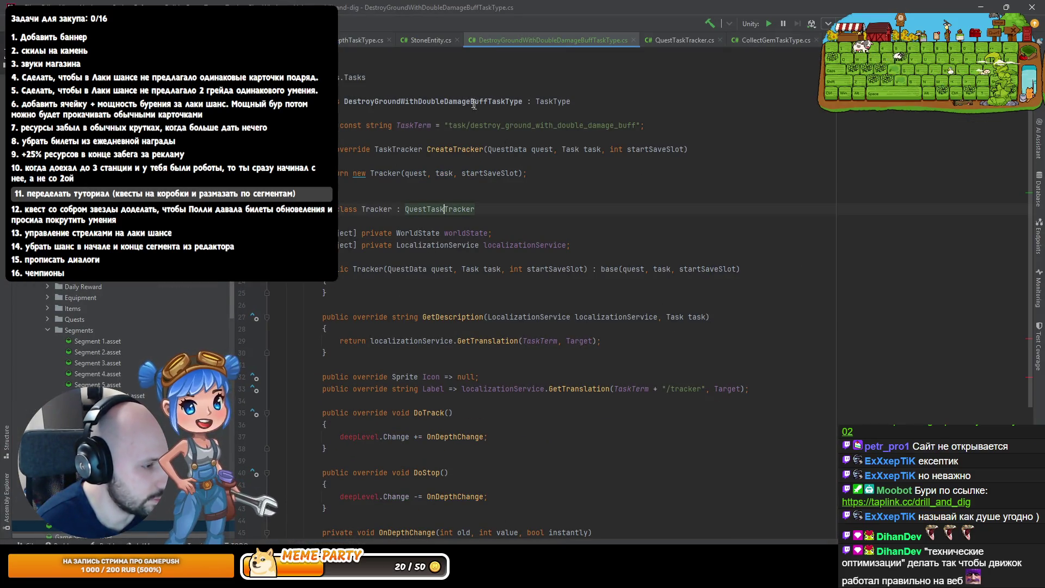
# Review GetDescription in ReachDepthTaskType.cs, then view CollectGemTaskType.cs
pyautogui.click(368, 39)
pyautogui.scroll(-2, 484, 250)
pyautogui.moveTo(327, 234); pyautogui.dragTo(484, 249)
pyautogui.click(484, 253)
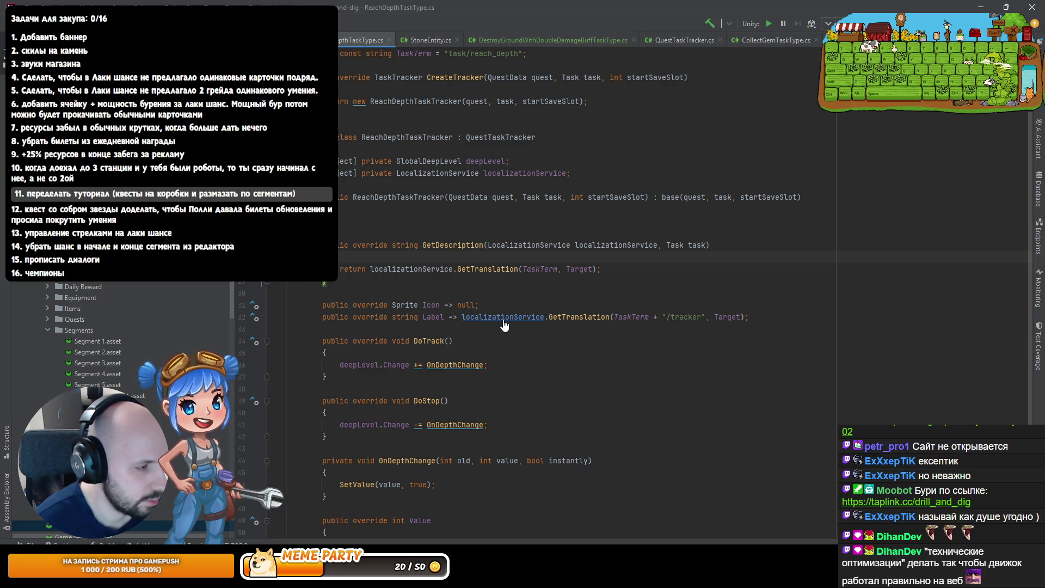
pyautogui.click(744, 40)
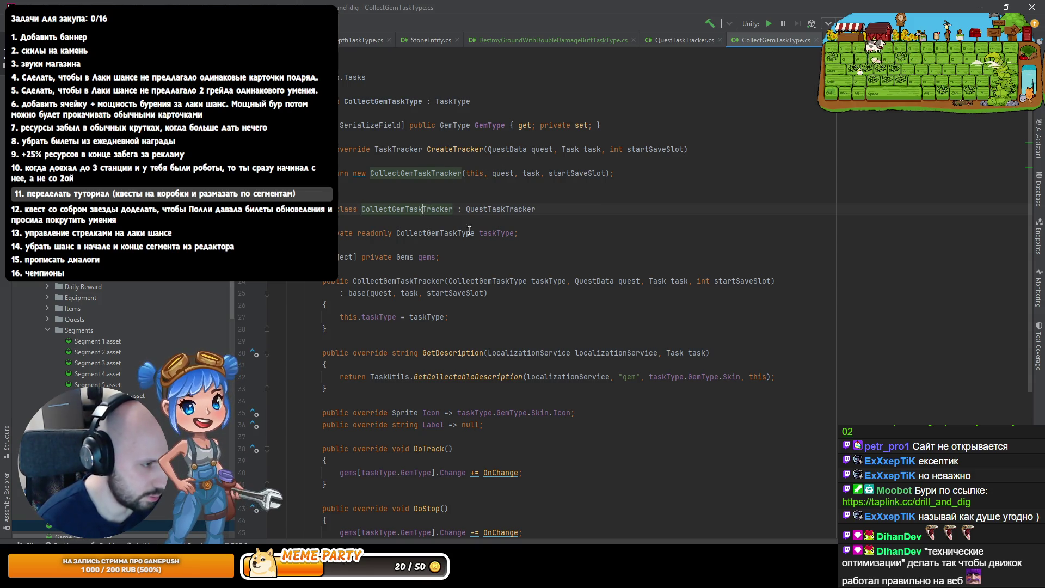
# Open BuyTaskTracker.cs from the classes derived from QuestTaskTracker
pyautogui.hotkey('ctrl', 'alt', 'b')
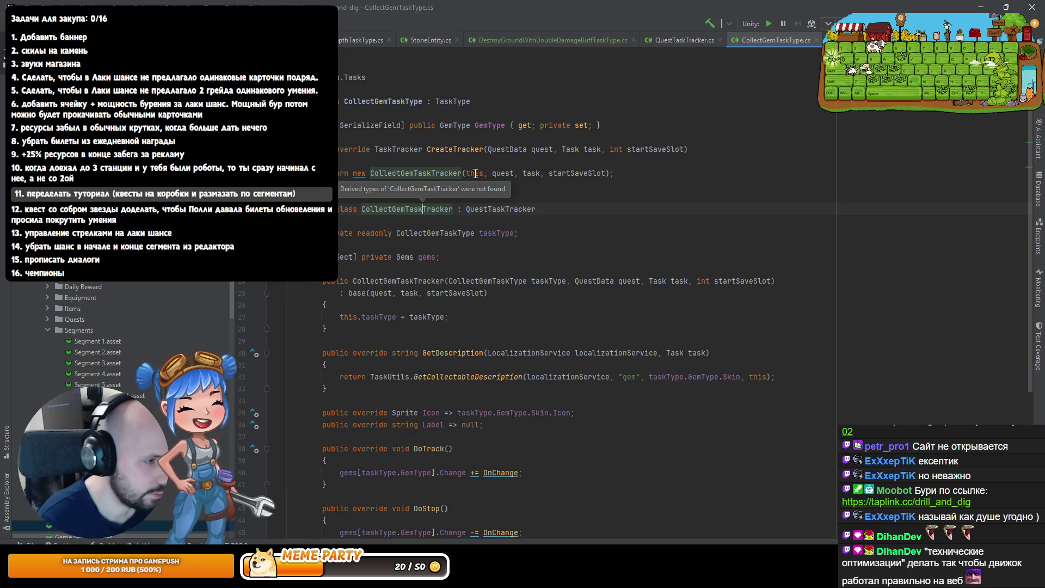
pyautogui.keyDown('ctrl'); pyautogui.click(499, 209); pyautogui.keyUp('ctrl')
pyautogui.hotkey('ctrl', 'alt', 'b')
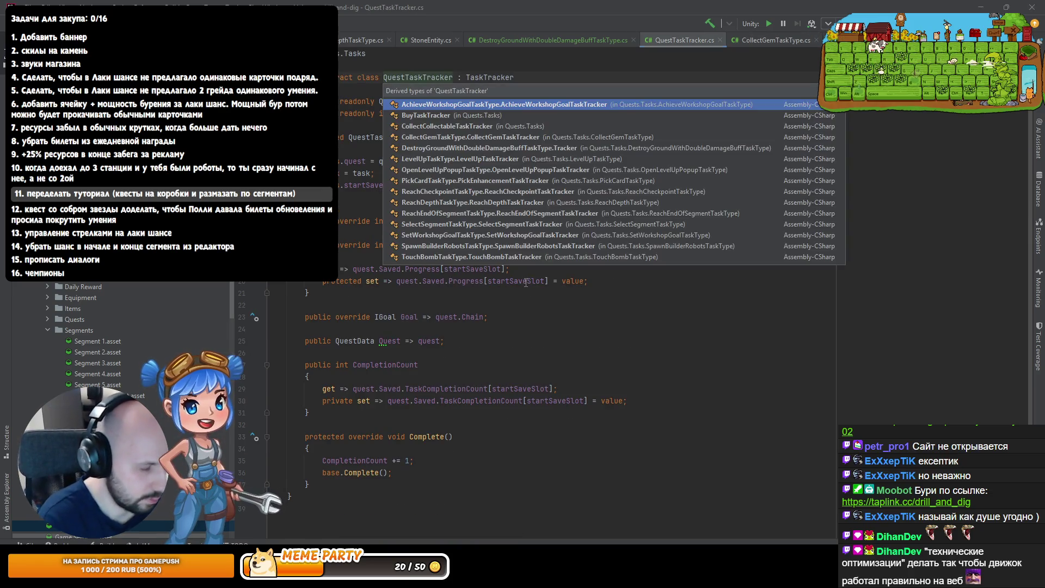
pyautogui.press('Down')
pyautogui.press('Down')
pyautogui.press('Down')
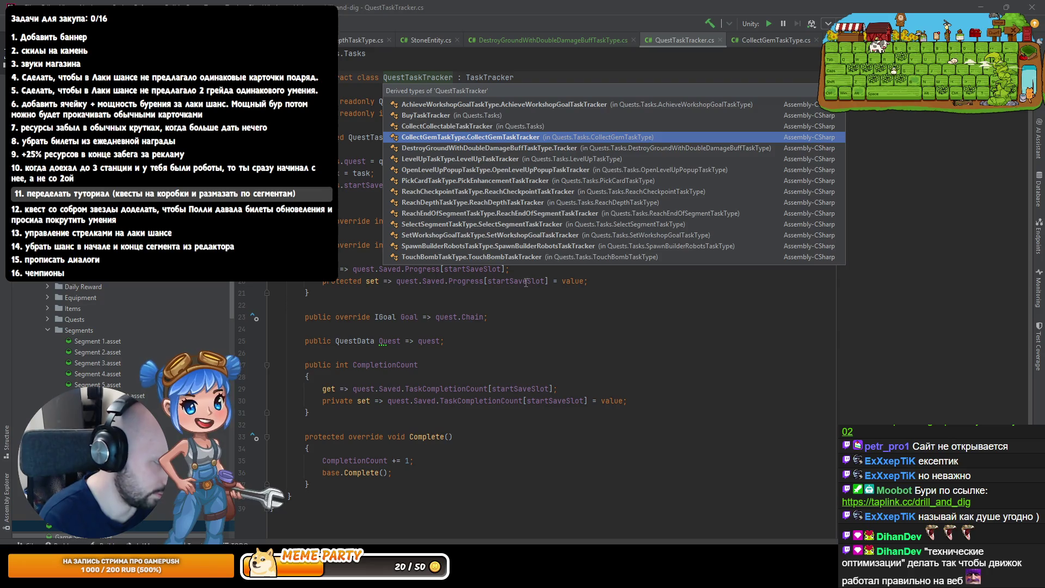
pyautogui.press('Up')
pyautogui.press('Up')
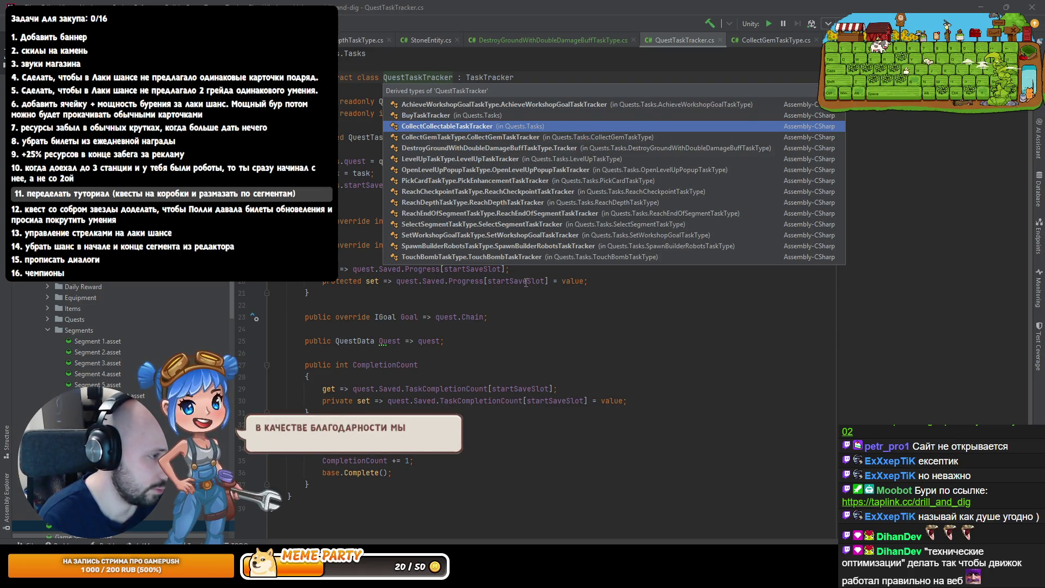
pyautogui.press('Return')
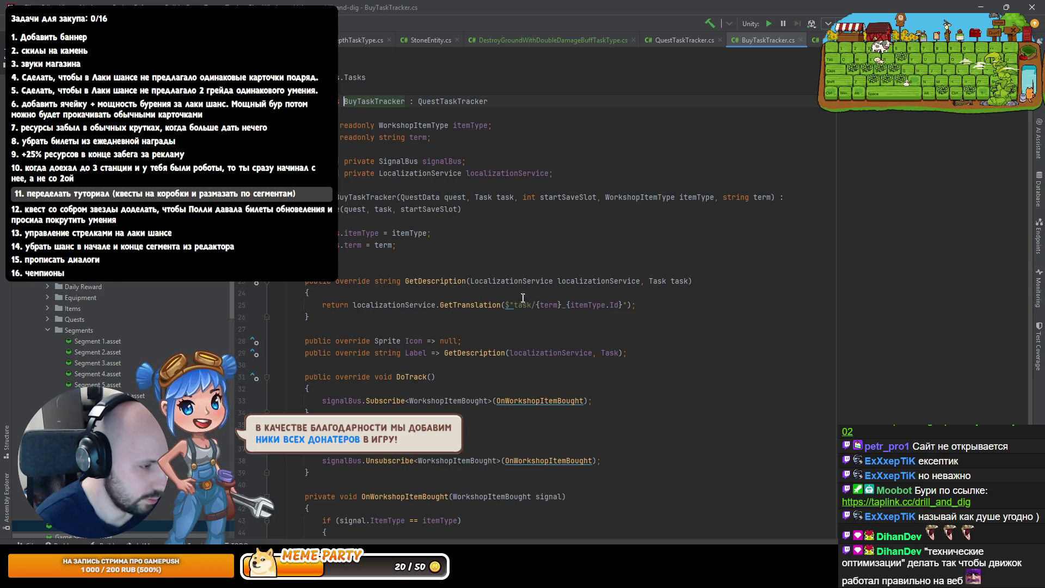
pyautogui.scroll(-1, 449, 305)
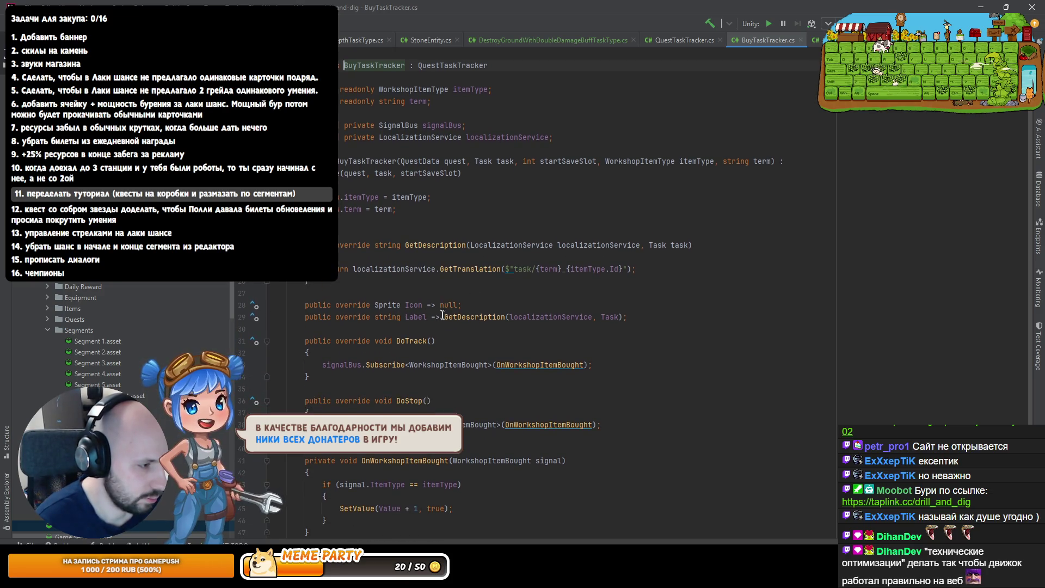
pyautogui.click(443, 317)
pyautogui.click(511, 317)
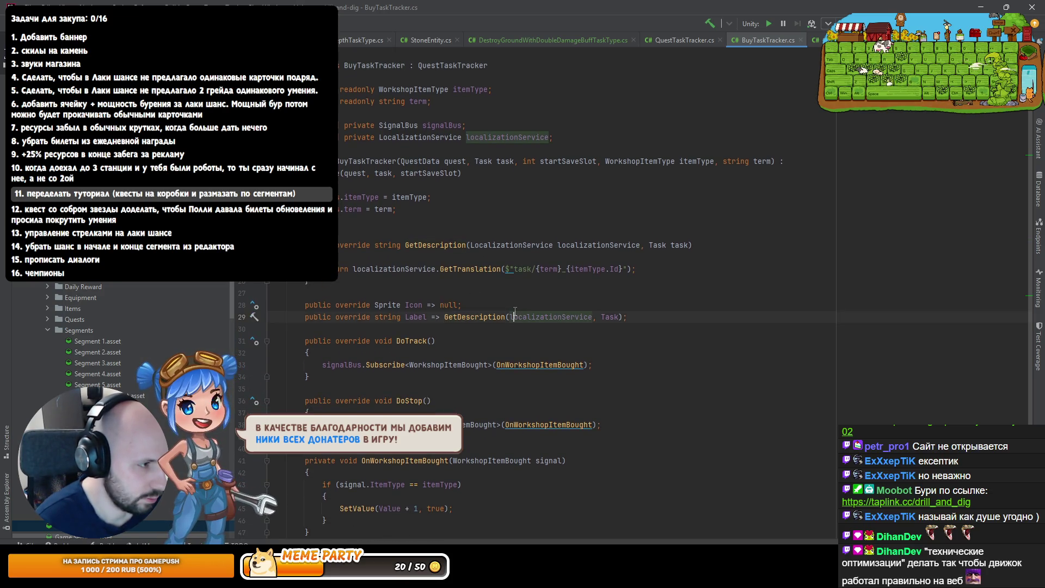
pyautogui.click(648, 317)
pyautogui.hotkey('shift', 'Up')
pyautogui.hotkey('ctrl', 'c')
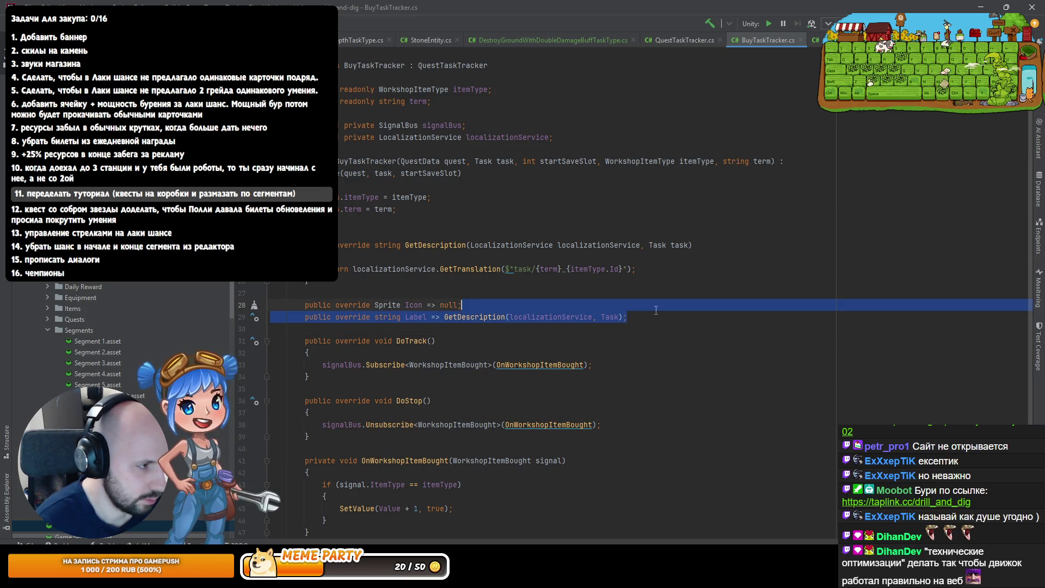
pyautogui.hotkey('shift', 'Down')
pyautogui.hotkey('shift', 'Up')
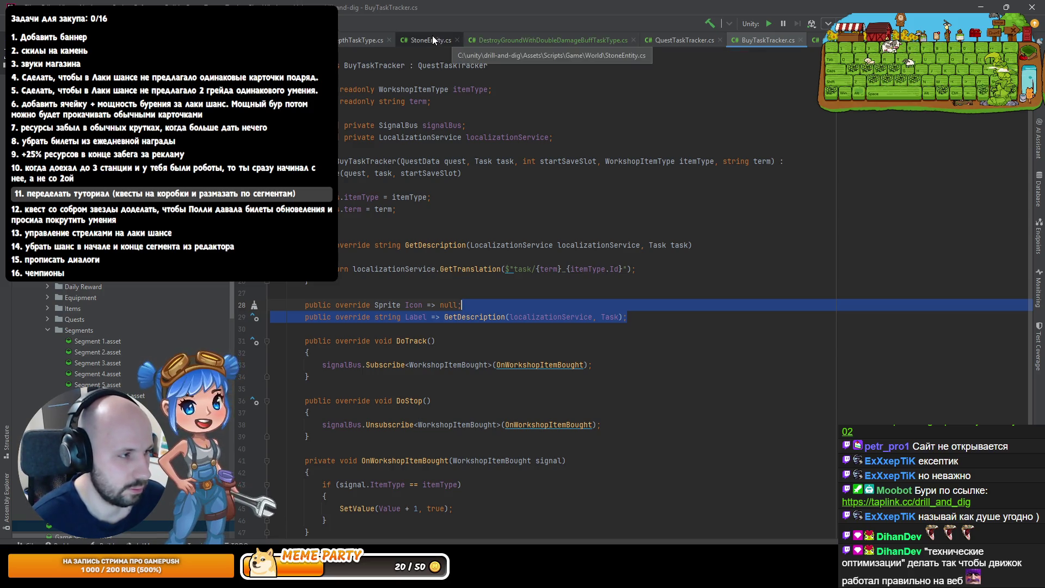
pyautogui.click(488, 38)
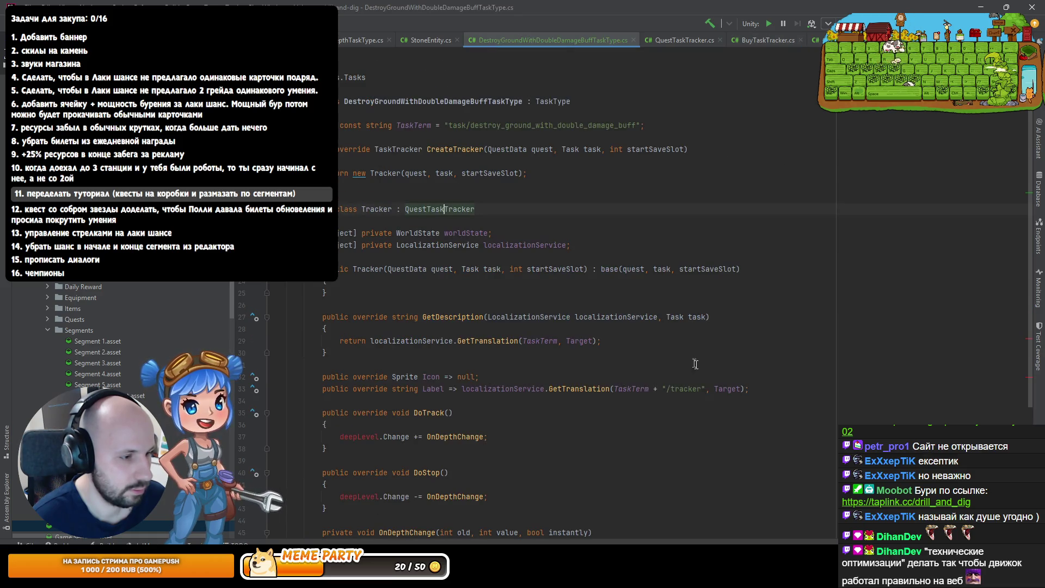
# Try replacing the Label with a GetDescription call in both task type files, then undo it
pyautogui.moveTo(769, 389); pyautogui.dragTo(768, 374)
pyautogui.hotkey('ctrl', 'v')
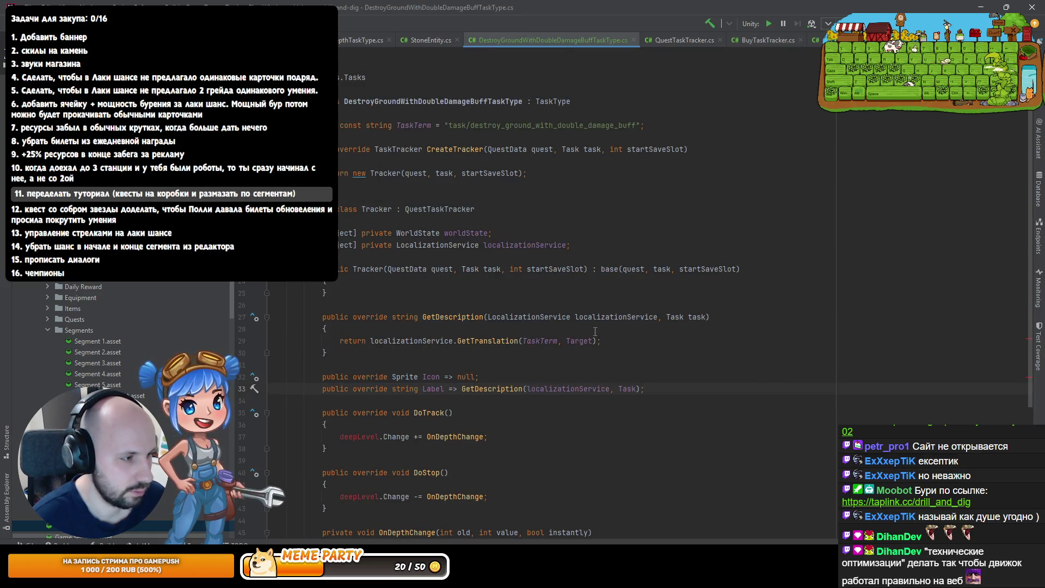
pyautogui.click(359, 41)
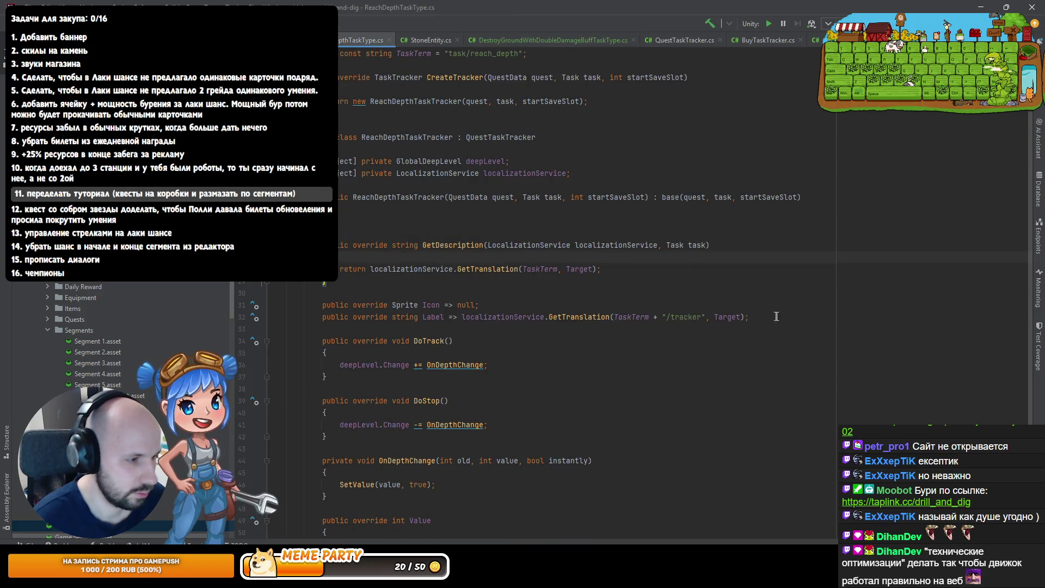
pyautogui.moveTo(790, 311); pyautogui.dragTo(791, 323)
pyautogui.write('GetDescription(localizationService, Task);')
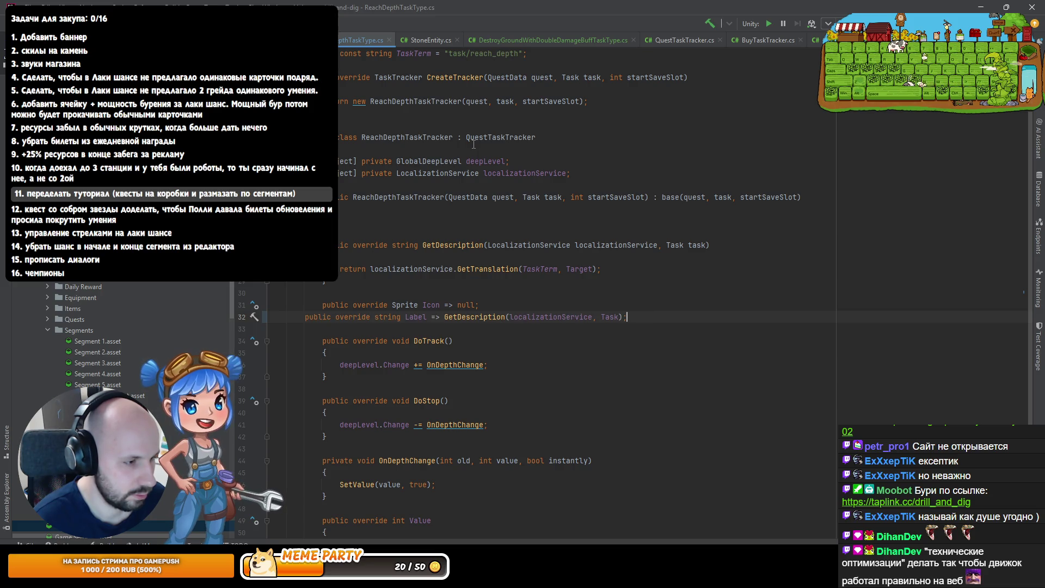
pyautogui.hotkey('ctrl', 'z')
pyautogui.hotkey('ctrl', 'shift', 'z')
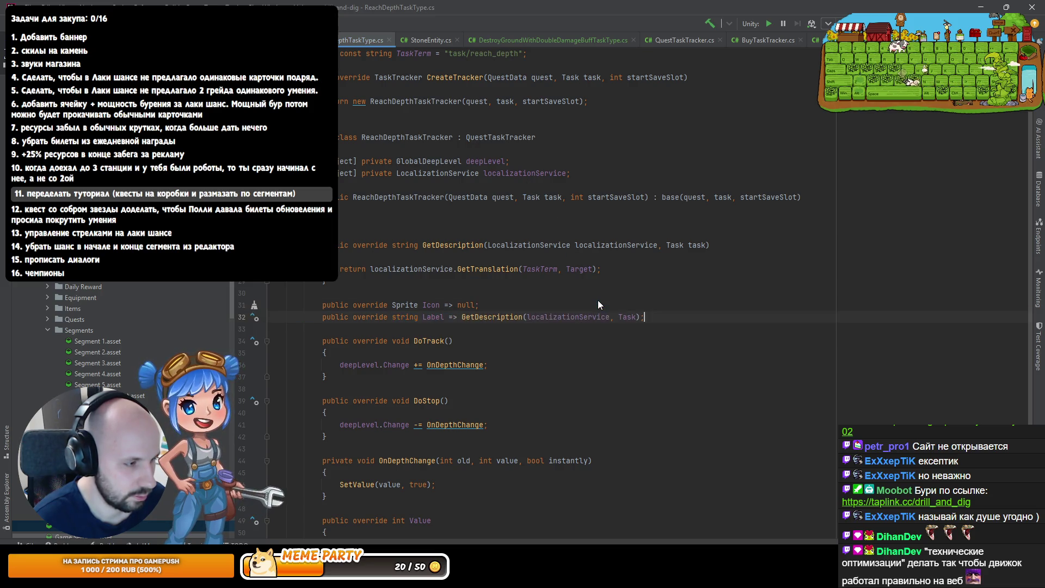
pyautogui.keyDown('ctrl'); pyautogui.click(495, 320); pyautogui.keyUp('ctrl')
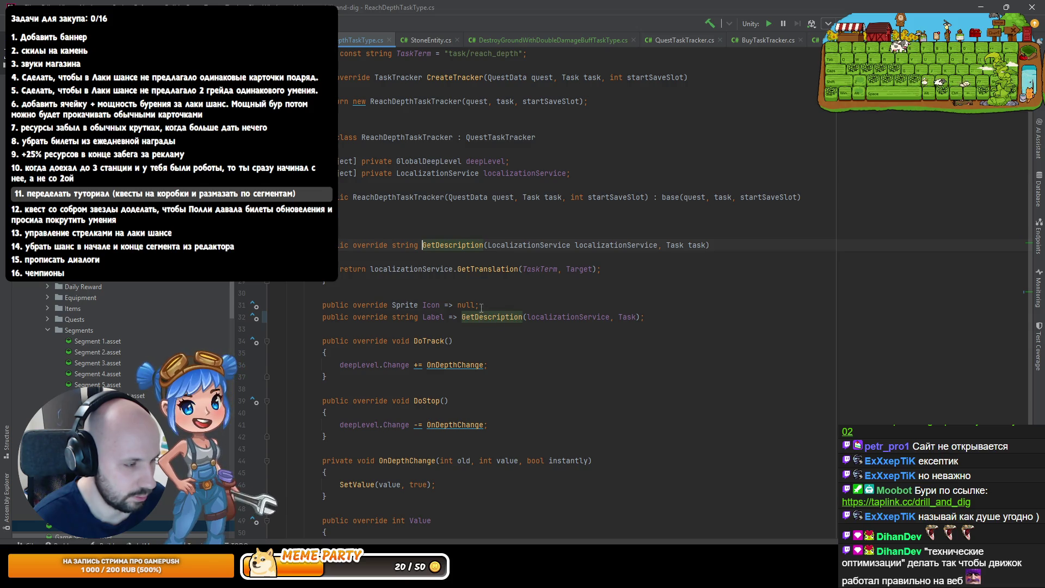
pyautogui.hotkey('ctrl', 'z')
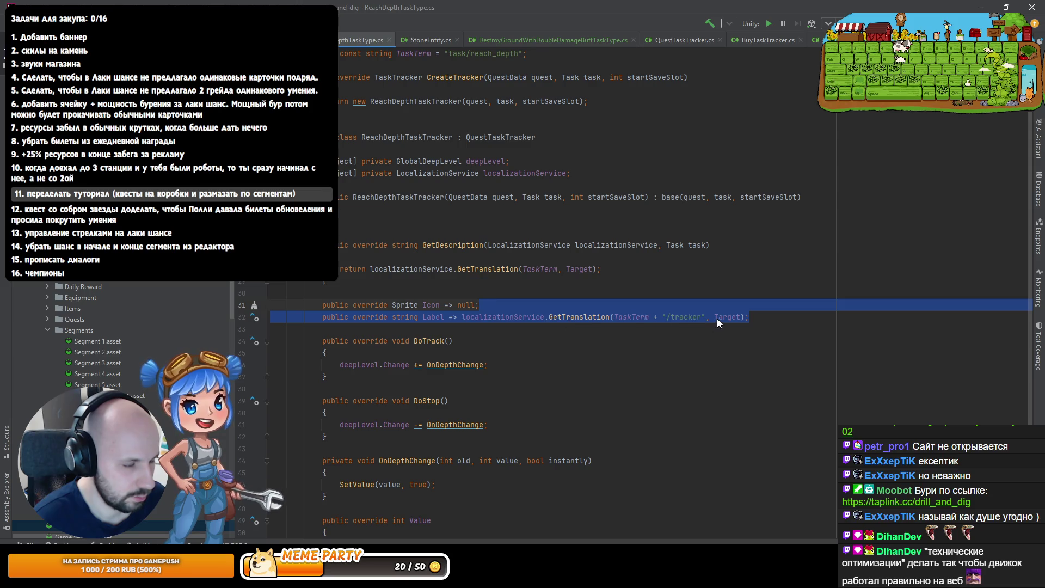
# Delete the ', Target' argument from the Label GetTranslation call in both files
pyautogui.doubleClick(716, 318)
pyautogui.press('BackSpace')
pyautogui.press('BackSpace')
pyautogui.press('BackSpace')
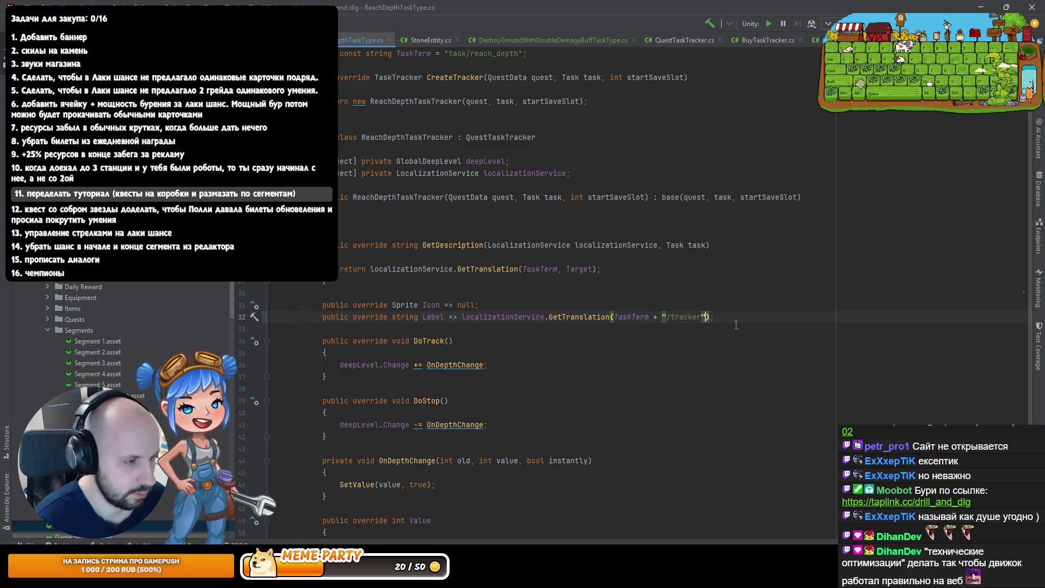
pyautogui.click(520, 40)
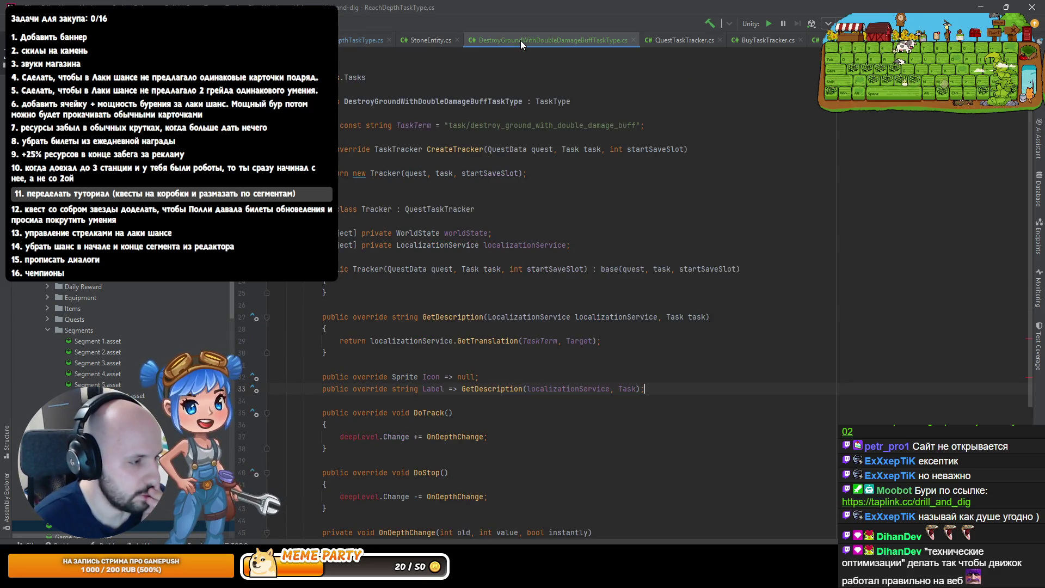
pyautogui.click(497, 375)
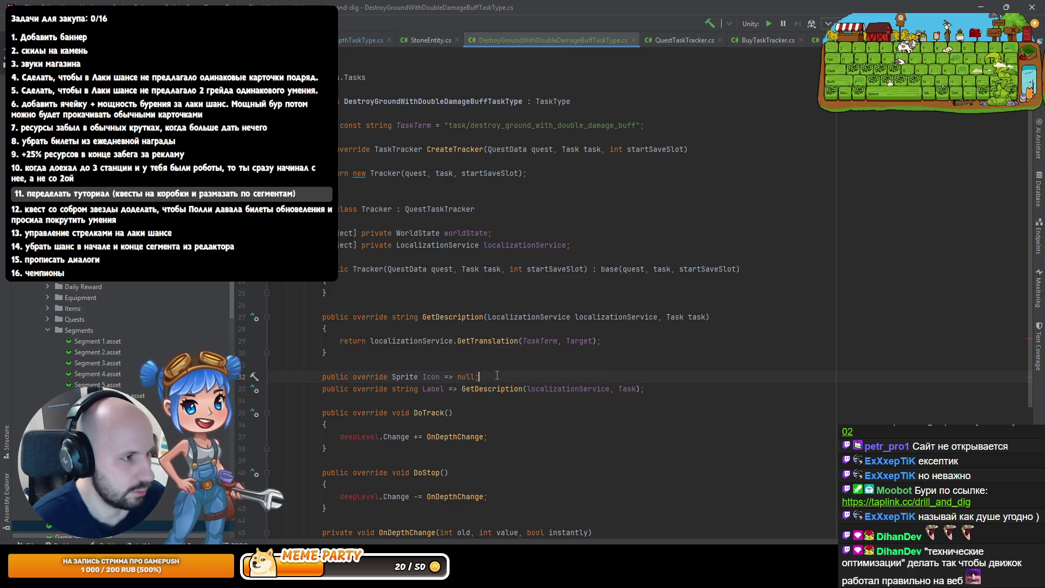
pyautogui.hotkey('ctrl', 'z')
pyautogui.hotkey('ctrl', 'z')
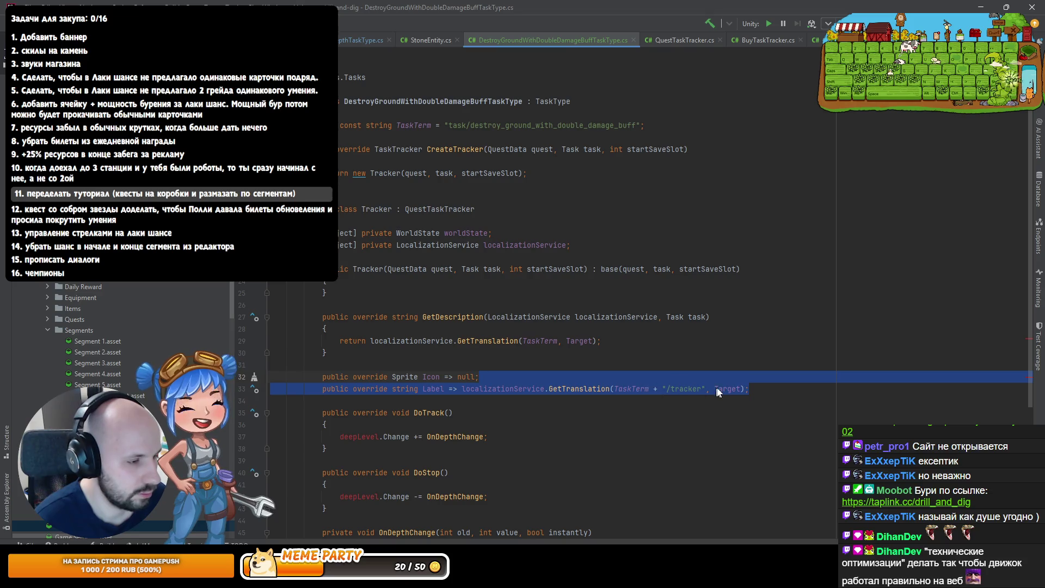
pyautogui.hotkey('ctrl', 'z')
pyautogui.hotkey('ctrl', 'z')
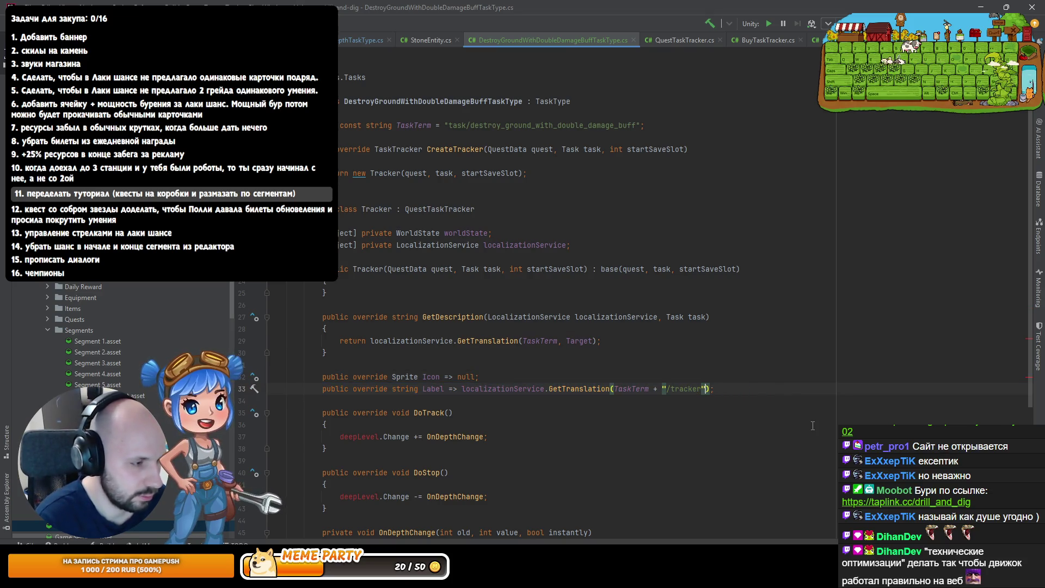
pyautogui.press('Up')
pyautogui.press('Up')
pyautogui.press('Up')
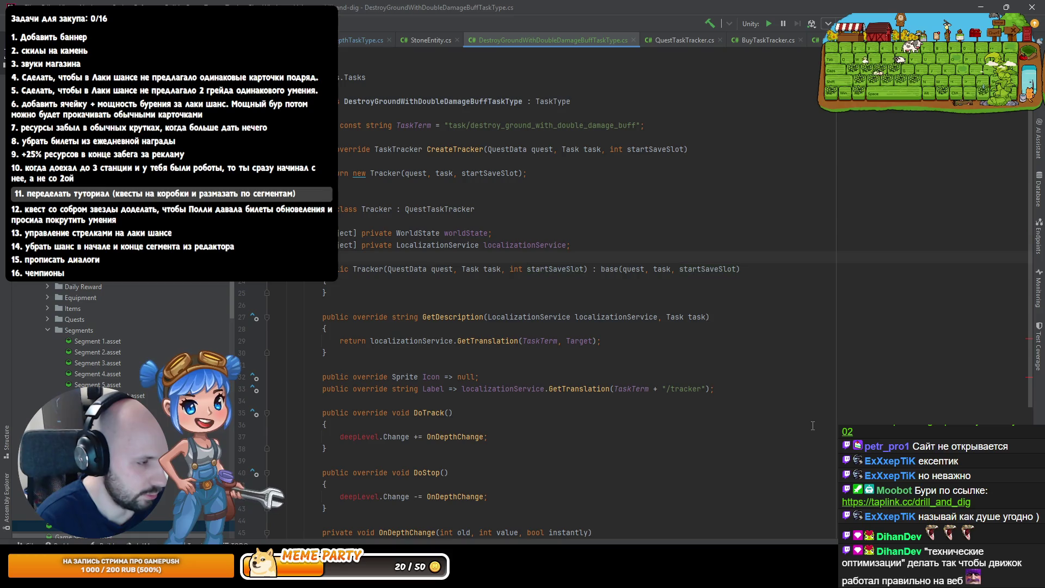
# Subscribe DoTrack to worldState.GroundDestroyed with a generated OnGroundDestroyed handler
pyautogui.press('Up')
pyautogui.press('Up')
pyautogui.press('Left')
pyautogui.scroll(-2, 812, 425)
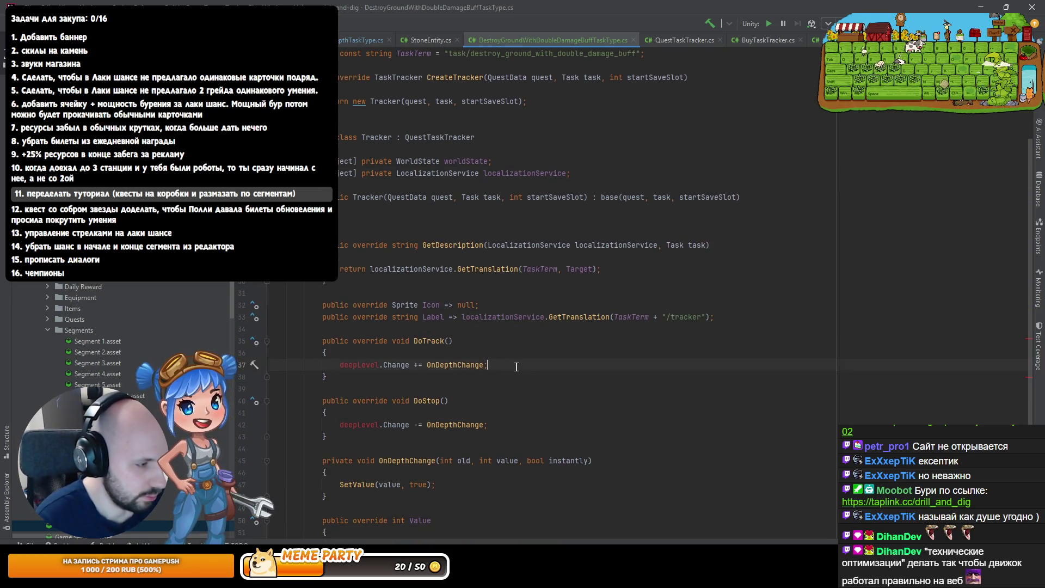
pyautogui.moveTo(488, 365); pyautogui.dragTo(339, 364)
pyautogui.write('wor')
pyautogui.press('Return')
pyautogui.write('.des')
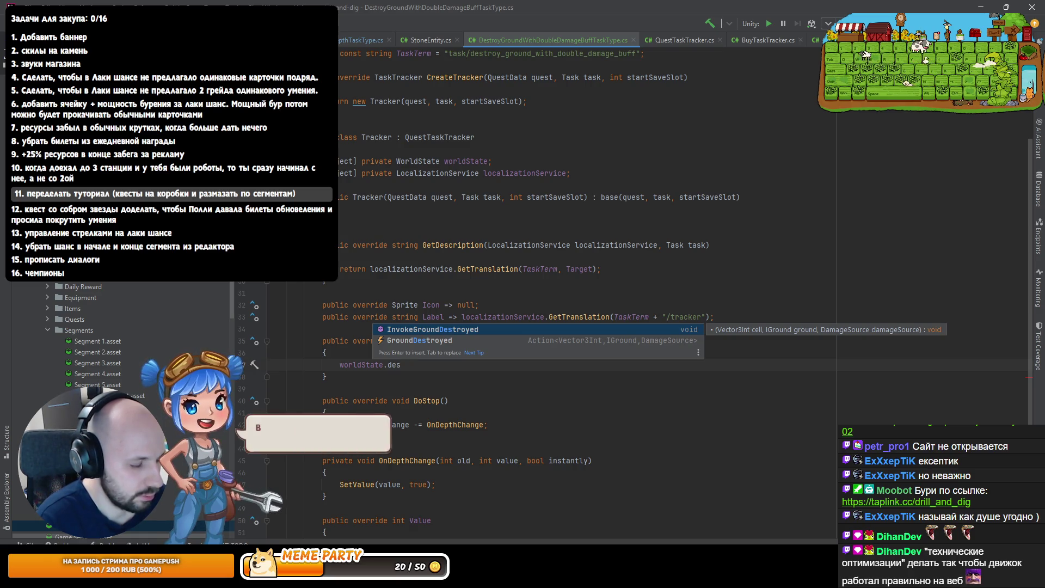
pyautogui.press('Down')
pyautogui.press('Return')
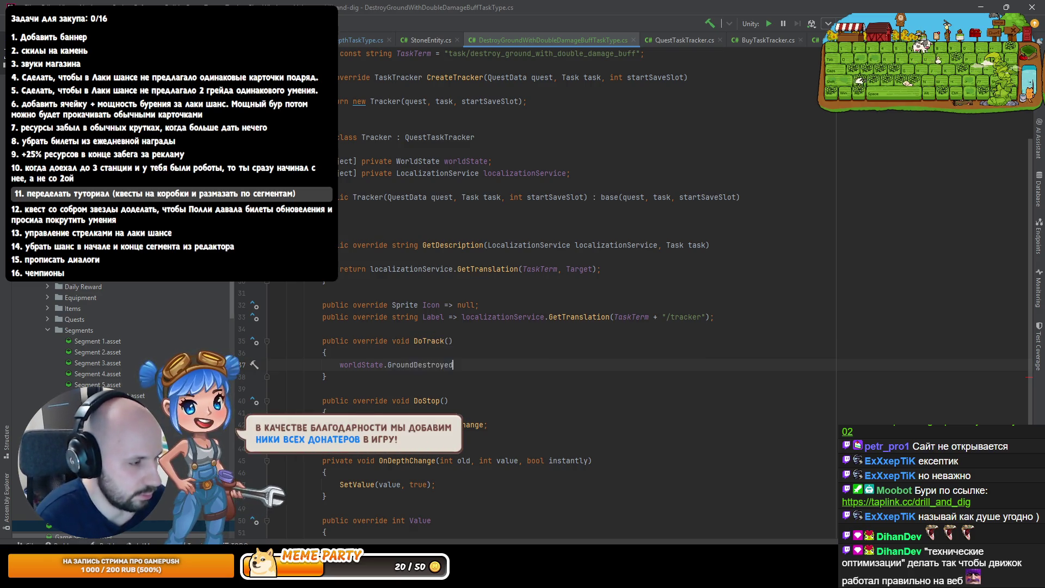
pyautogui.write(' +=')
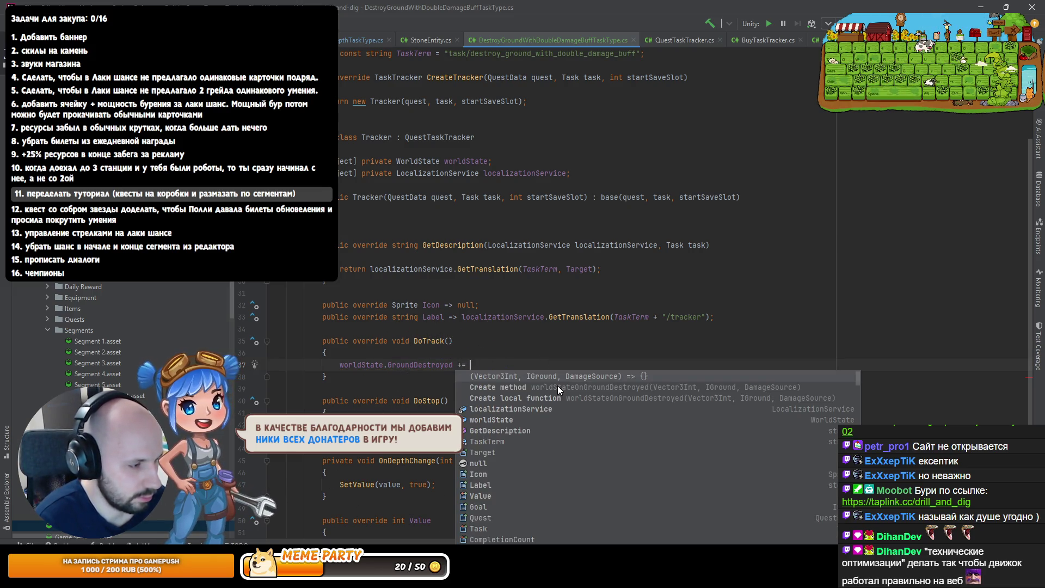
pyautogui.press('Down')
pyautogui.press('Return')
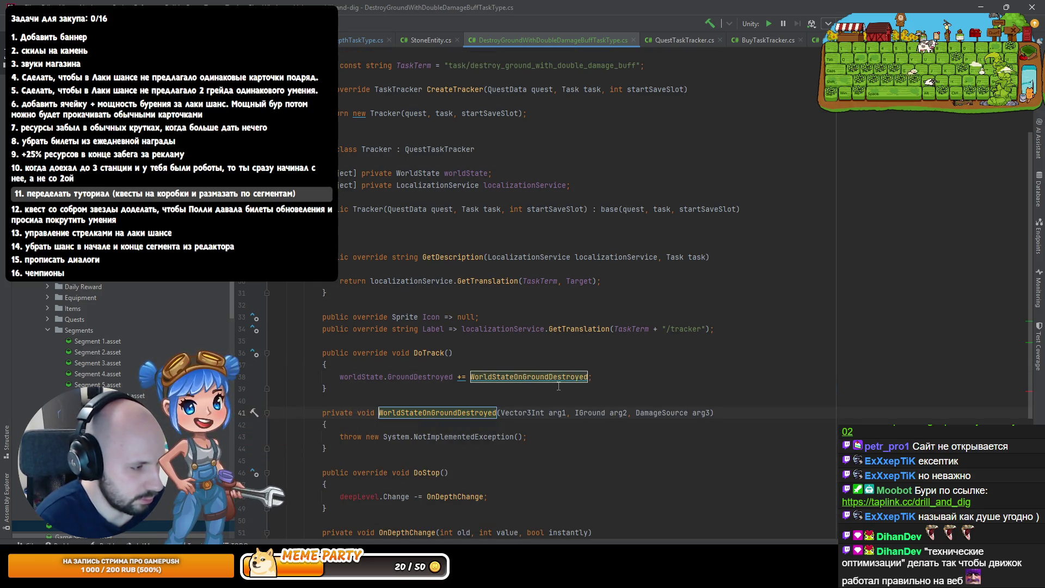
pyautogui.hotkey('ctrl', 'Delete')
pyautogui.hotkey('ctrl', 'Delete')
pyautogui.press('Return')
# Rename the handler's parameters to cell, ground and damageSource
pyautogui.press('Up')
pyautogui.hotkey('ctrl', 'Right')
pyautogui.hotkey('ctrl', 'Right')
pyautogui.hotkey('ctrl', 'Right')
pyautogui.press('Tab')
pyautogui.write('cell')
pyautogui.press('Tab')
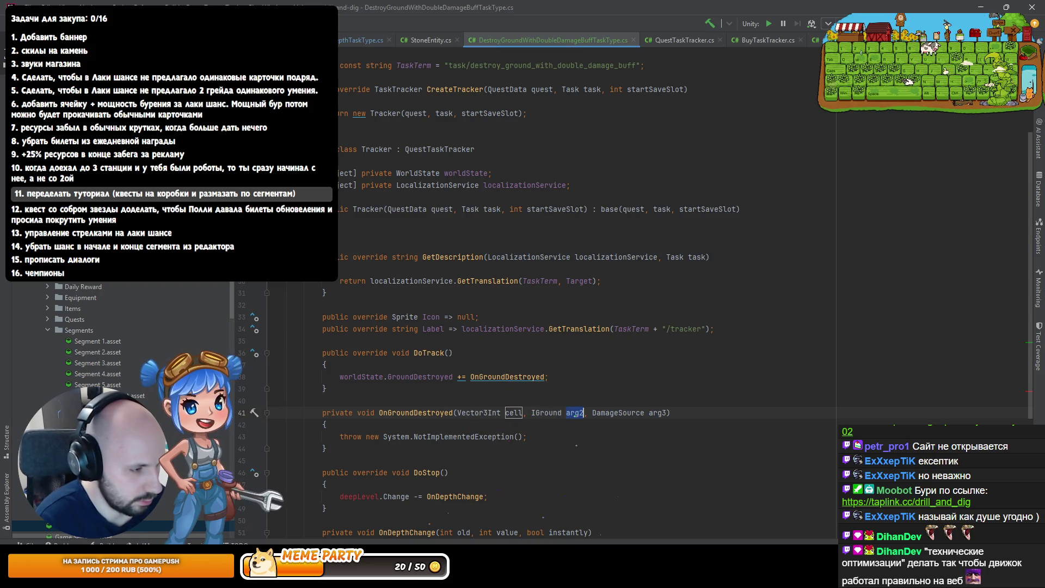
pyautogui.write('ground')
pyautogui.press('Tab')
pyautogui.write('da')
pyautogui.press('Return')
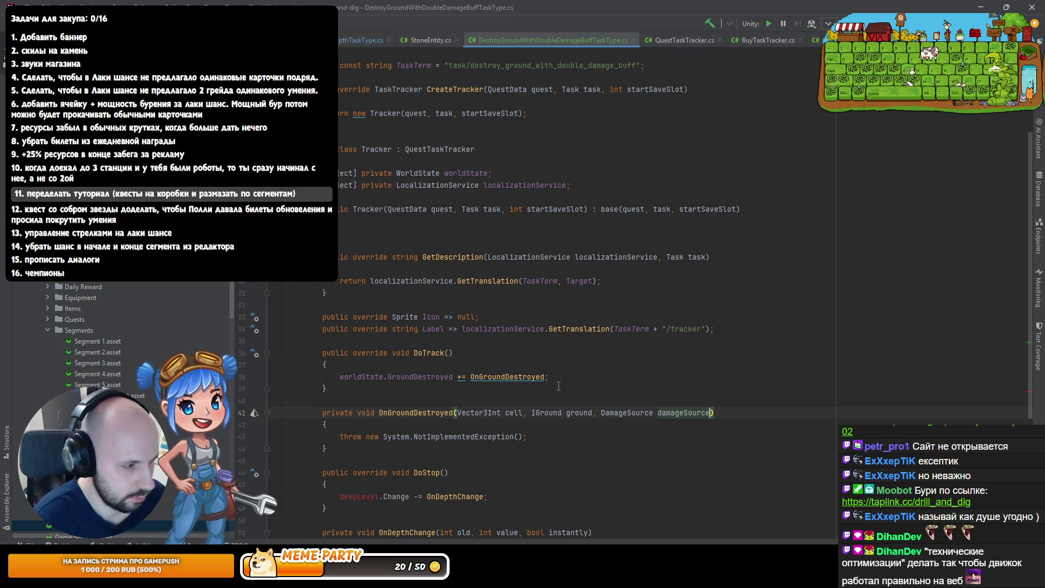
# Add the matching GroundDestroyed unsubscribe line in DoStop
pyautogui.scroll(-1, 559, 386)
pyautogui.moveTo(548, 340); pyautogui.dragTo(325, 329)
pyautogui.hotkey('ctrl', 'c')
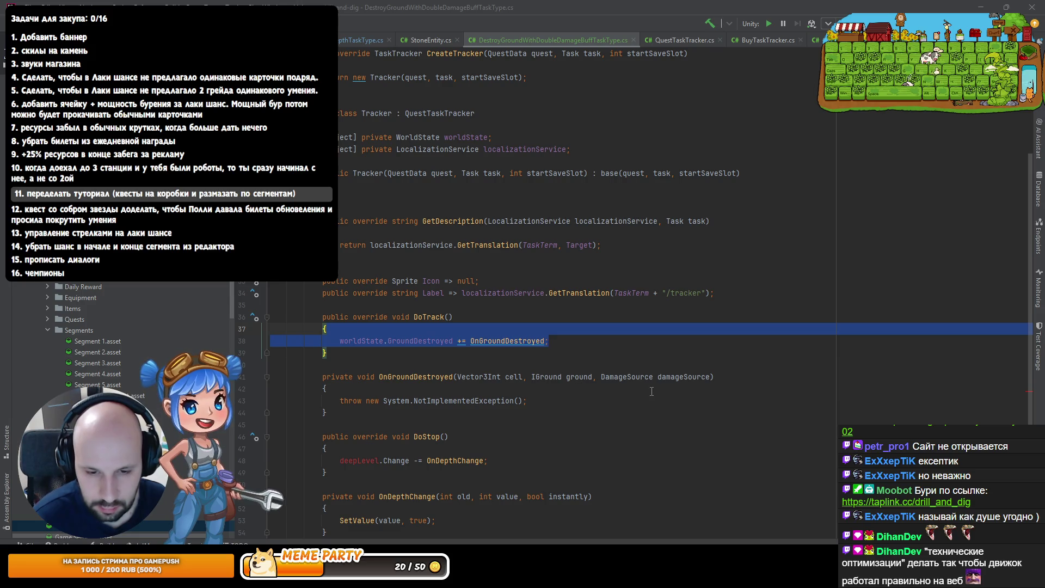
pyautogui.click(634, 397)
pyautogui.scroll(-1, 626, 392)
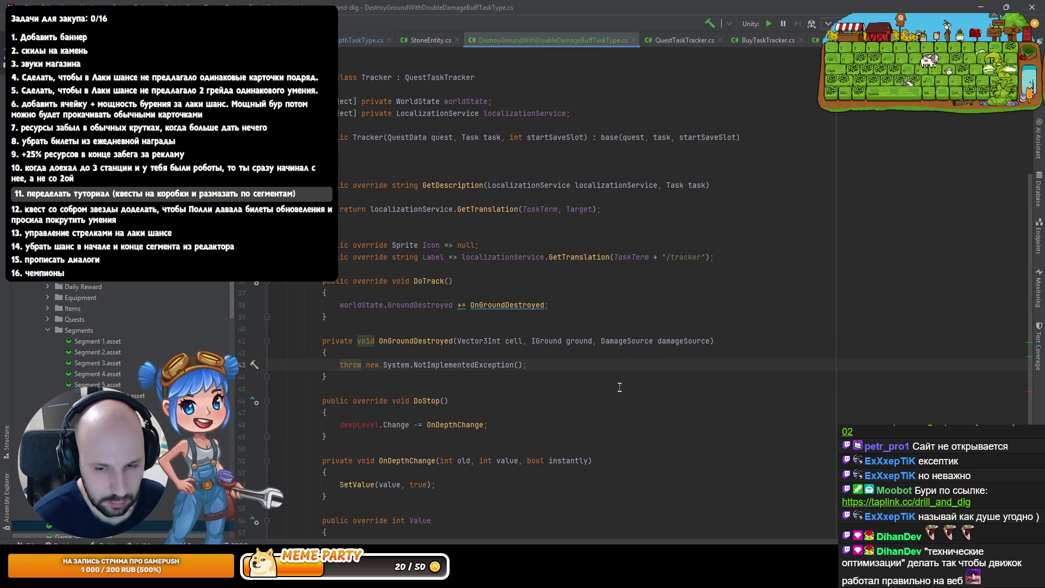
pyautogui.scroll(-1, 463, 380)
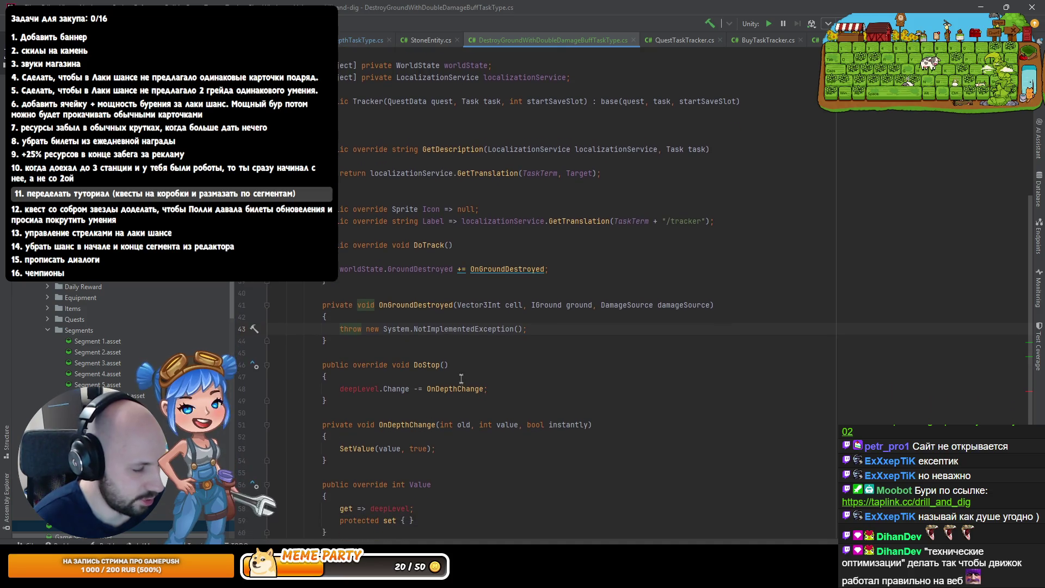
pyautogui.scroll(-1, 497, 375)
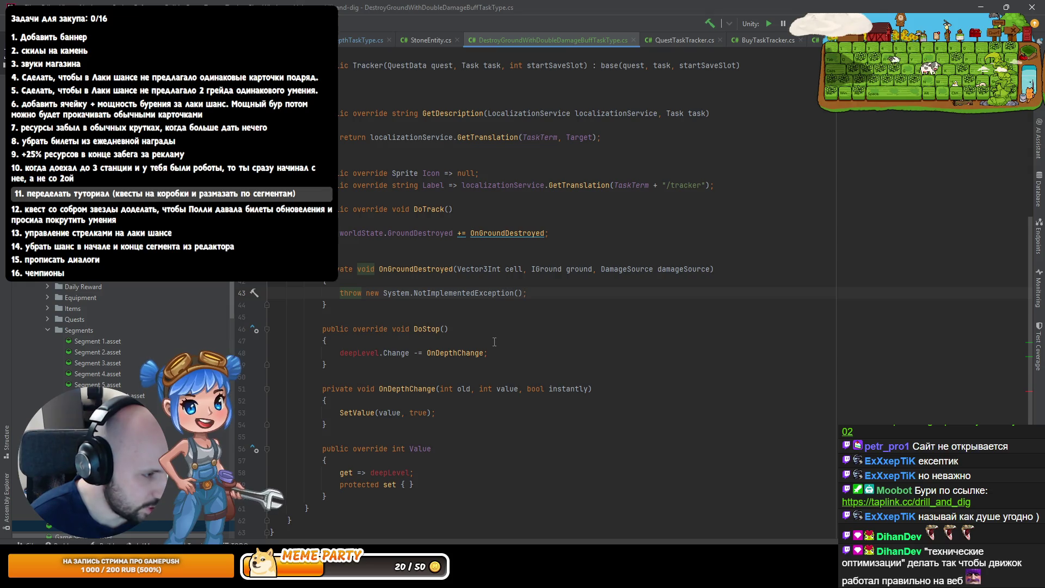
pyautogui.tripleClick(465, 352)
pyautogui.hotkey('ctrl', 'v')
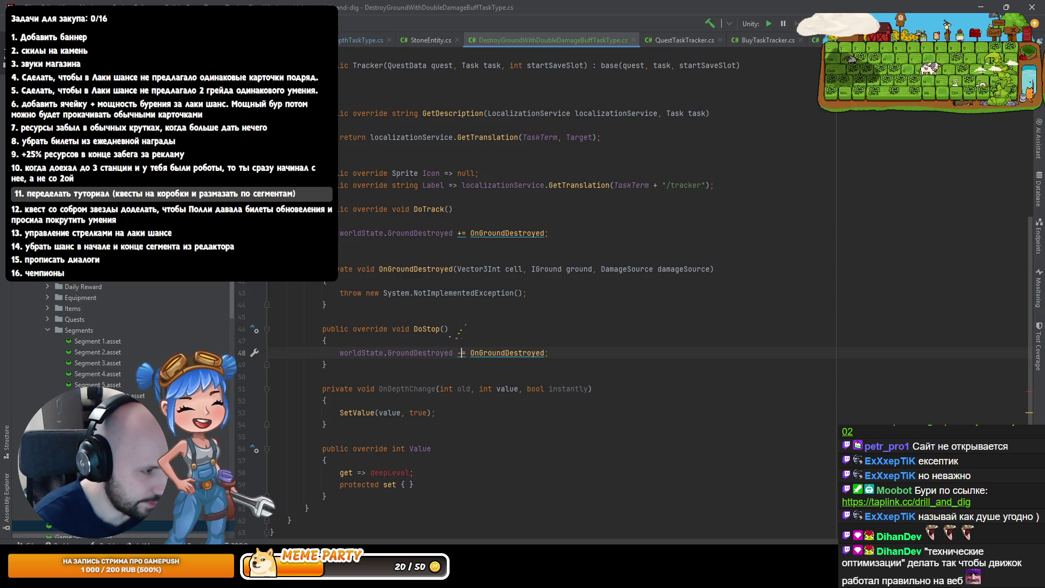
# Move the OnGroundDestroyed handler below DoStop and select its placeholder throw statement
pyautogui.click(347, 304)
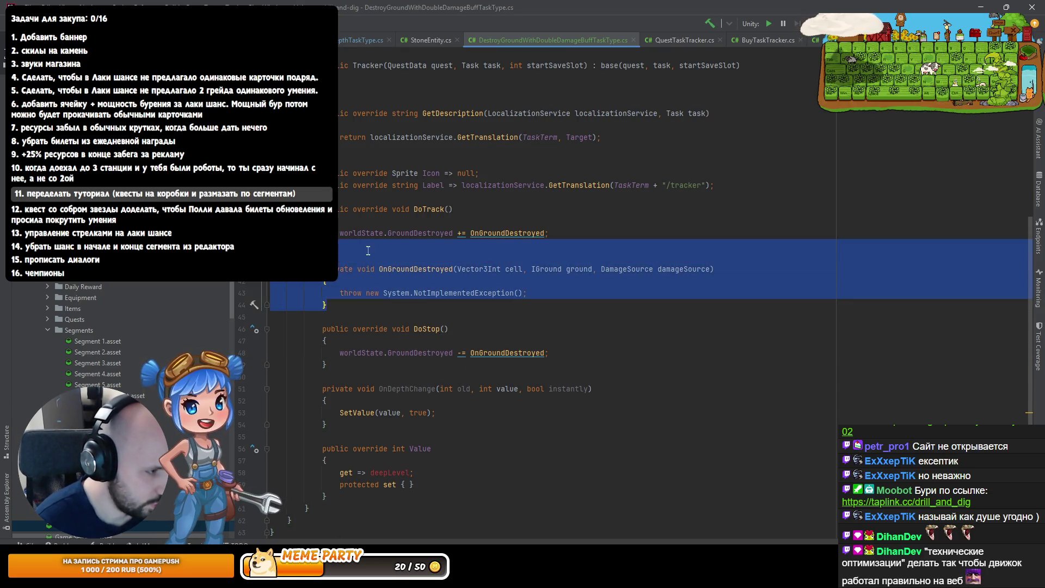
pyautogui.hotkey('shift', 'Up')
pyautogui.hotkey('shift', 'Up')
pyautogui.hotkey('shift', 'Up')
pyautogui.press('Delete')
pyautogui.click(355, 300)
pyautogui.hotkey('alt', 'Return')
pyautogui.press('Return')
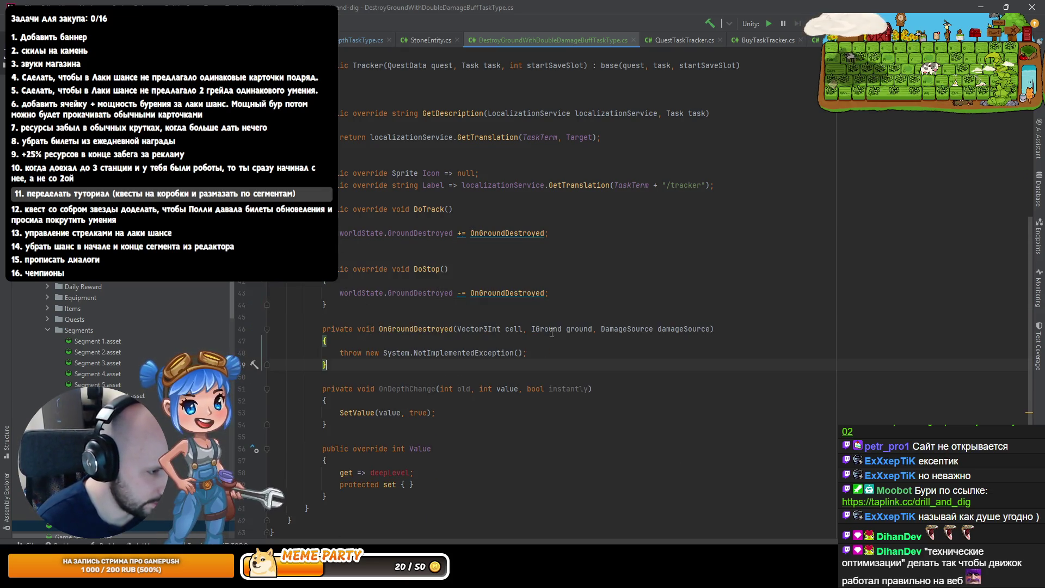
pyautogui.click(660, 329)
pyautogui.click(571, 349)
pyautogui.hotkey('shift', 'Home')
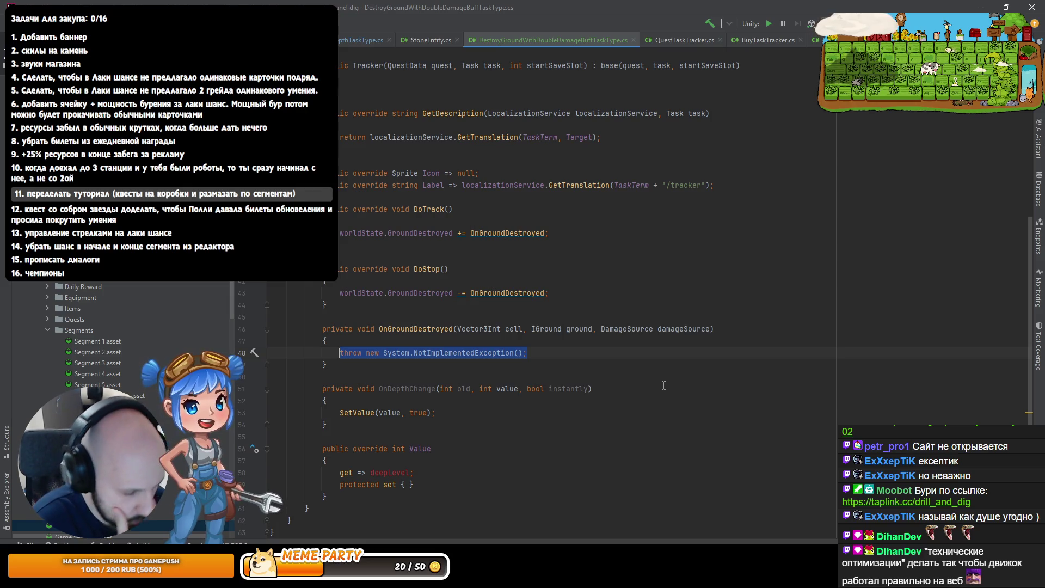
pyautogui.hotkey('ctrl', 'n')
# Open the DoubleDamageBuff class and inspect RegisterExtraDrillEffect and the extraDrillEffects field in DigController
pyautogui.write('DoDama')
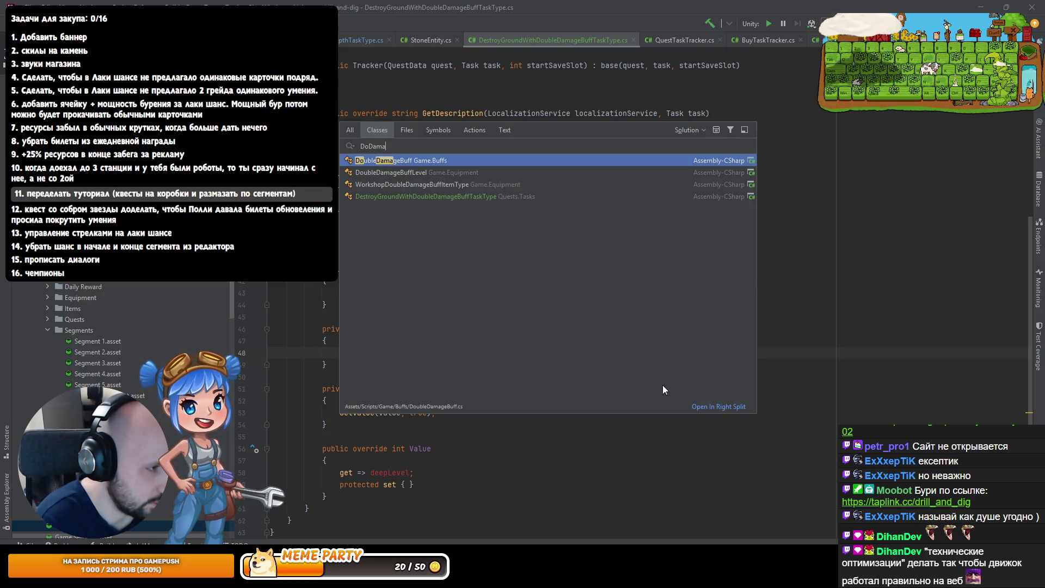
pyautogui.press('Return')
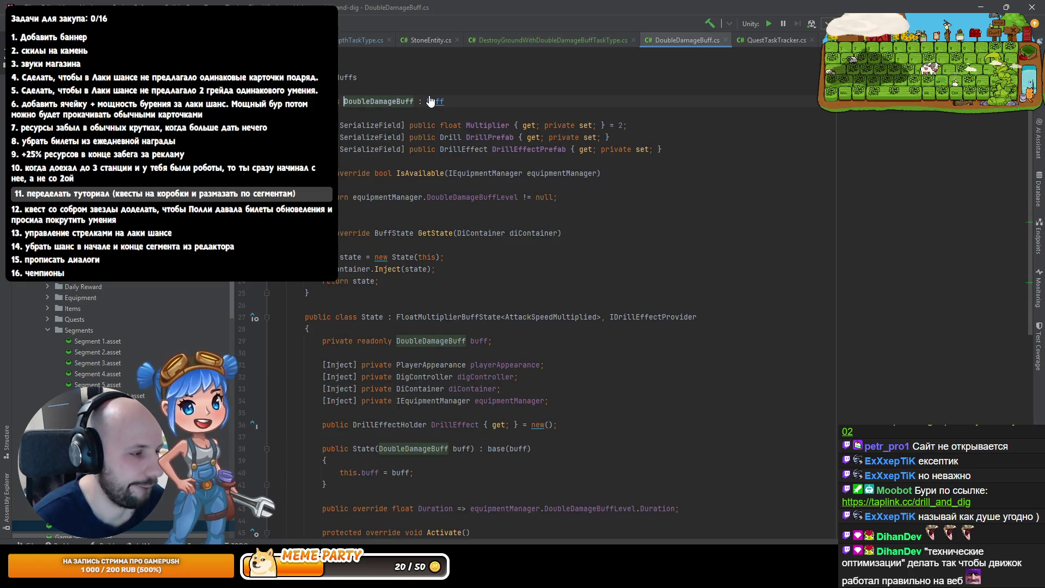
pyautogui.scroll(-5, 473, 348)
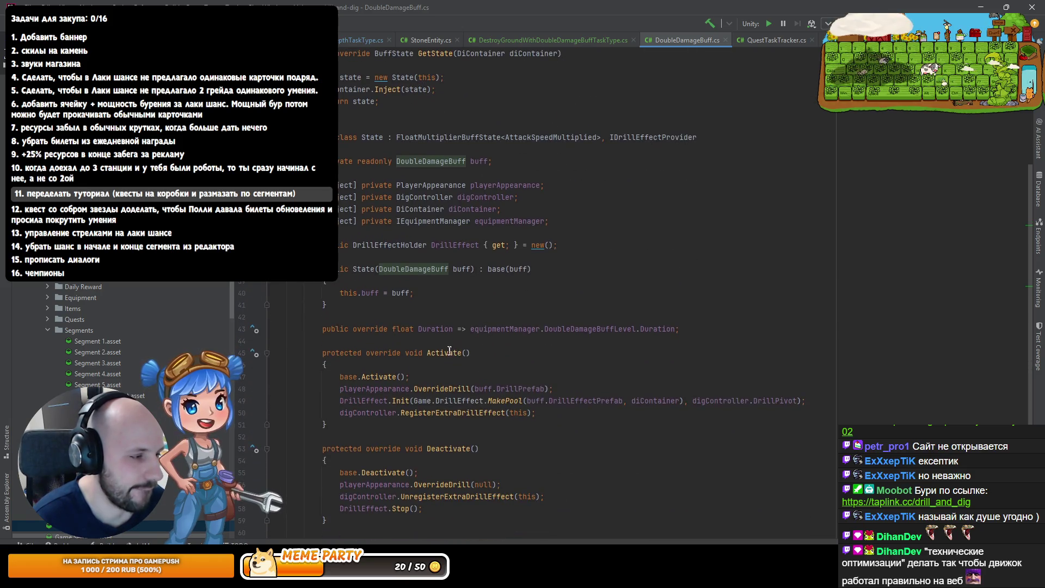
pyautogui.keyDown('ctrl'); pyautogui.click(441, 413); pyautogui.keyUp('ctrl')
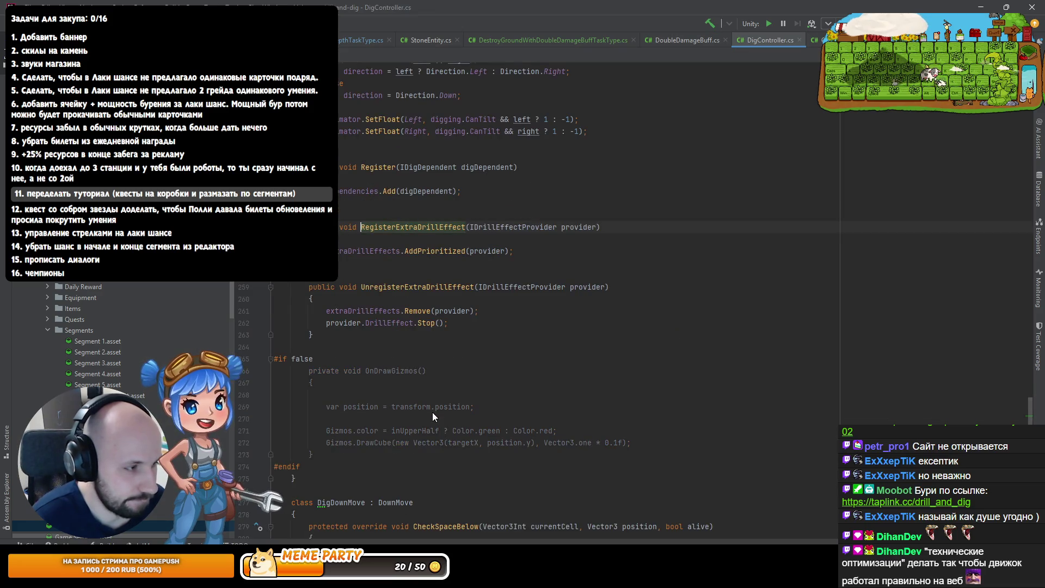
pyautogui.keyDown('ctrl'); pyautogui.click(366, 250); pyautogui.keyUp('ctrl')
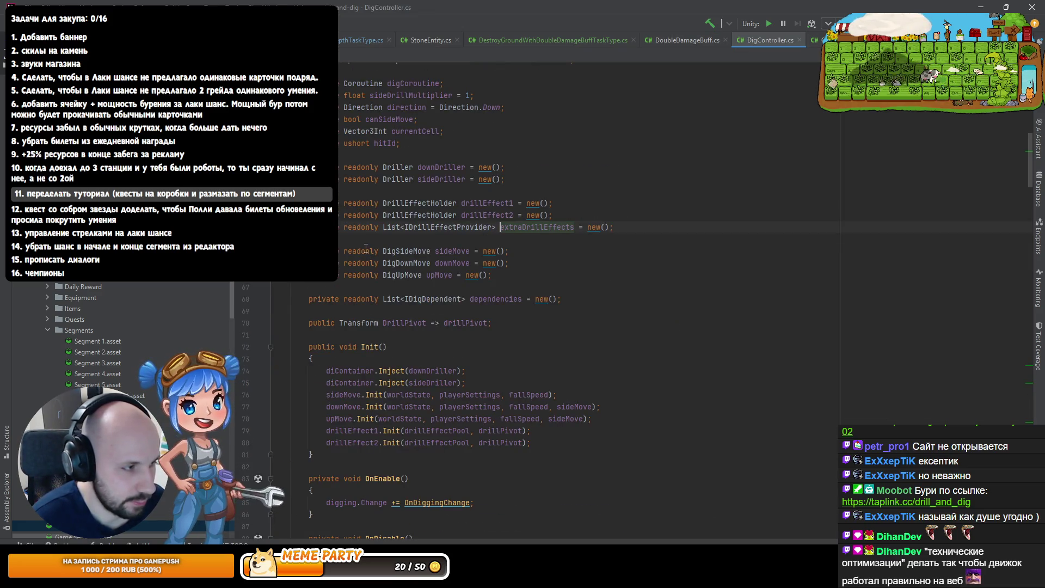
pyautogui.hotkey('ctrl', 'alt', 'Left')
pyautogui.hotkey('ctrl', 'alt', 'Left')
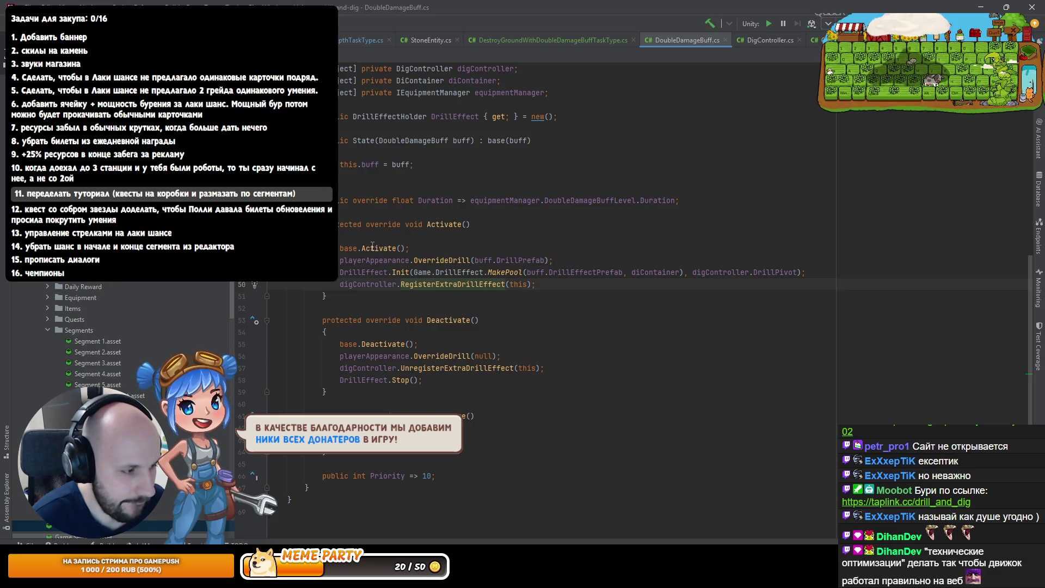
# Trace BuffState's Activate call in OnPicked and its BuffStateManager usage, then return to the task file
pyautogui.scroll(5, 415, 277)
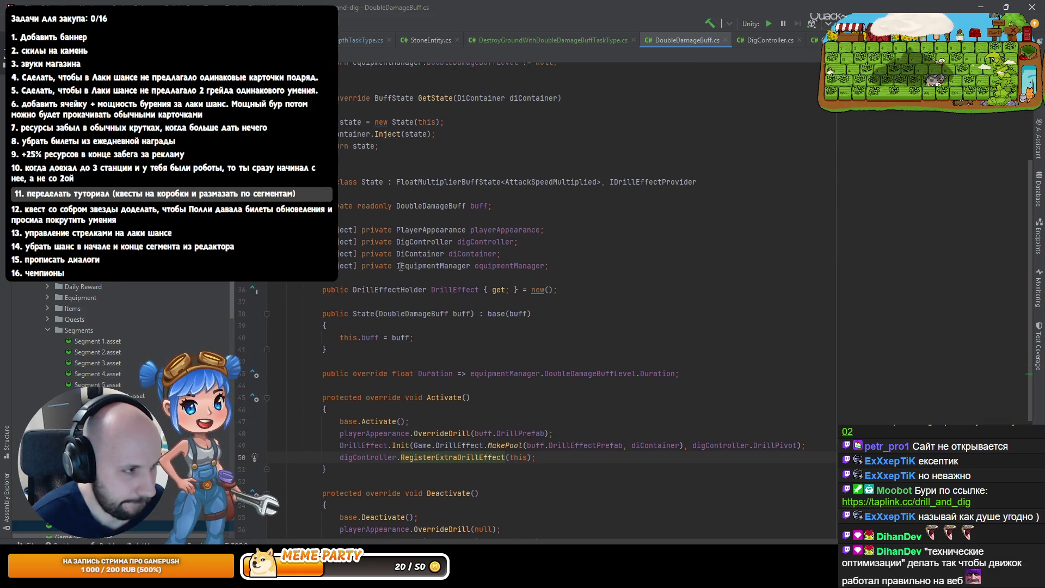
pyautogui.keyDown('ctrl'); pyautogui.click(436, 403); pyautogui.keyUp('ctrl')
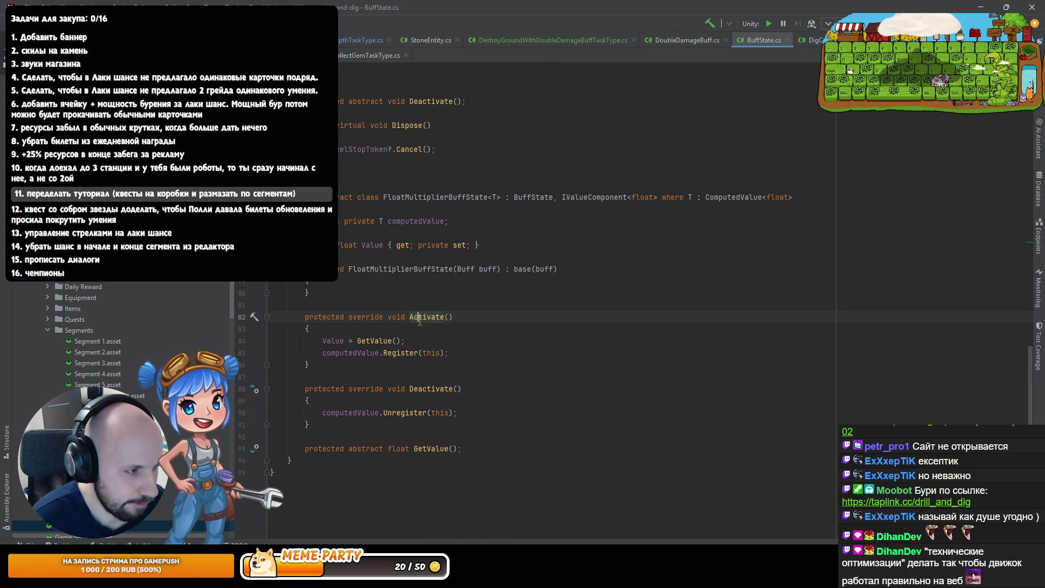
pyautogui.keyDown('ctrl'); pyautogui.click(426, 316); pyautogui.keyUp('ctrl')
pyautogui.click(492, 362)
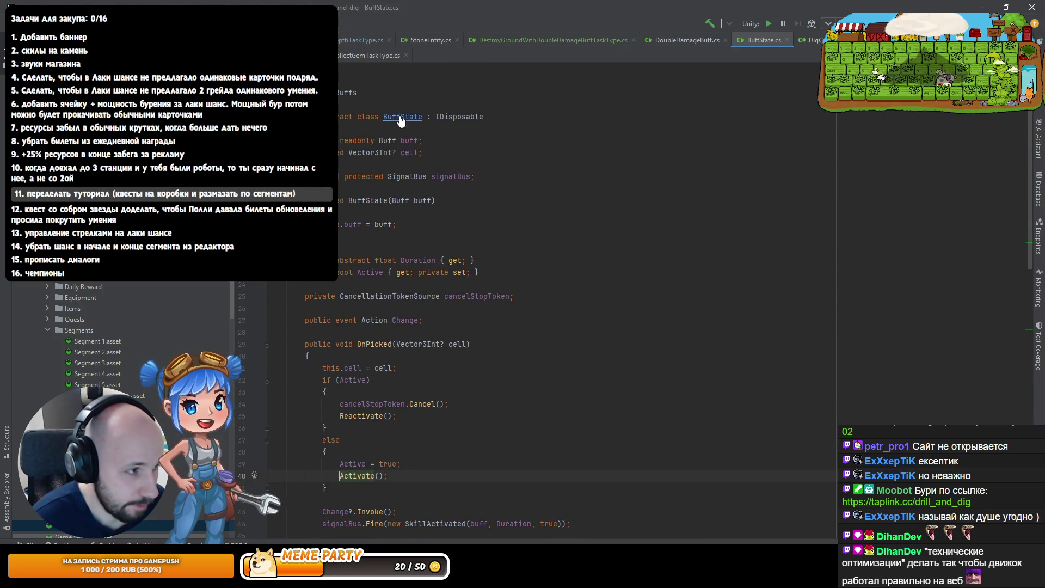
pyautogui.keyDown('ctrl'); pyautogui.click(402, 117); pyautogui.keyUp('ctrl')
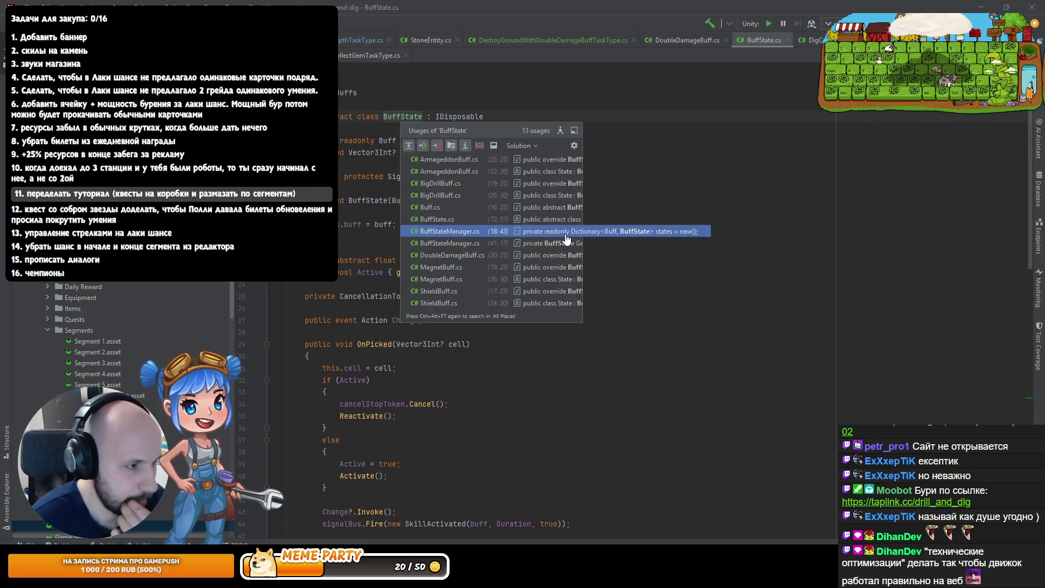
pyautogui.click(561, 231)
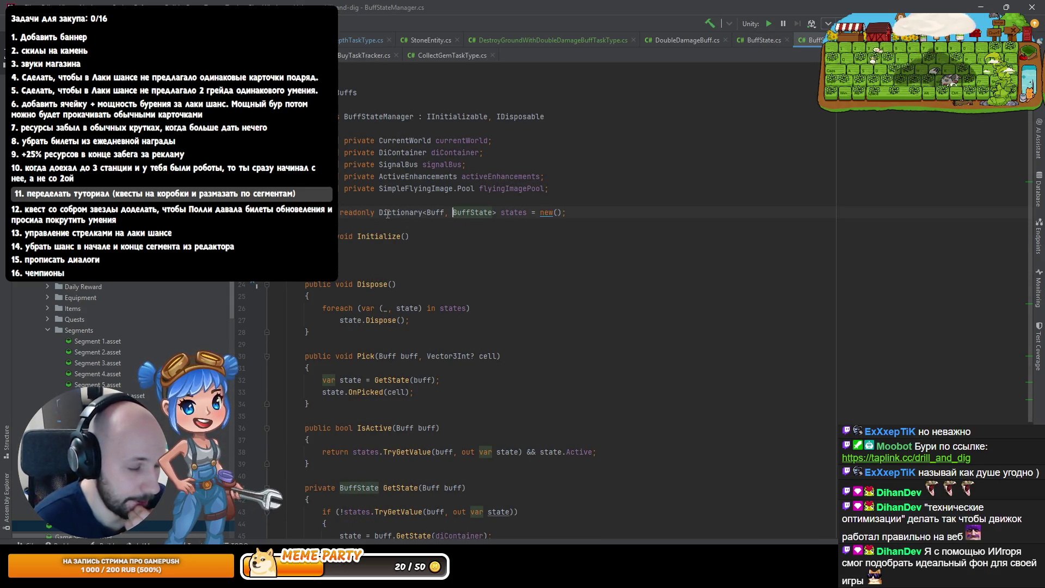
pyautogui.scroll(-2, 362, 284)
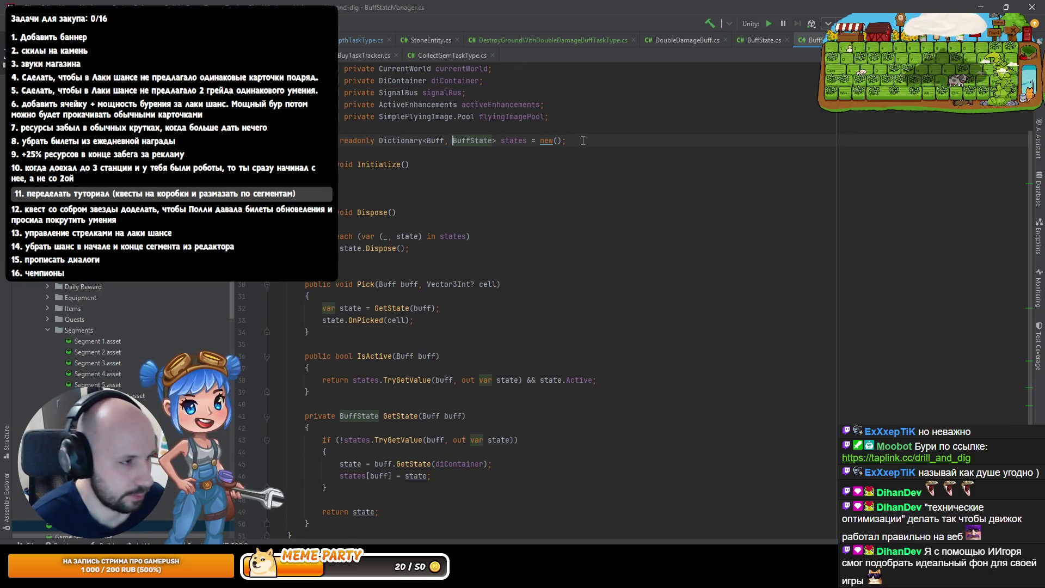
pyautogui.click(550, 40)
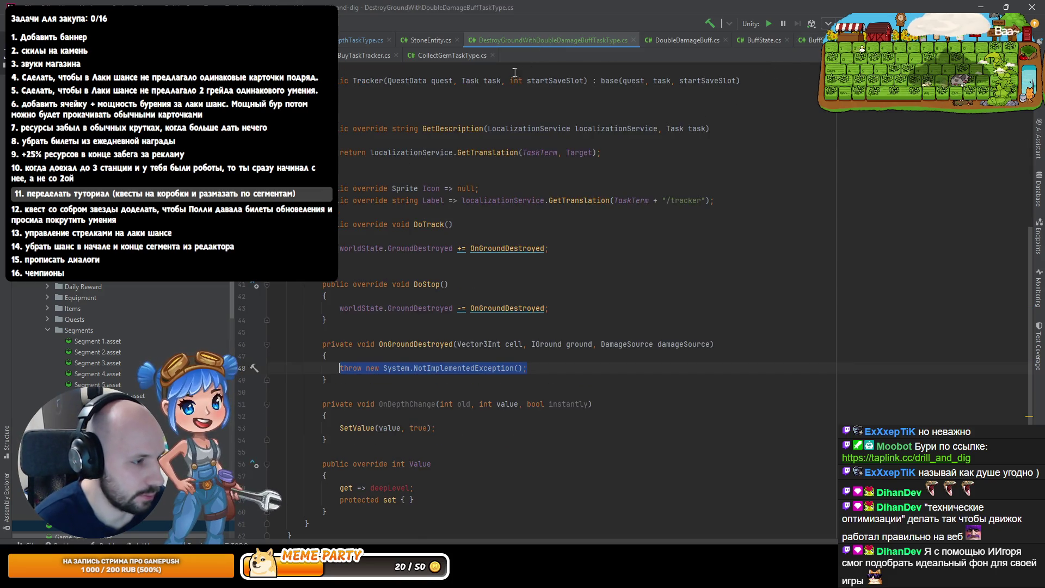
# Add an injected BuffStateManager field to the tracker
pyautogui.scroll(2, 446, 287)
pyautogui.click(600, 129)
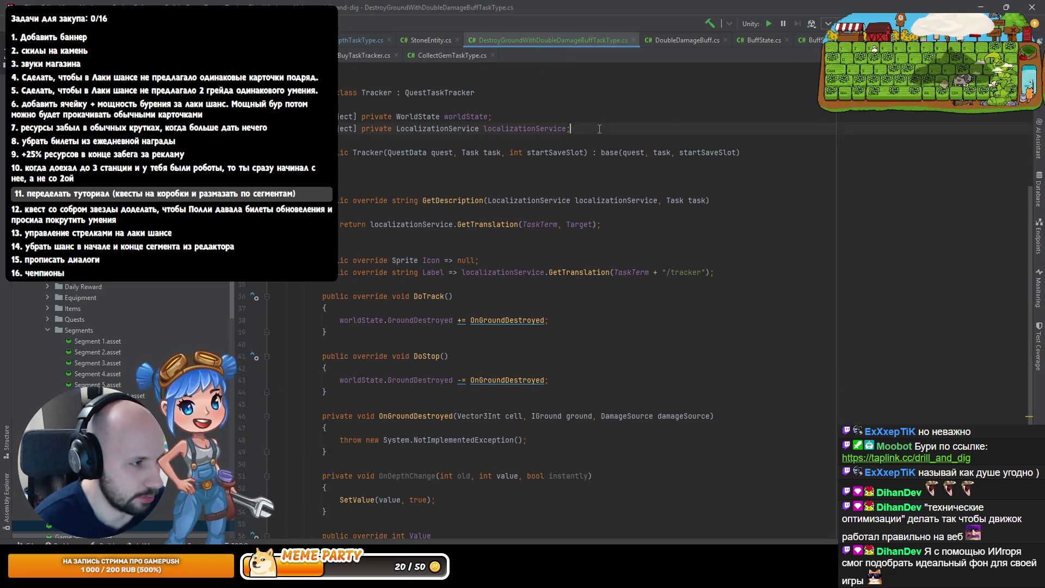
pyautogui.hotkey('ctrl', 'd')
pyautogui.moveTo(570, 128); pyautogui.dragTo(396, 128)
pyautogui.write('Bu')
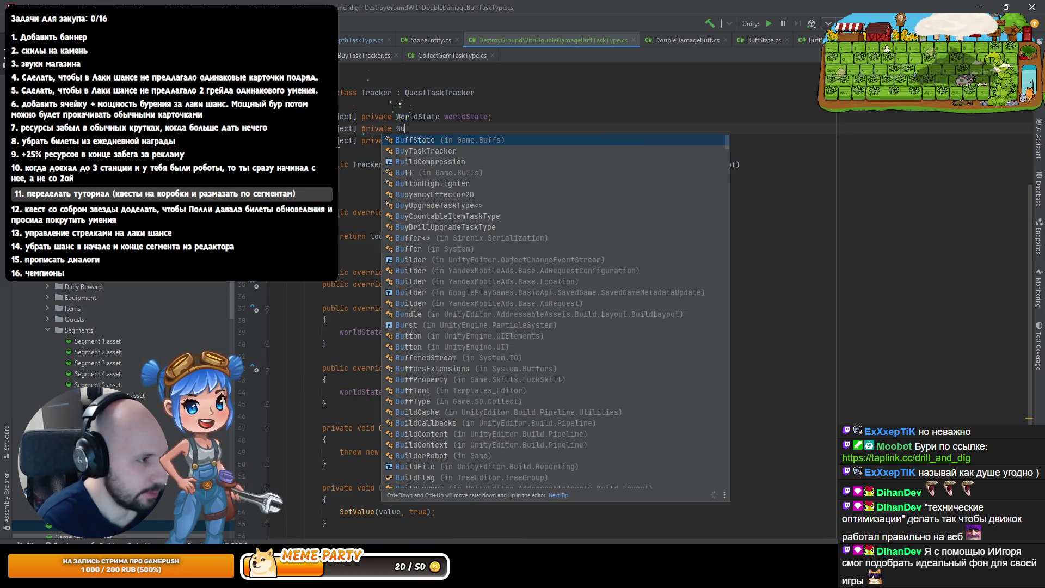
pyautogui.write('sM')
pyautogui.press('Return')
pyautogui.press('Return')
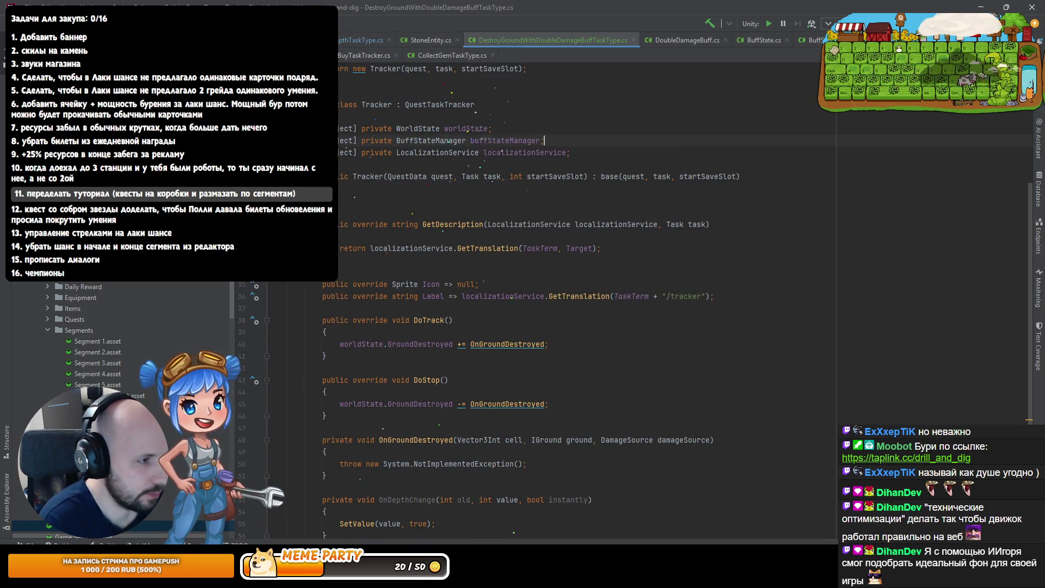
# Replace the throw with 'if (damageSource != DamageSource.Player) return;'
pyautogui.scroll(-5, 559, 293)
pyautogui.click(559, 293)
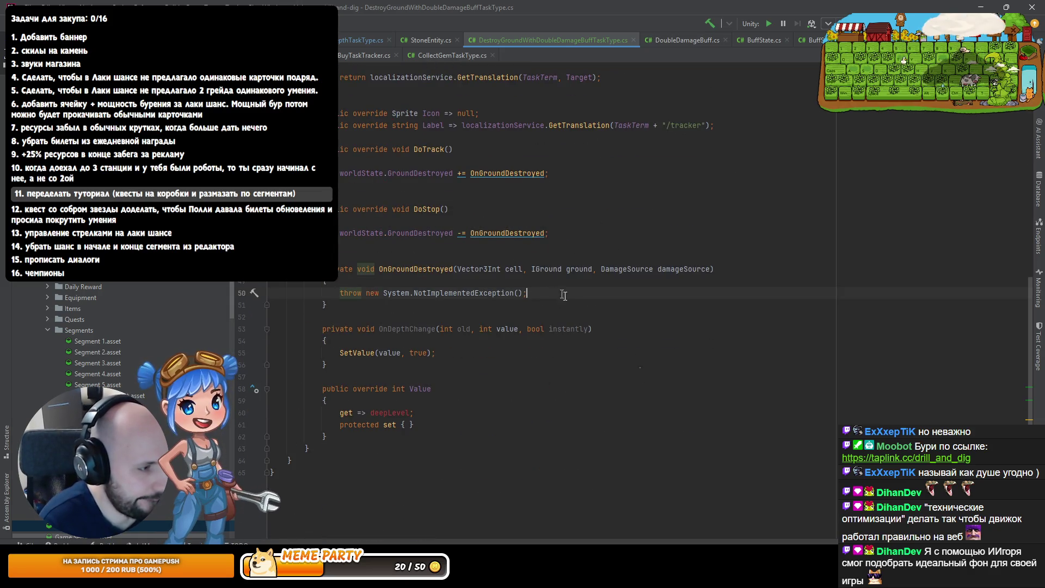
pyautogui.hotkey('shift', 'Home')
pyautogui.write('if (!da')
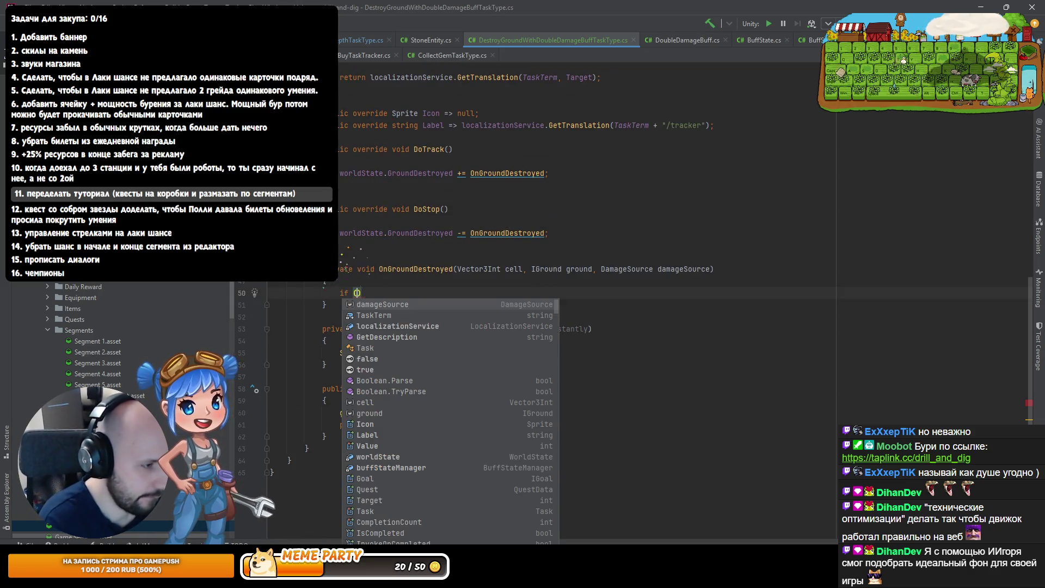
pyautogui.press('BackSpace')
pyautogui.press('BackSpace')
pyautogui.press('BackSpace')
pyautogui.write('da')
pyautogui.press('Return')
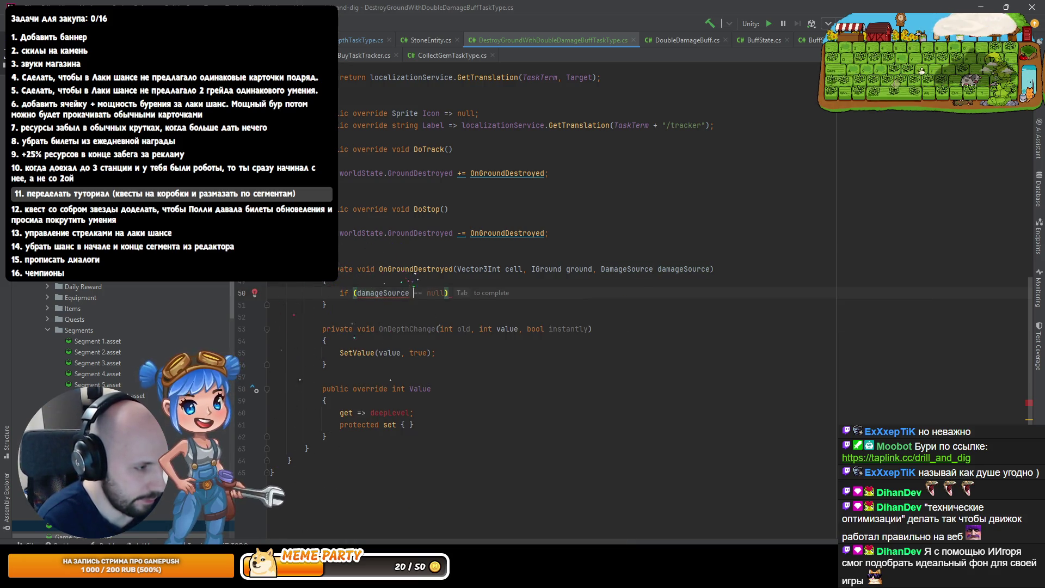
pyautogui.write('!=')
pyautogui.press('Down')
pyautogui.press('Down')
pyautogui.press('Down')
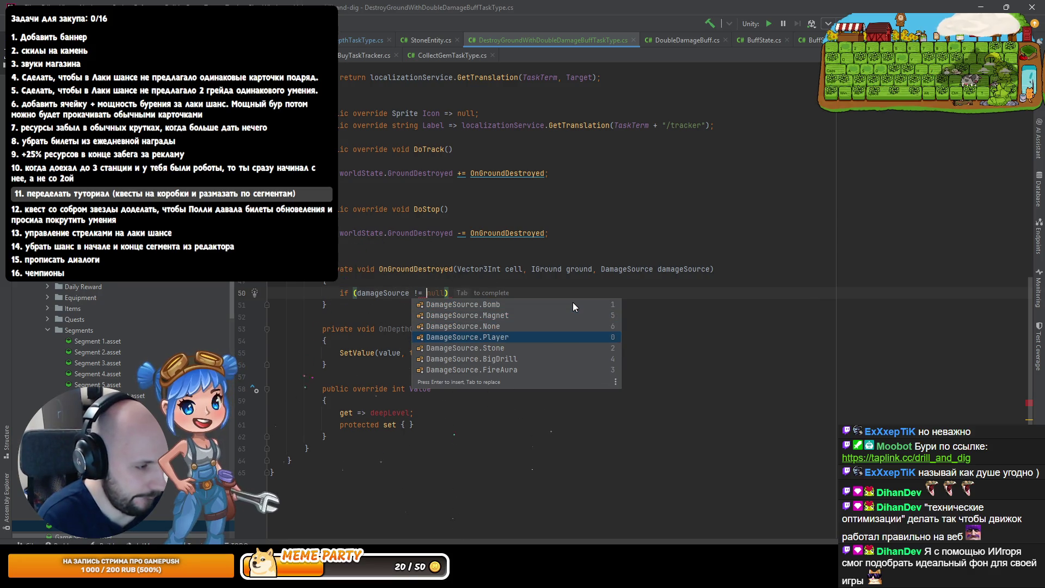
pyautogui.press('Return')
pyautogui.press('Return')
pyautogui.write('return;')
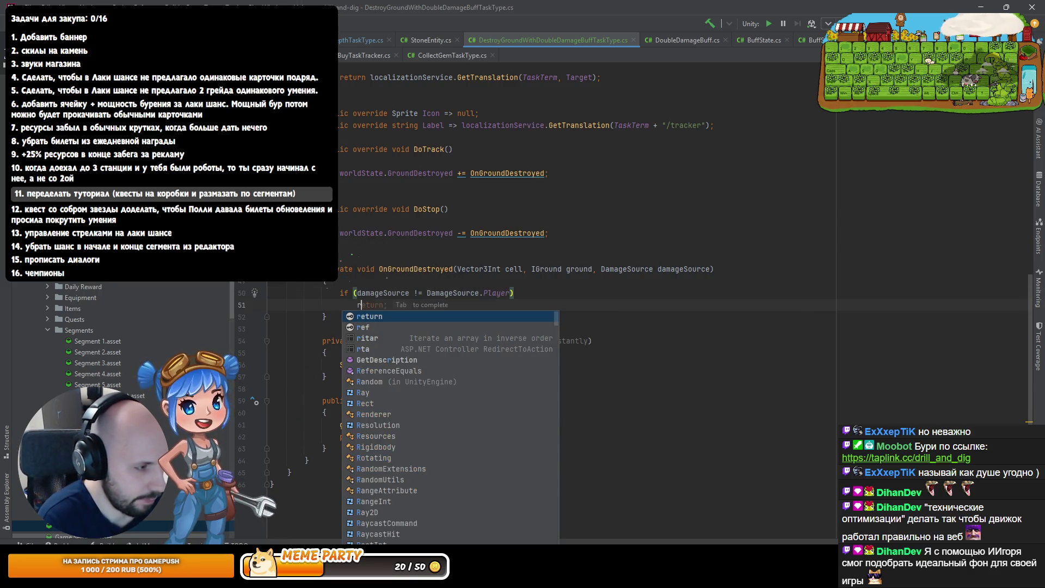
pyautogui.press('Return')
# Start an 'if (buffStateManager.IsActive())' check below the early return
pyautogui.write('if (')
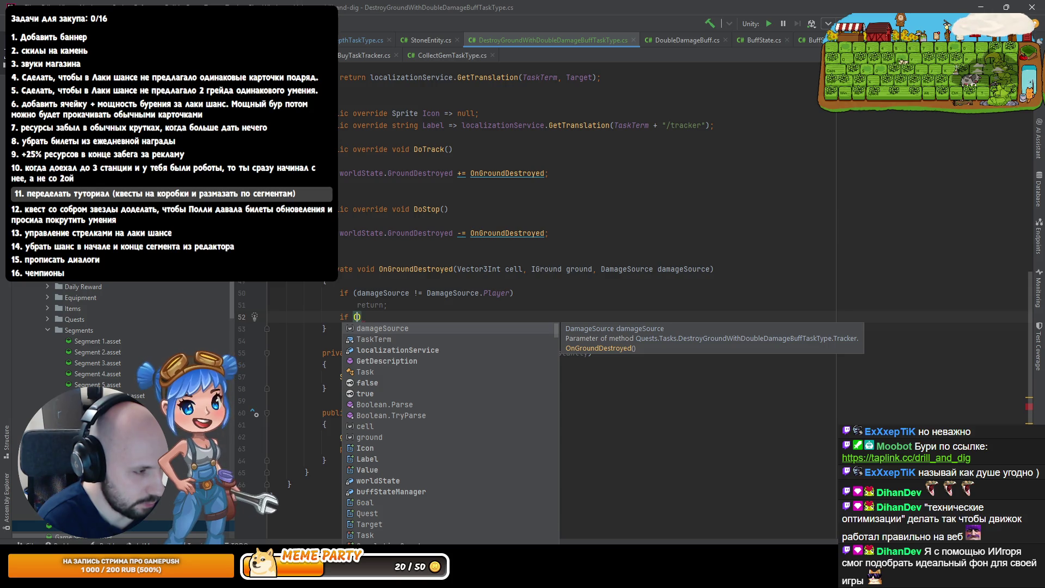
pyautogui.write('buffStateManager.is')
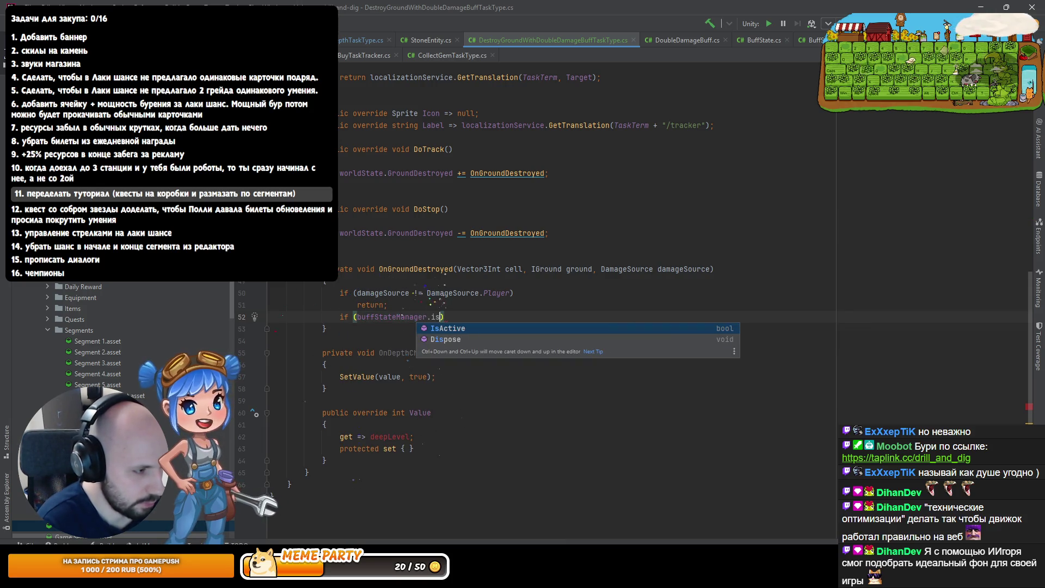
pyautogui.press('Return')
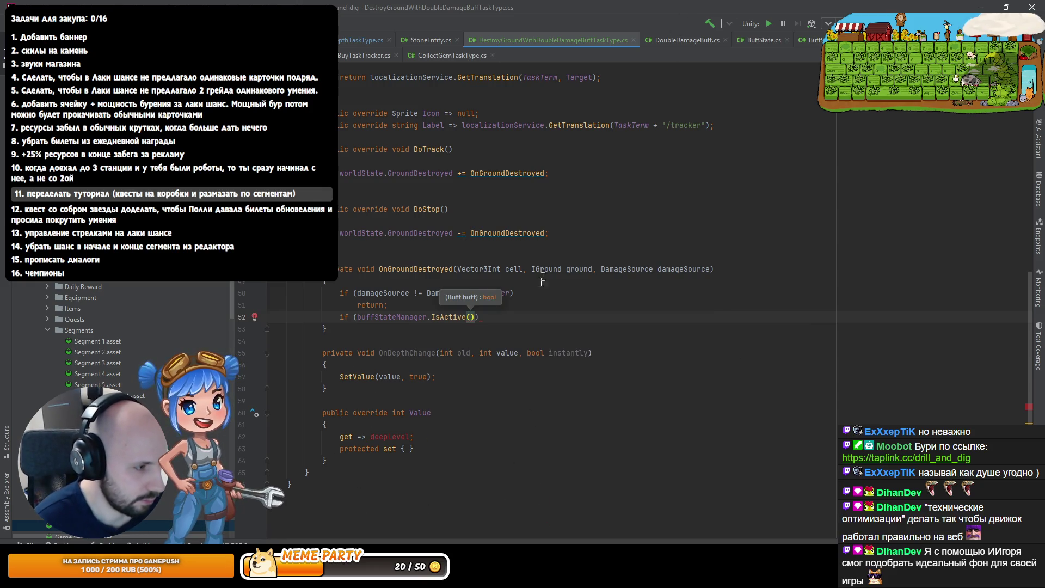
pyautogui.scroll(5, 544, 270)
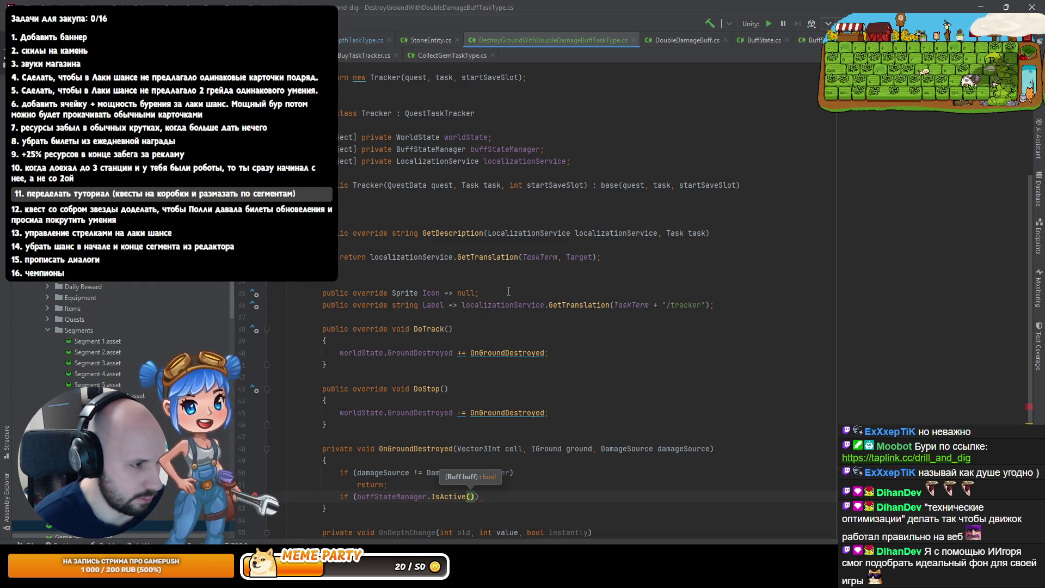
pyautogui.scroll(3, 508, 291)
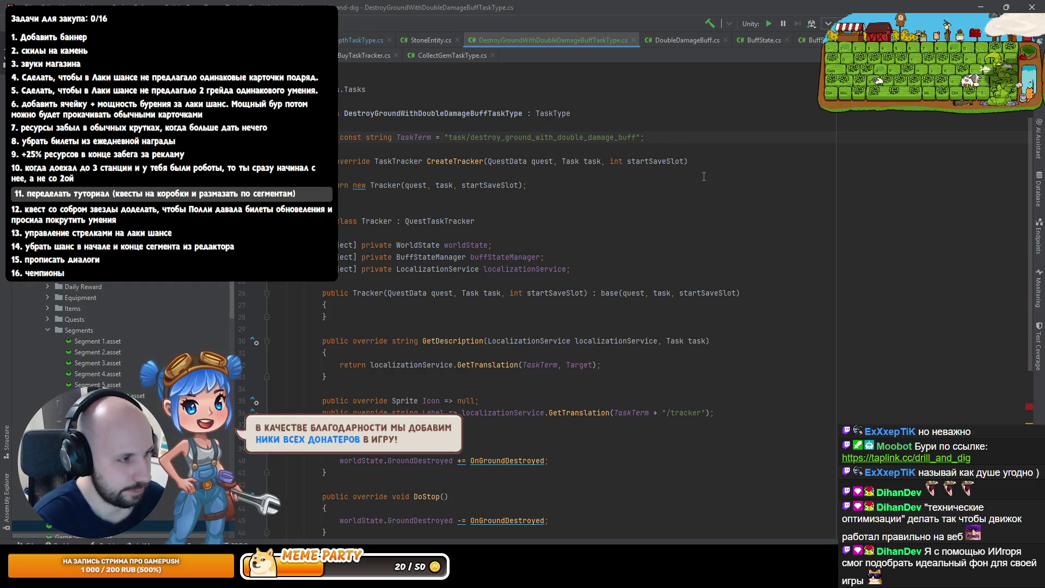
# Look up CollectFuelTaskType among TaskType's derived classes, then go back to the double-damage task file
pyautogui.keyDown('ctrl'); pyautogui.keyDown('alt'); pyautogui.click(563, 114); pyautogui.keyUp('alt'); pyautogui.keyUp('ctrl')
pyautogui.click(675, 196)
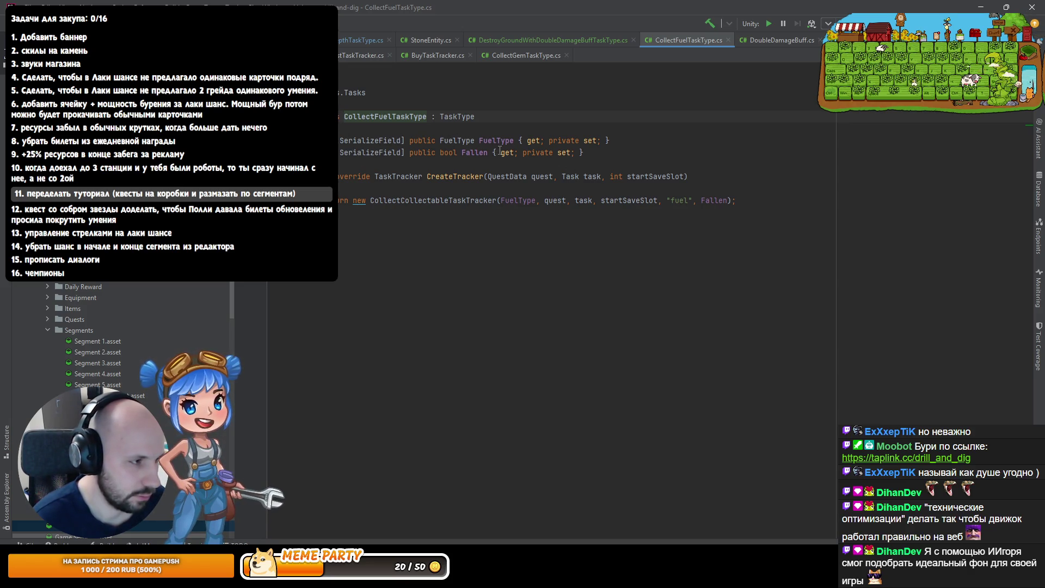
pyautogui.hotkey('ctrl', 'alt', 'Left')
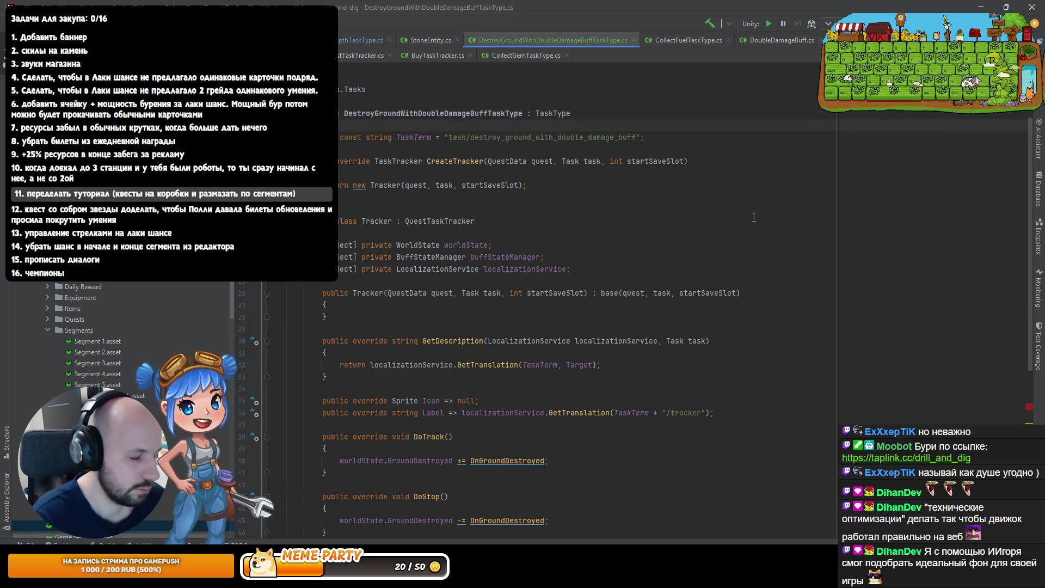
# Paste the serialized property and change its type and name from FuelType to BuffType
pyautogui.hotkey('ctrl', 'v')
pyautogui.press('F2')
pyautogui.write('Buff')
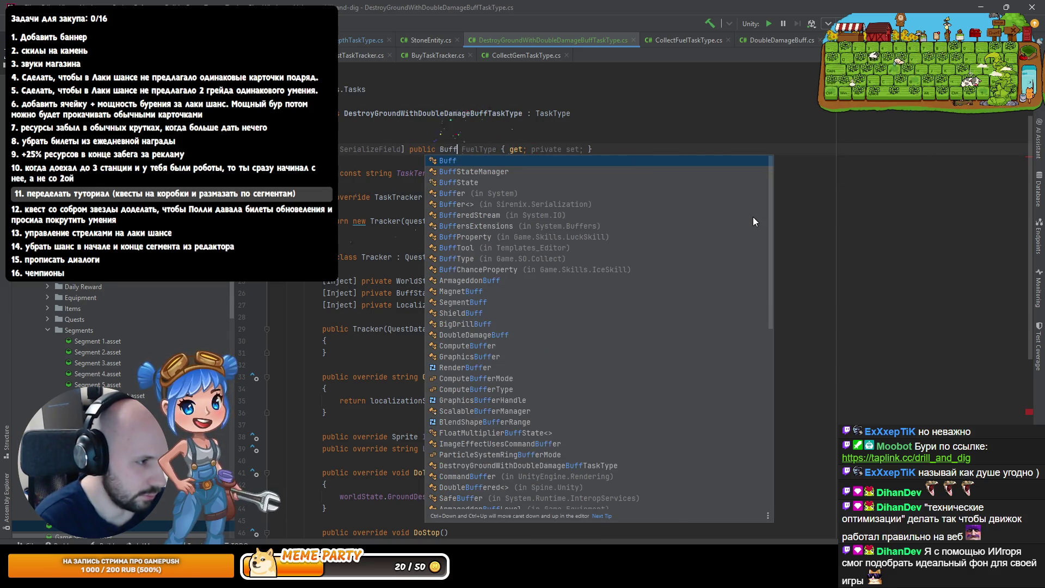
pyautogui.write('T')
pyautogui.press('Return')
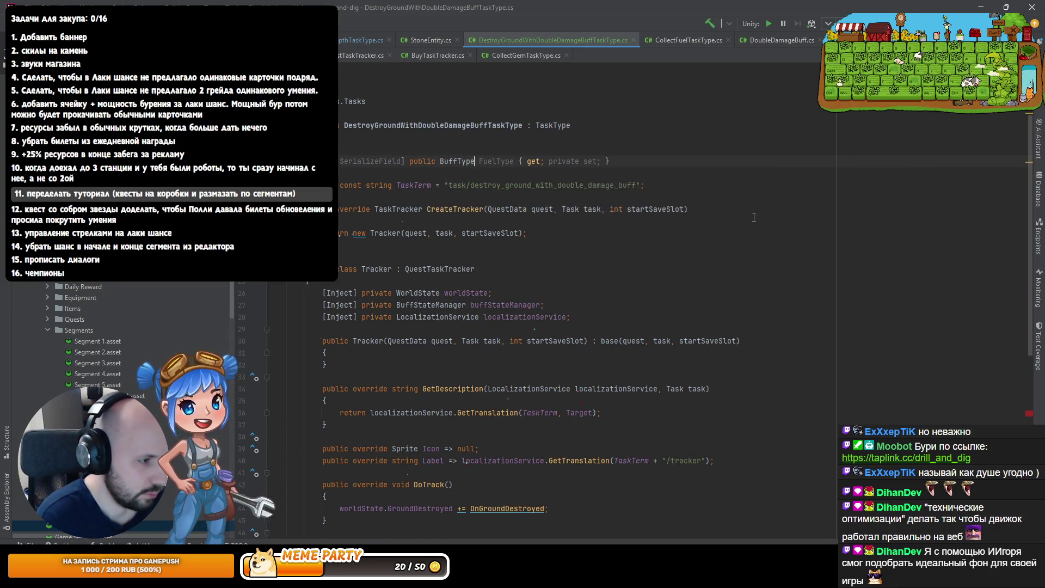
pyautogui.press('F12')
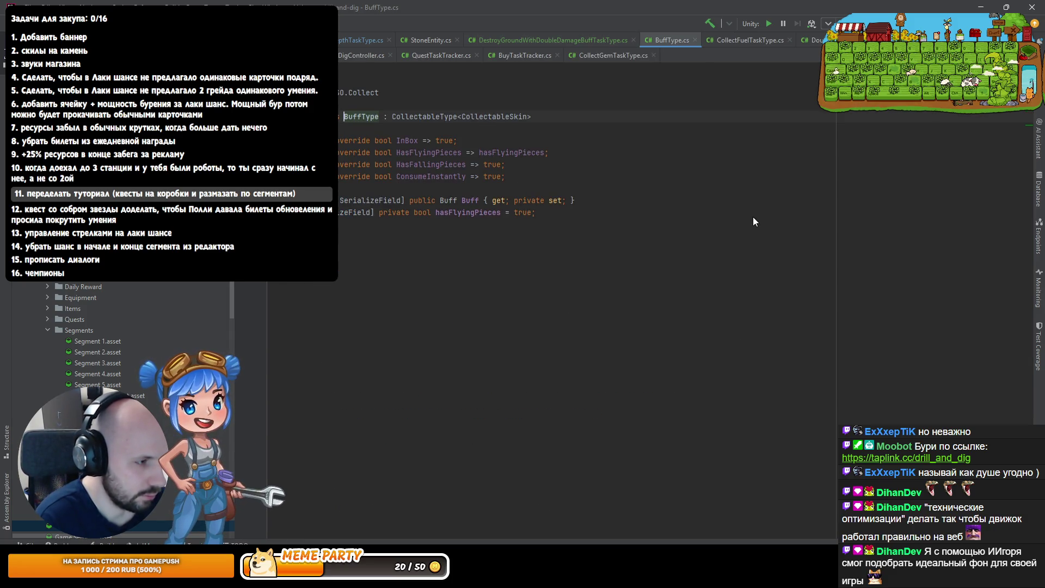
pyautogui.hotkey('ctrl', '-')
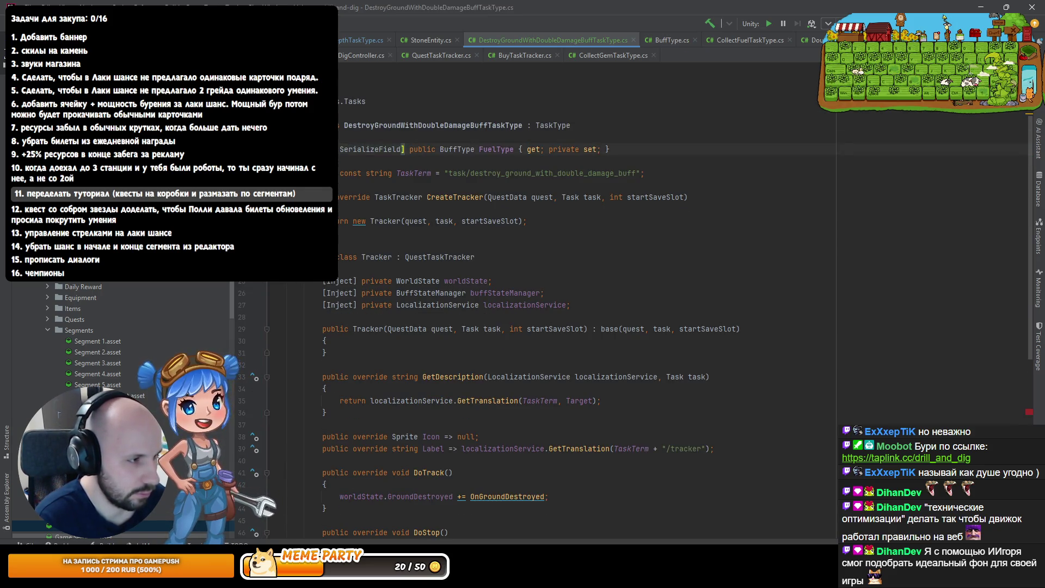
pyautogui.hotkey('ctrl', 'Right')
pyautogui.hotkey('ctrl', 'Right')
pyautogui.hotkey('ctrl', 'Right')
pyautogui.write('BuffType')
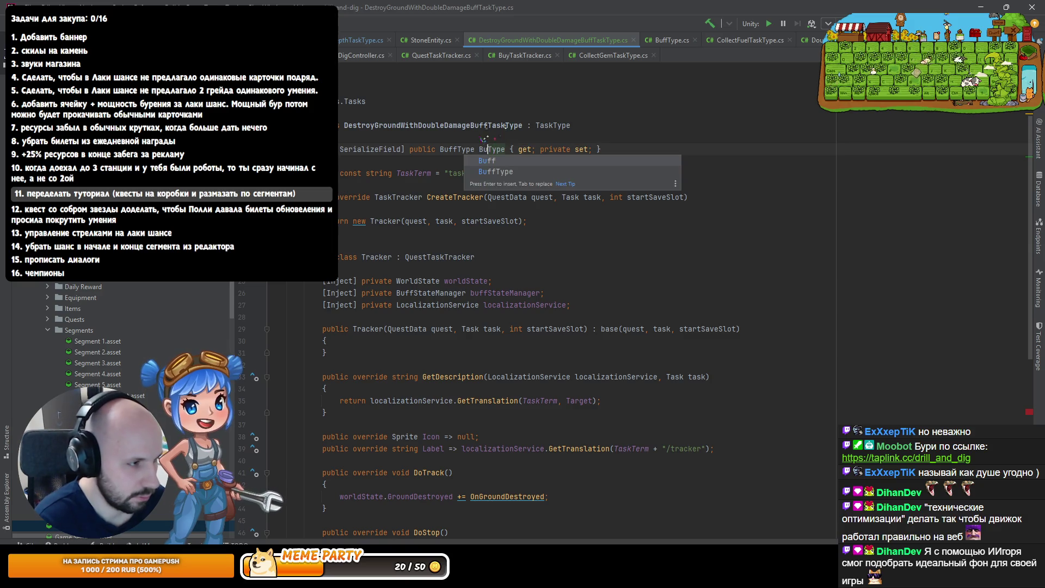
pyautogui.press('End')
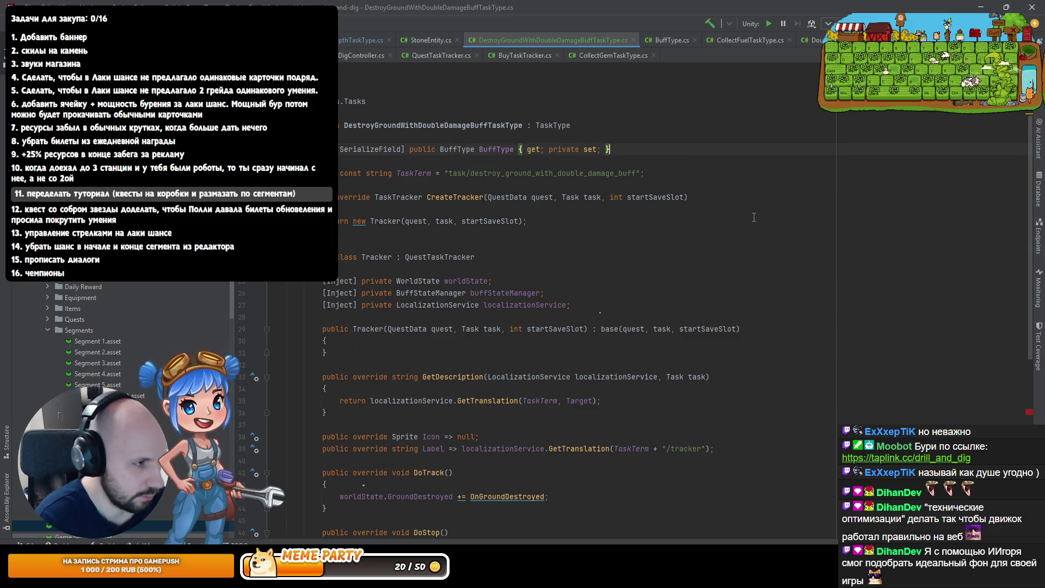
# Pass BuffType as the first Tracker argument and add the matching constructor parameter
pyautogui.click(405, 221)
pyautogui.write('B')
pyautogui.press('Return')
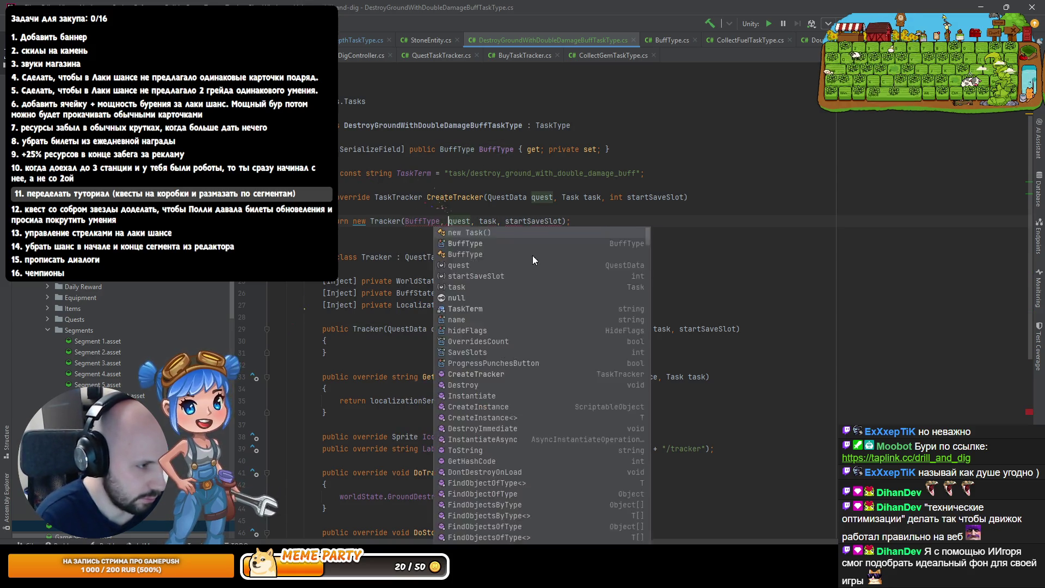
pyautogui.hotkey('alt', 'Return')
pyautogui.press('Return')
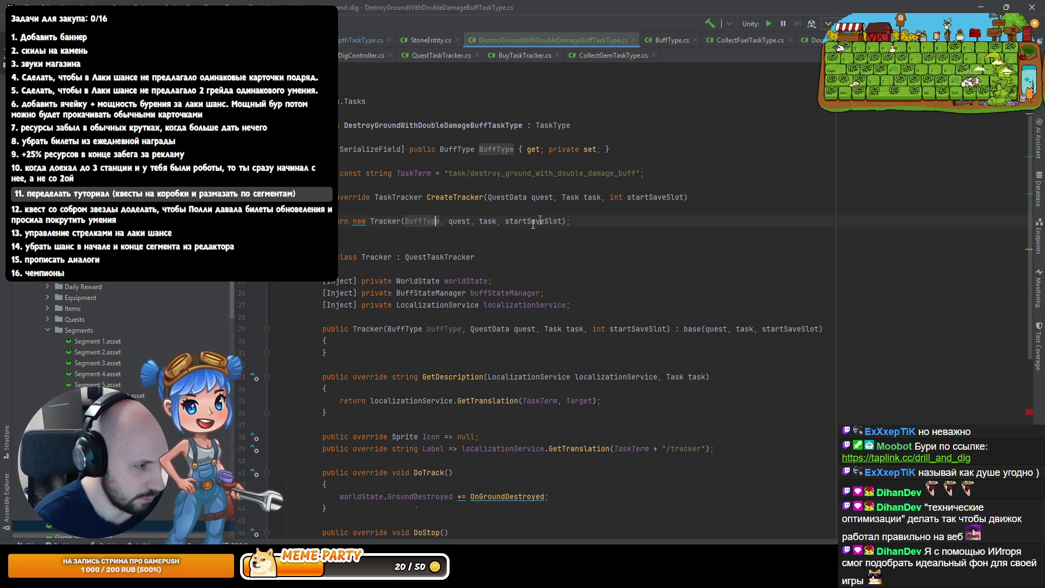
# Turn the parameter into a private readonly buffType field placed above the [Inject] fields
pyautogui.hotkey('ctrl', 'alt', 'f')
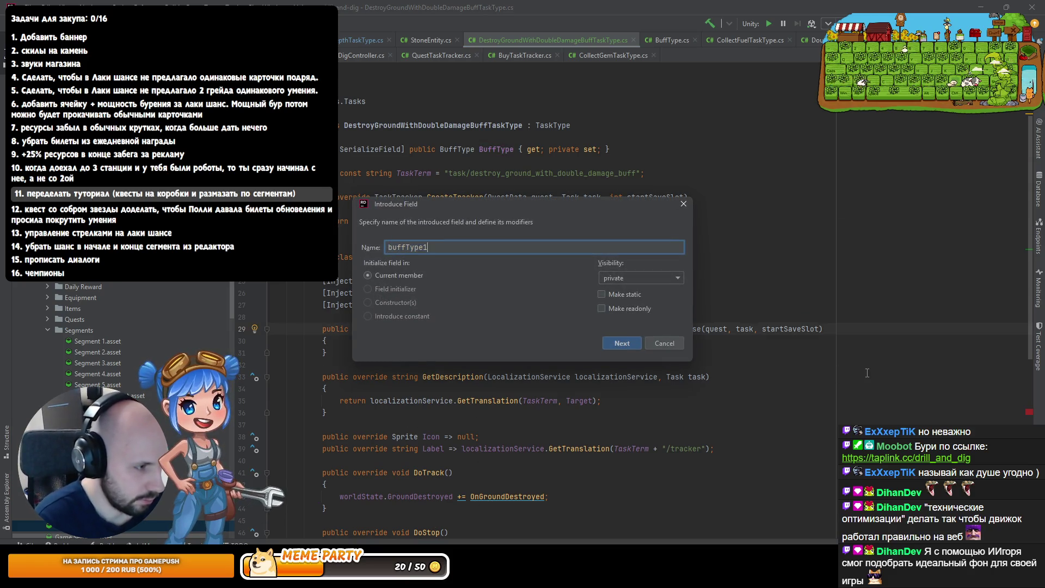
pyautogui.press('Return')
pyautogui.press('Return')
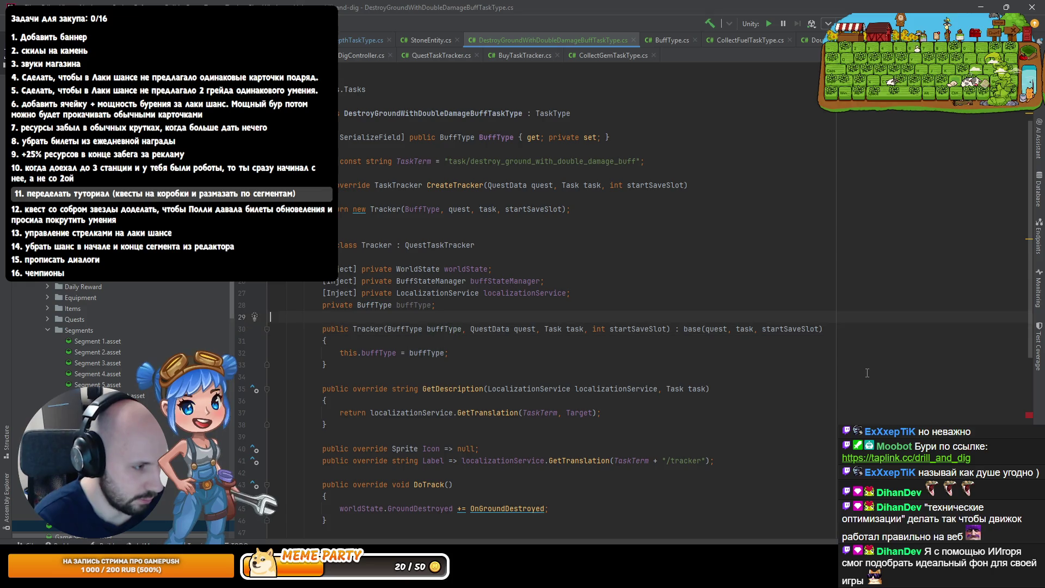
pyautogui.click(357, 305)
pyautogui.write('r')
pyautogui.press('Return')
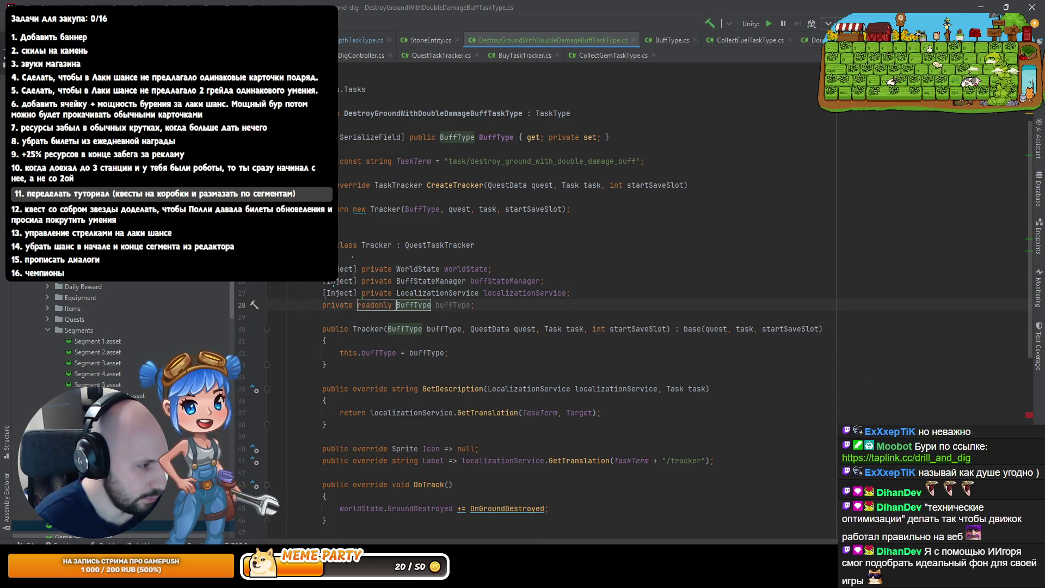
pyautogui.hotkey('ctrl', 'shift', 'alt', 'Up')
pyautogui.hotkey('ctrl', 'shift', 'alt', 'Up')
pyautogui.hotkey('ctrl', 'shift', 'alt', 'Up')
pyautogui.press('End')
pyautogui.press('Return')
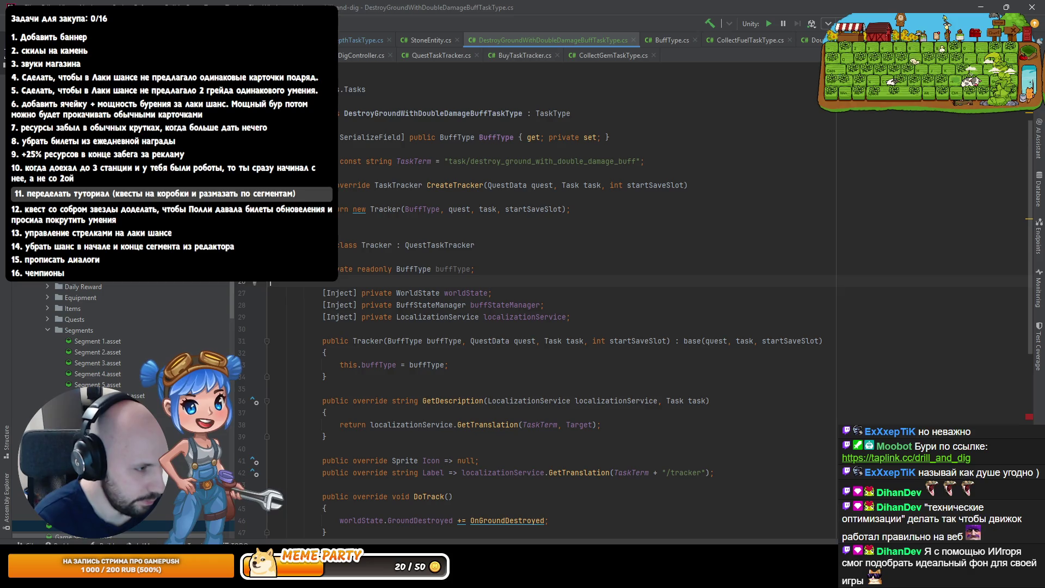
pyautogui.scroll(-8, 469, 341)
# Add 'if (!buffStateManager.IsActive(buffType.Buff)) return;' at the start of OnGroundDestroyed
pyautogui.click(469, 341)
pyautogui.write('buffState')
pyautogui.press('BackSpace')
pyautogui.press('BackSpace')
pyautogui.press('BackSpace')
pyautogui.press('Return')
pyautogui.write('.IsActive(buffType.))')
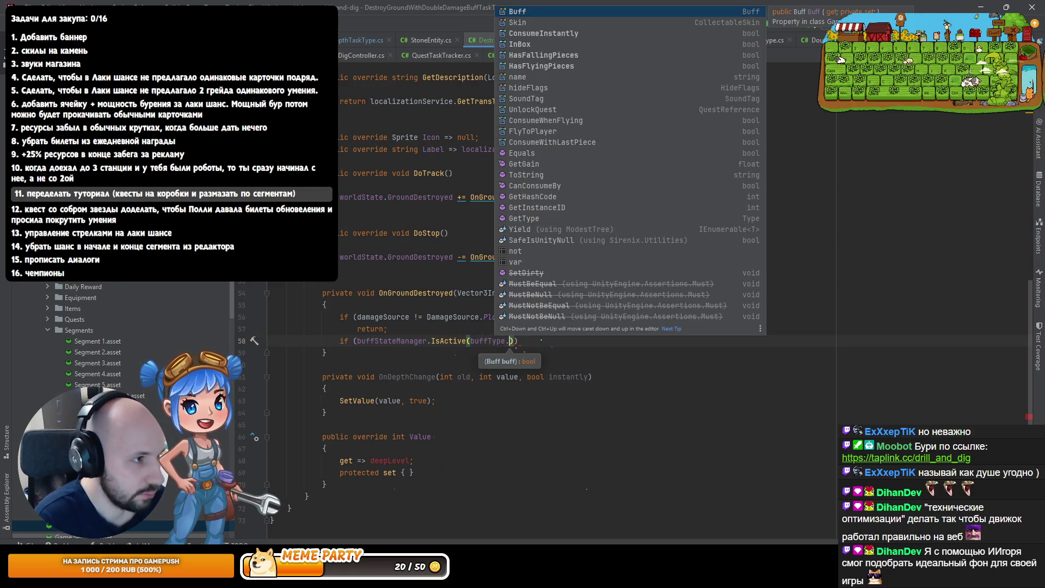
pyautogui.press('Return')
pyautogui.click(354, 341)
pyautogui.write('!')
pyautogui.press('End')
pyautogui.press('Return')
pyautogui.write('return;')
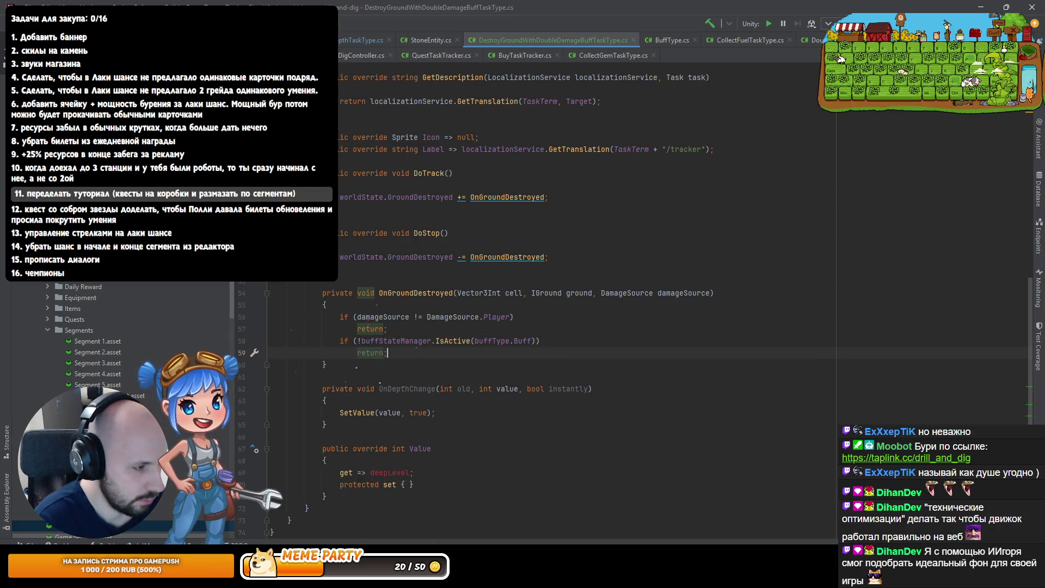
pyautogui.scroll(-1, 530, 312)
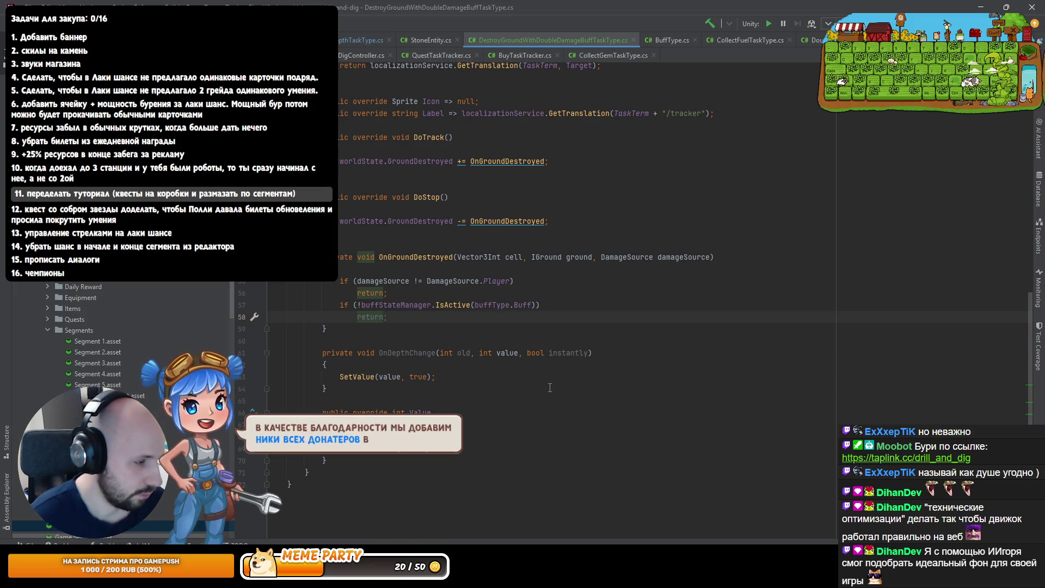
# Follow the check with SetValue(Value + 1, true)
pyautogui.press('Return')
pyautogui.write('S')
pyautogui.press('Return')
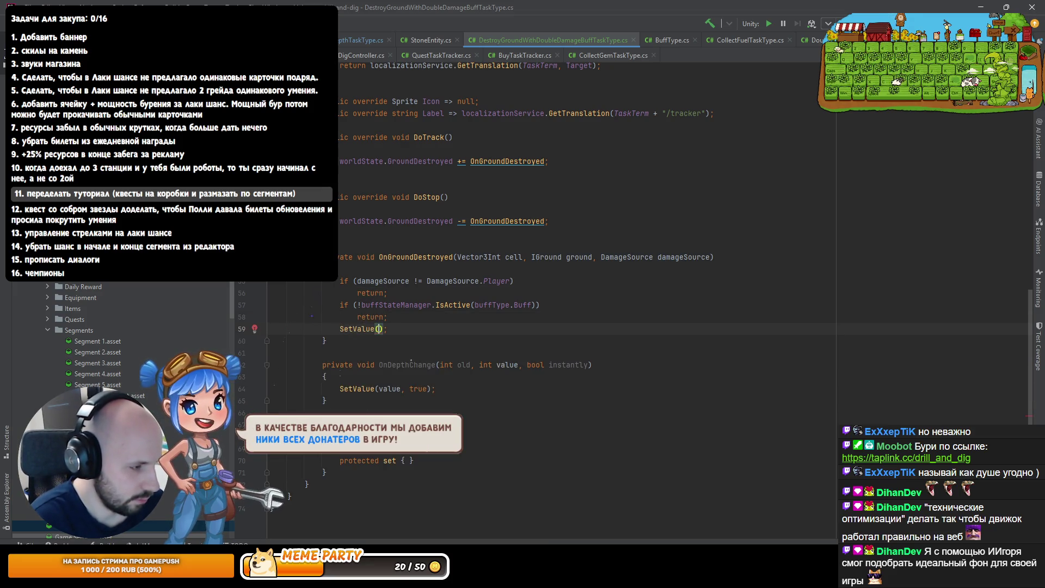
pyautogui.write('Va')
pyautogui.press('Return')
pyautogui.write('+1')
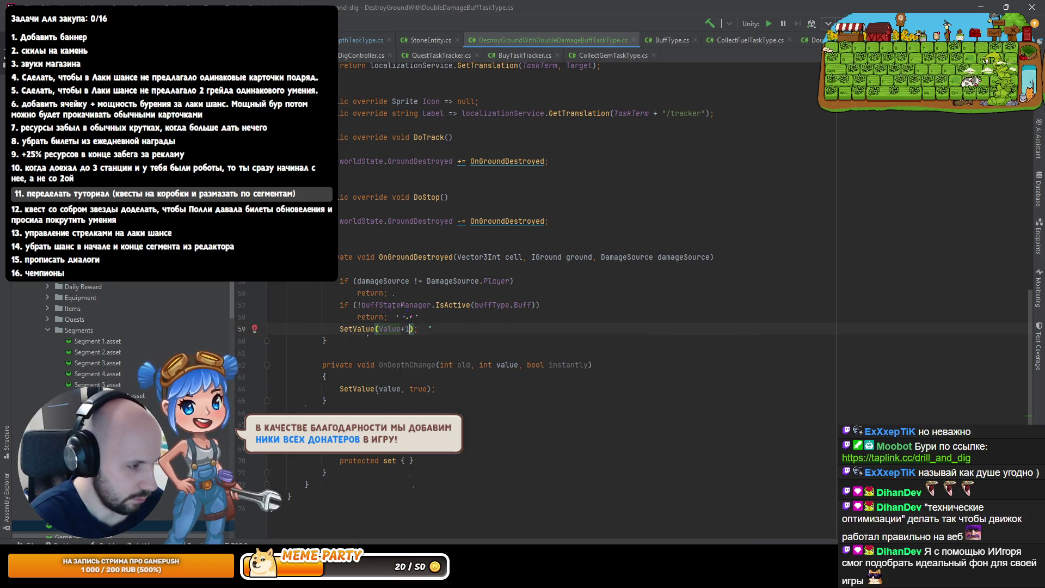
pyautogui.press('BackSpace')
pyautogui.press('BackSpace')
pyautogui.write('+ 1')
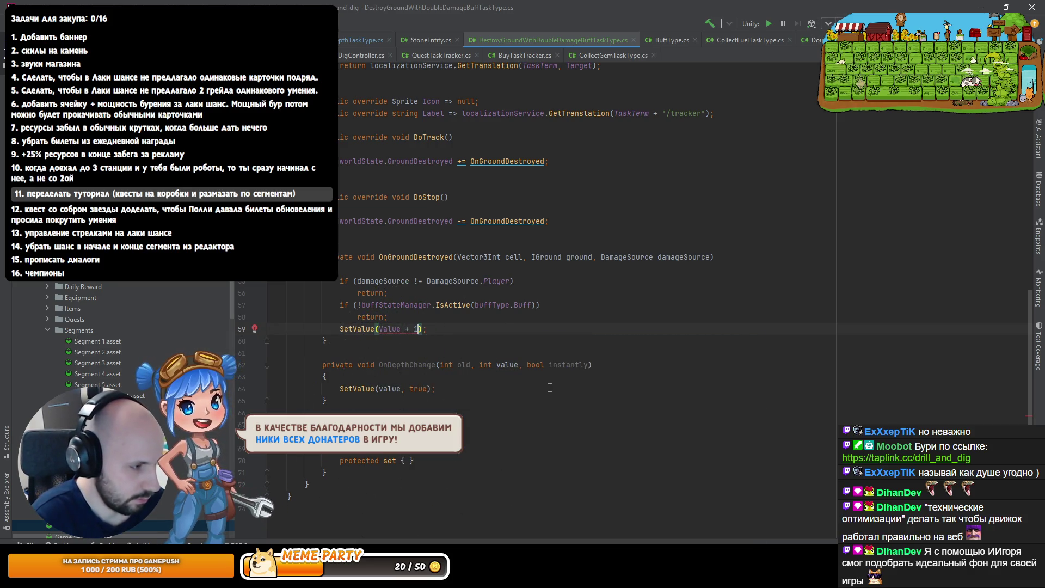
pyautogui.write(', true')
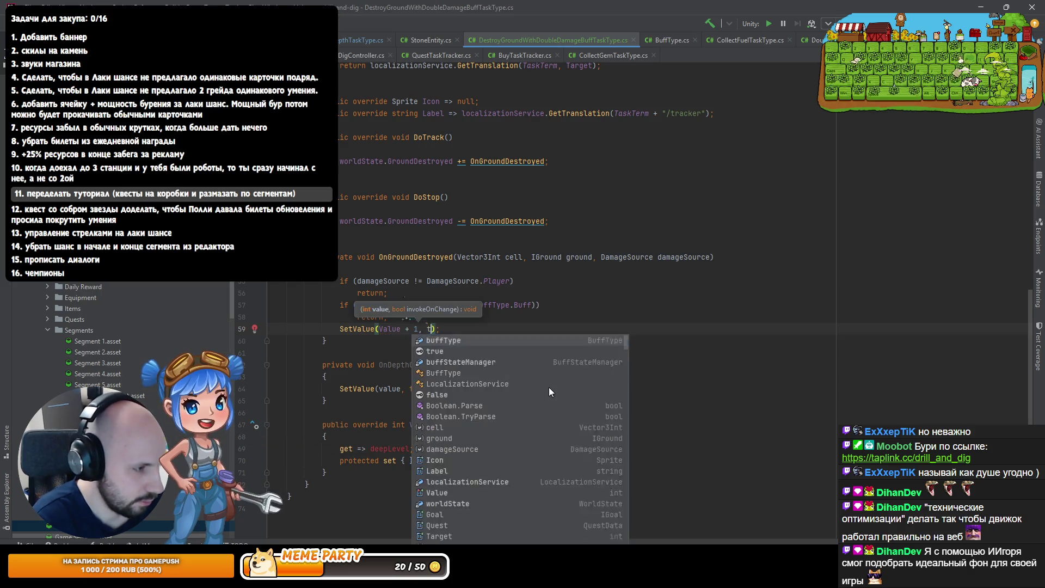
# Delete the OnDepthChange method and the Value override, then select the class name
pyautogui.press('Down')
pyautogui.press('Down')
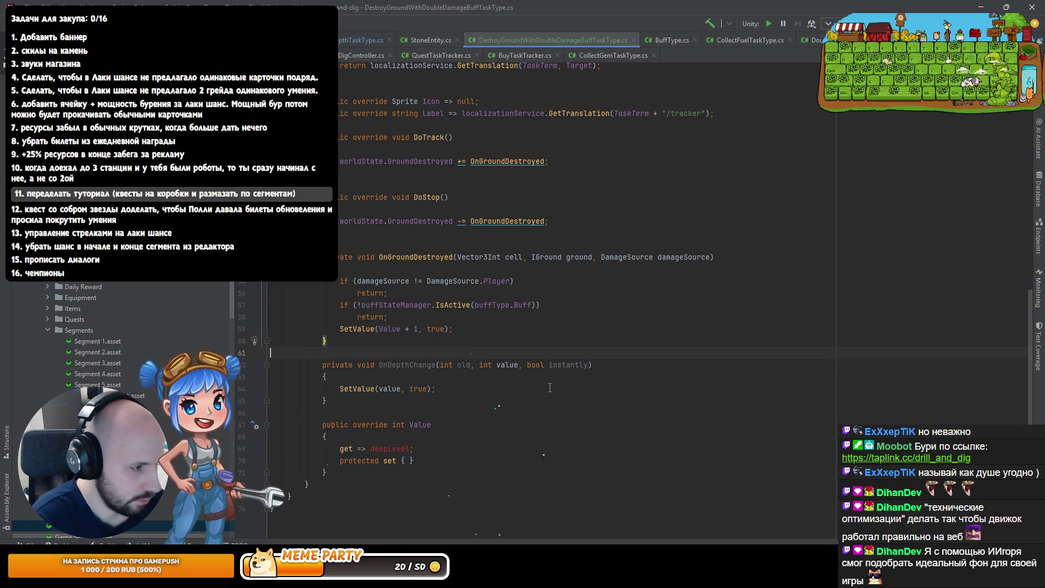
pyautogui.hotkey('shift', 'Down')
pyautogui.hotkey('shift', 'Down')
pyautogui.hotkey('shift', 'Down')
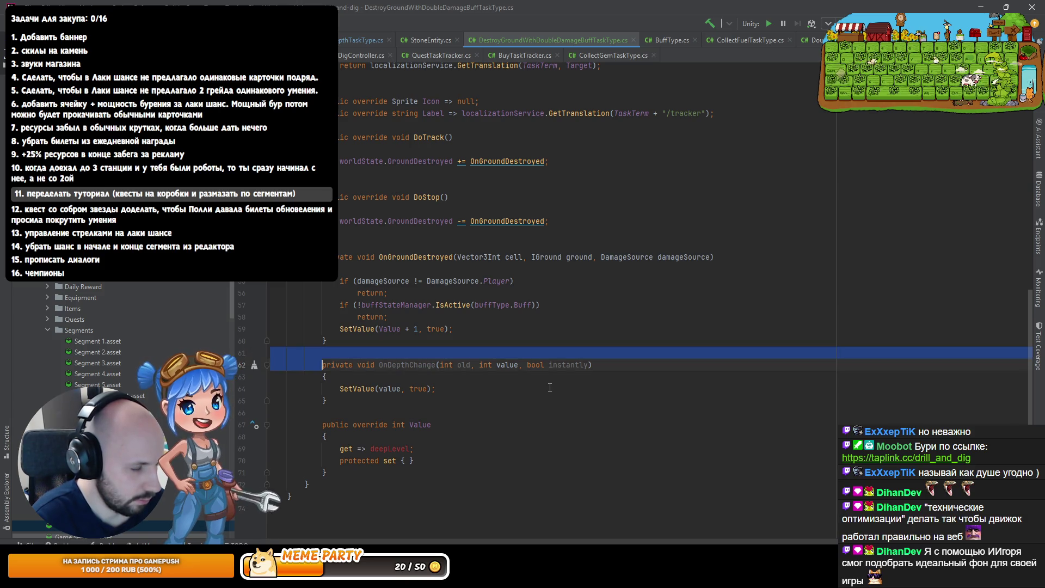
pyautogui.hotkey('shift', 'Down')
pyautogui.hotkey('shift', 'Down')
pyautogui.hotkey('shift', 'Down')
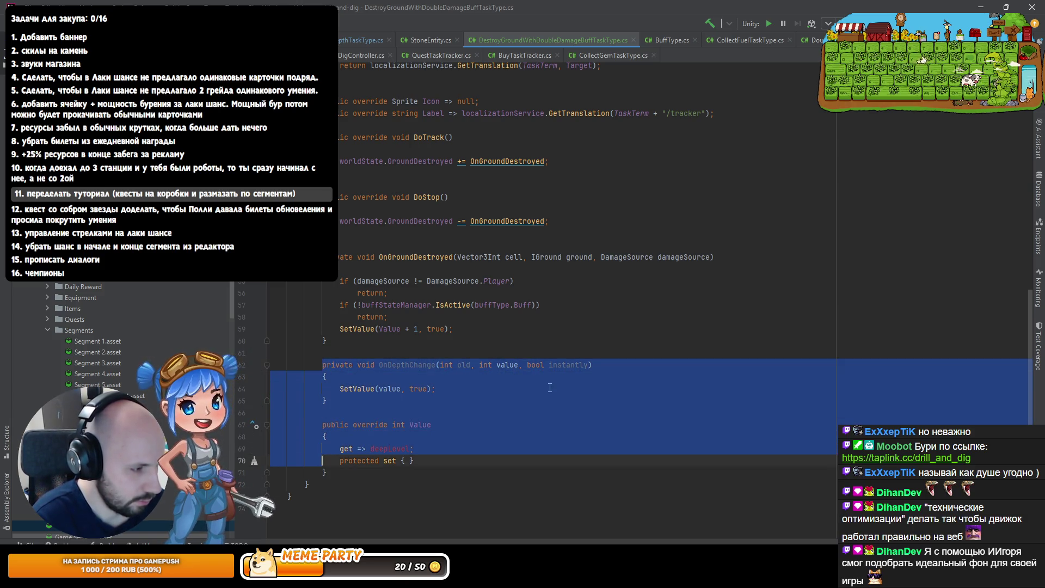
pyautogui.press('BackSpace')
pyautogui.press('BackSpace')
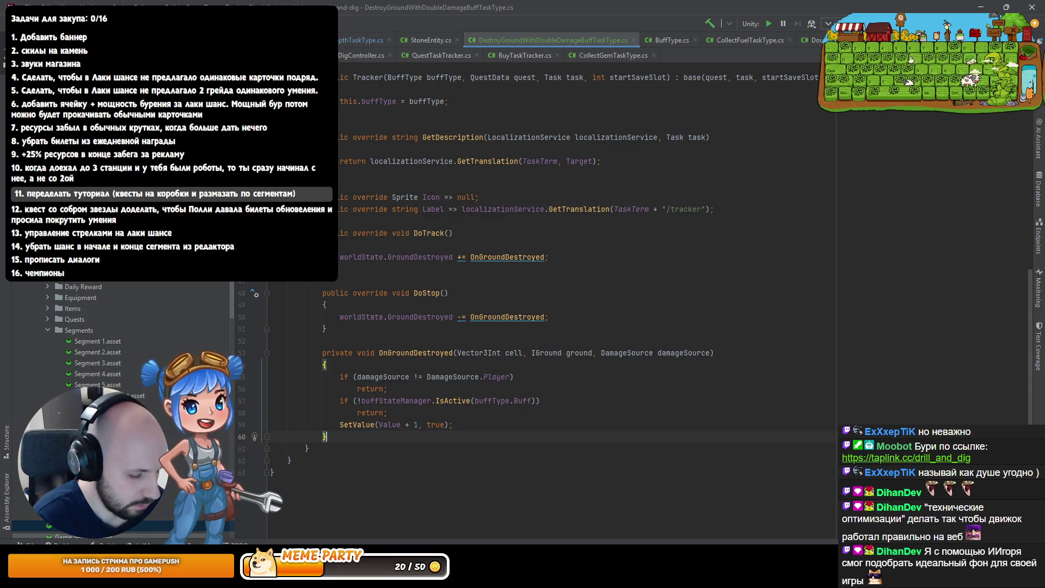
pyautogui.scroll(10, 556, 352)
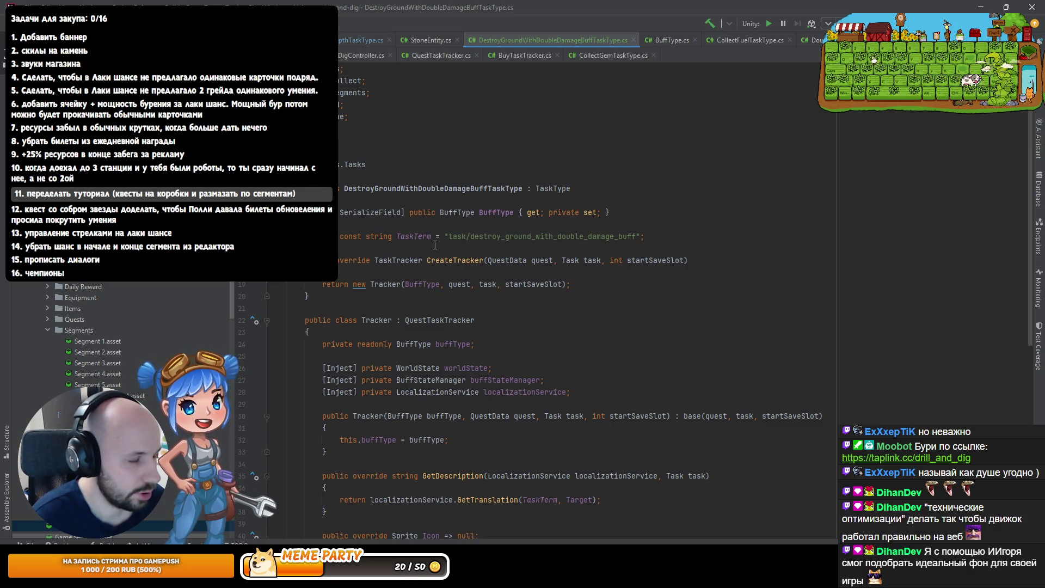
pyautogui.doubleClick(431, 188)
pyautogui.hotkey('ctrl', 'c')
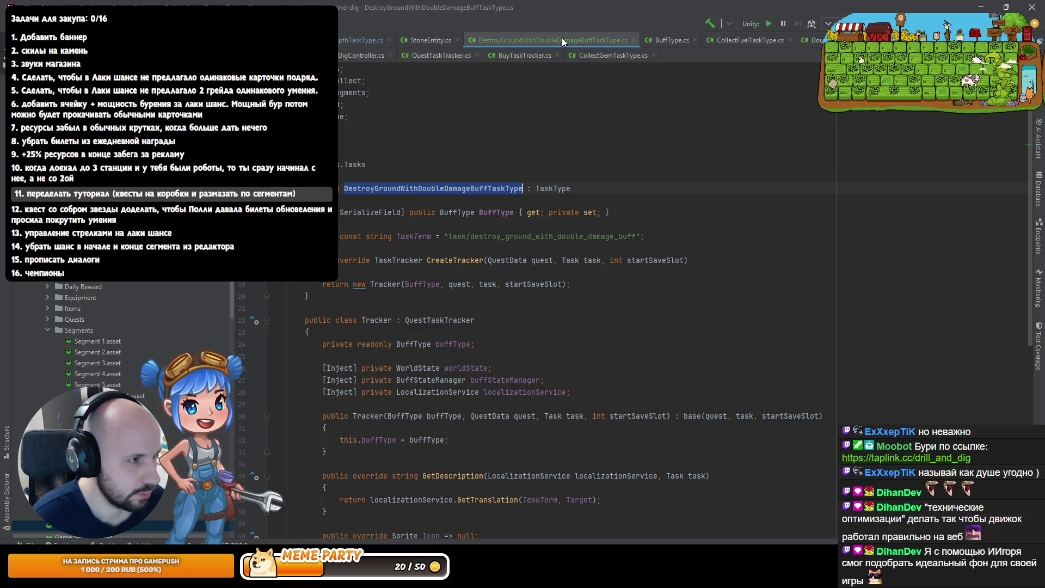
pyautogui.hotkey('alt', 'Tab')
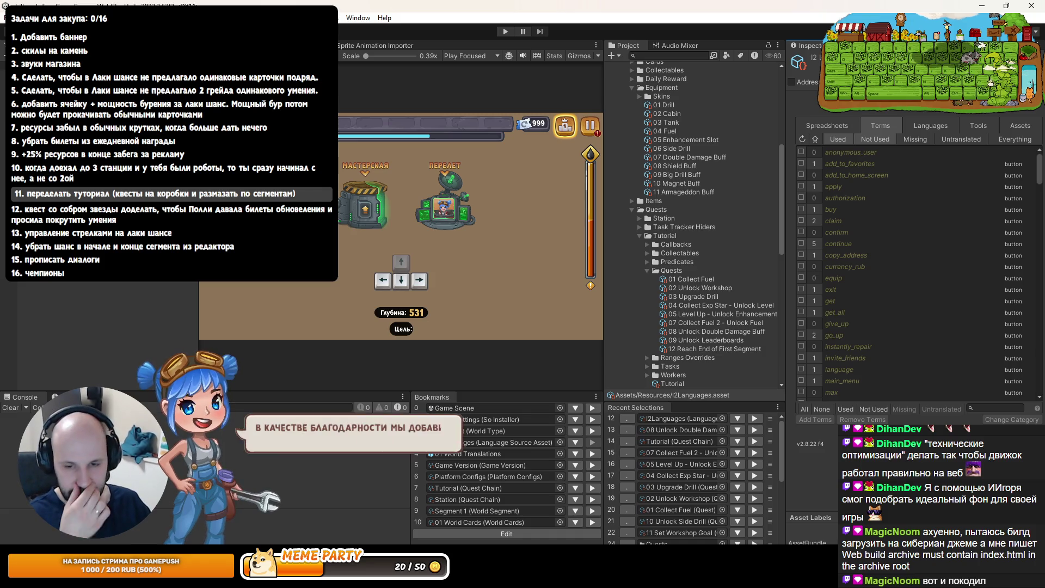
# Show the I2 Languages Spreadsheets settings and expand the Tutorial > Tasks folder
pyautogui.click(827, 126)
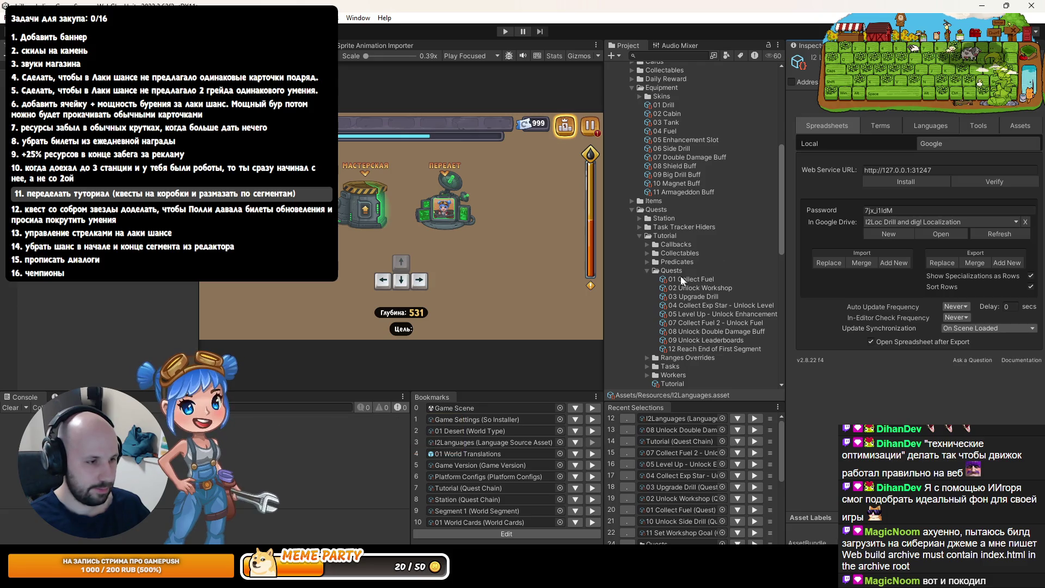
pyautogui.click(647, 367)
pyautogui.scroll(-3, 654, 286)
pyautogui.scroll(-3, 652, 297)
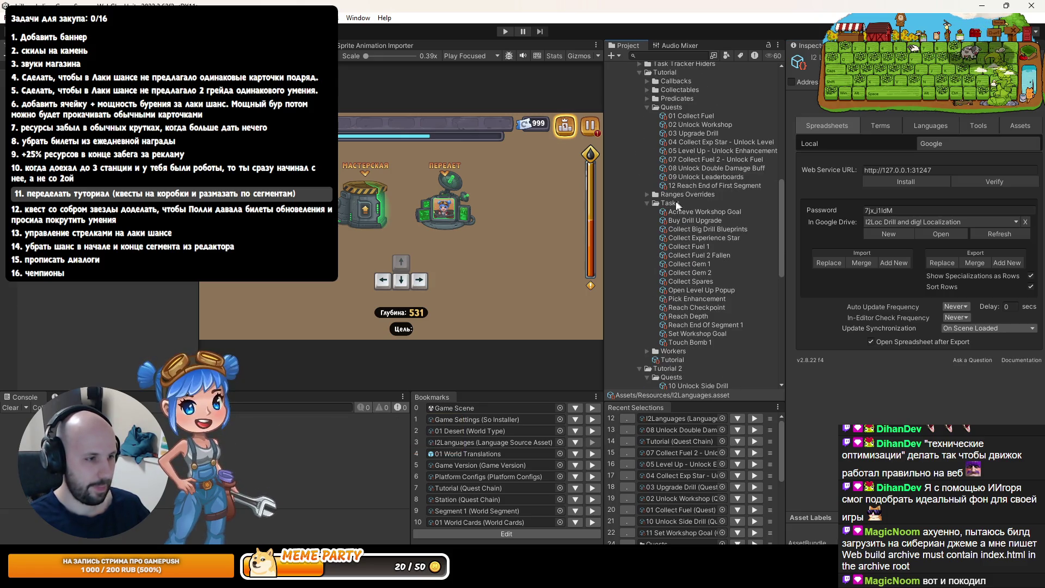
# Create a DestroyGroundWithDoubleDamageBuffTaskType asset in Tasks, renamed without 'Task Type'
pyautogui.rightClick(680, 194)
pyautogui.moveTo(702, 73)
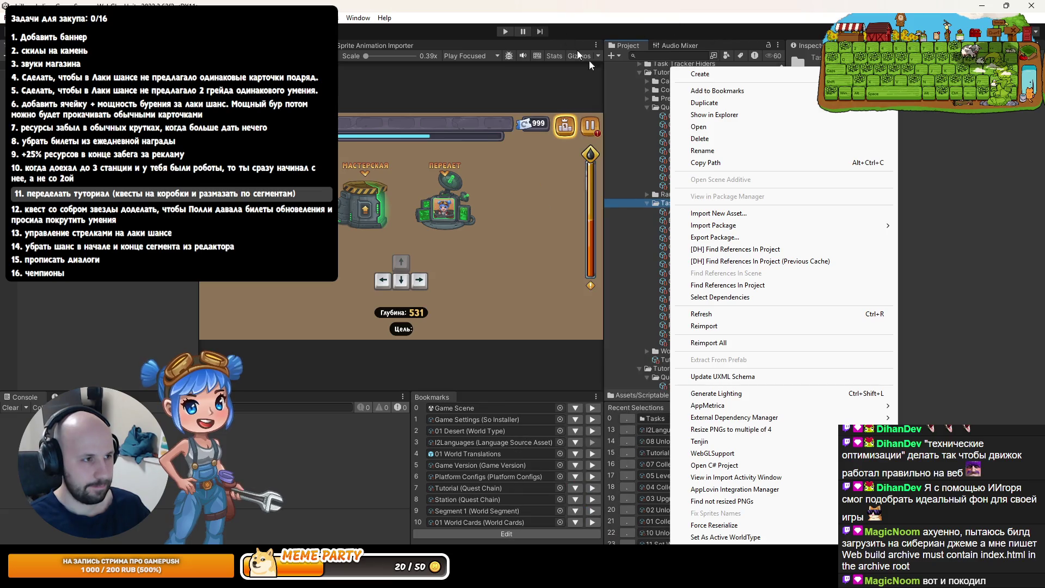
pyautogui.click(582, 23)
pyautogui.hotkey('ctrl', 'v')
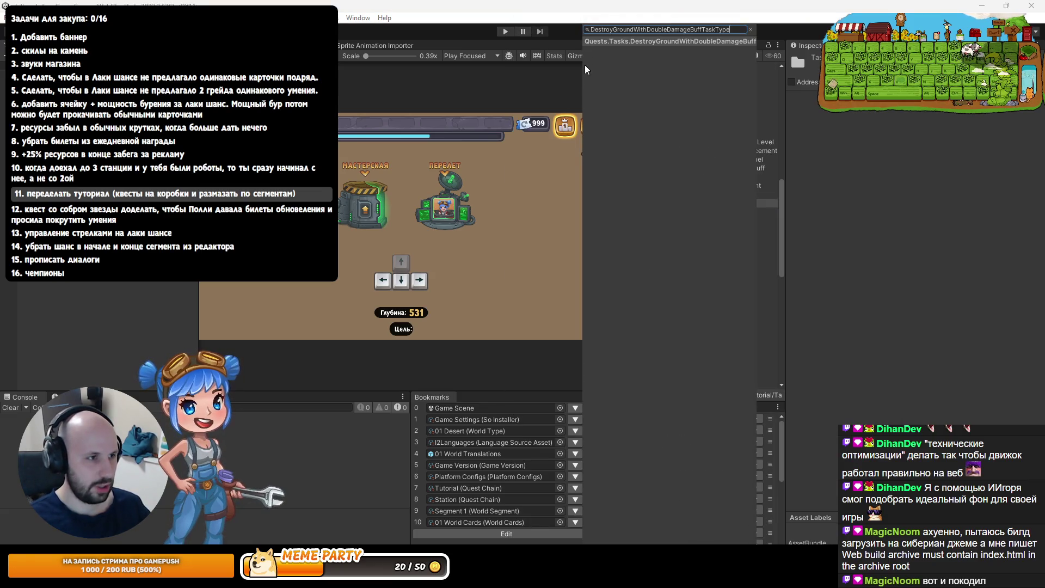
pyautogui.click(620, 43)
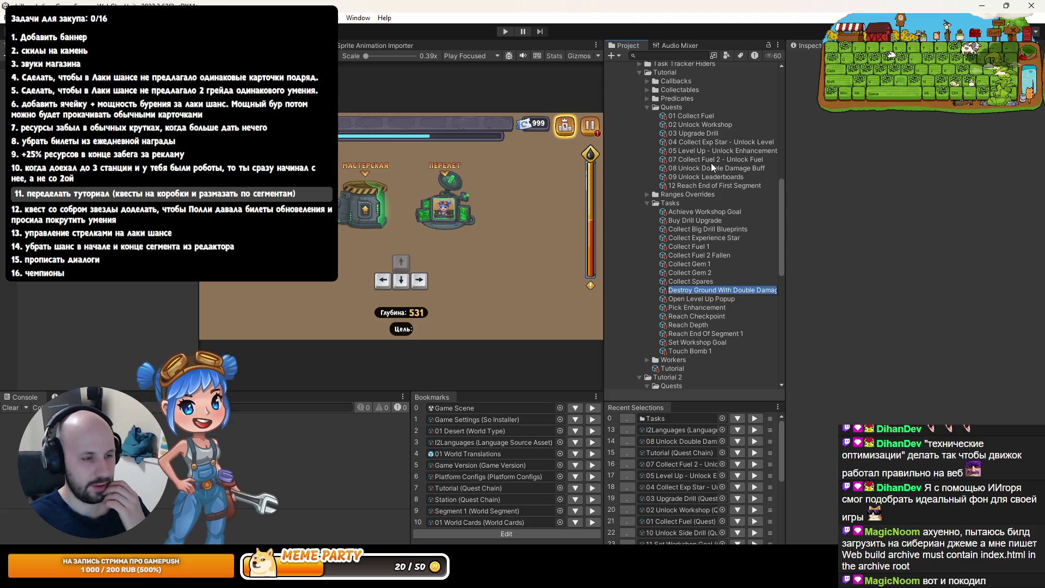
pyautogui.press('End')
pyautogui.moveTo(603, 288); pyautogui.dragTo(497, 288)
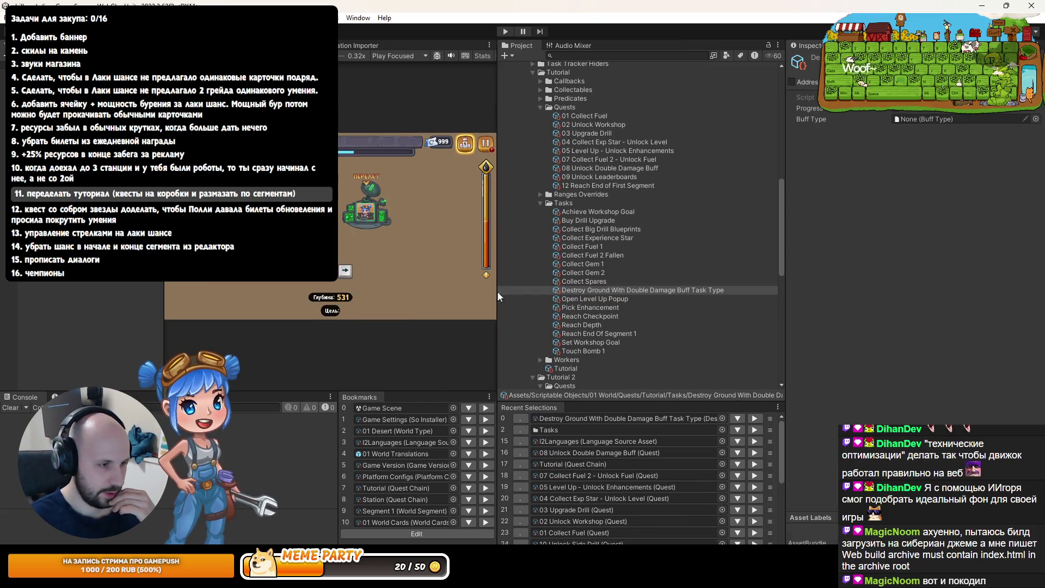
pyautogui.press('BackSpace')
pyautogui.press('BackSpace')
pyautogui.press('BackSpace')
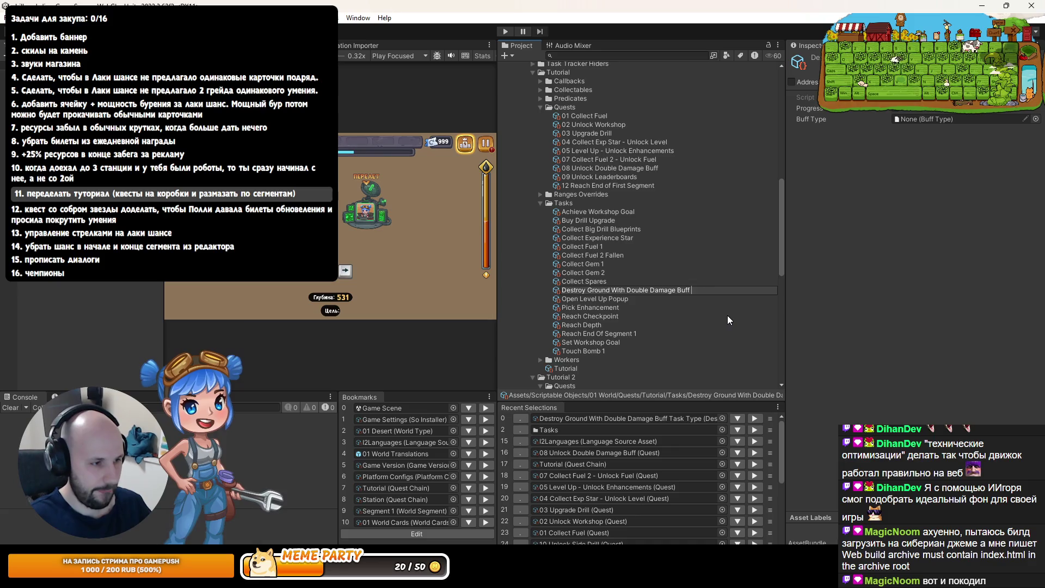
pyautogui.press('Return')
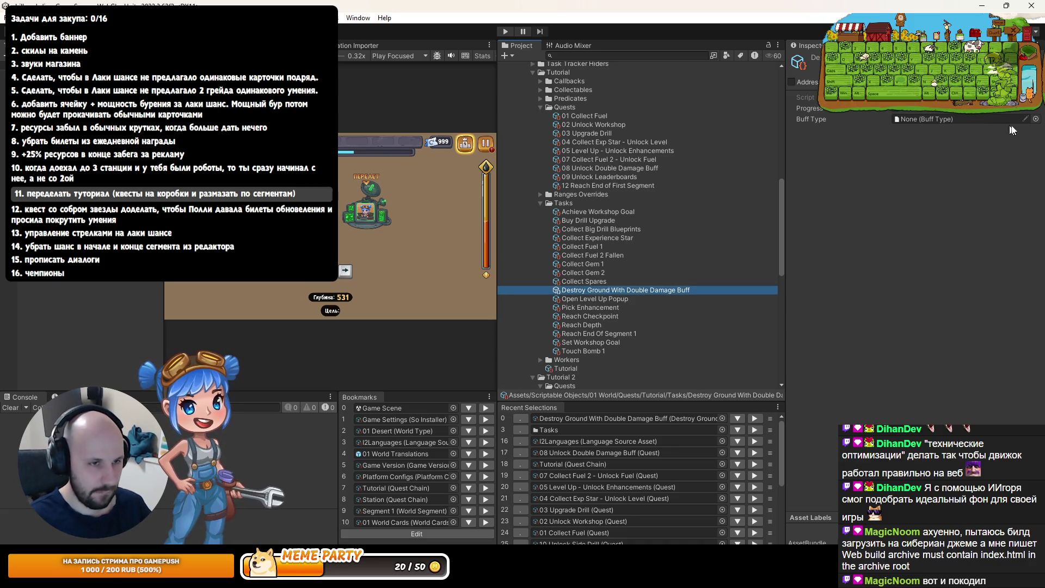
pyautogui.click(1036, 119)
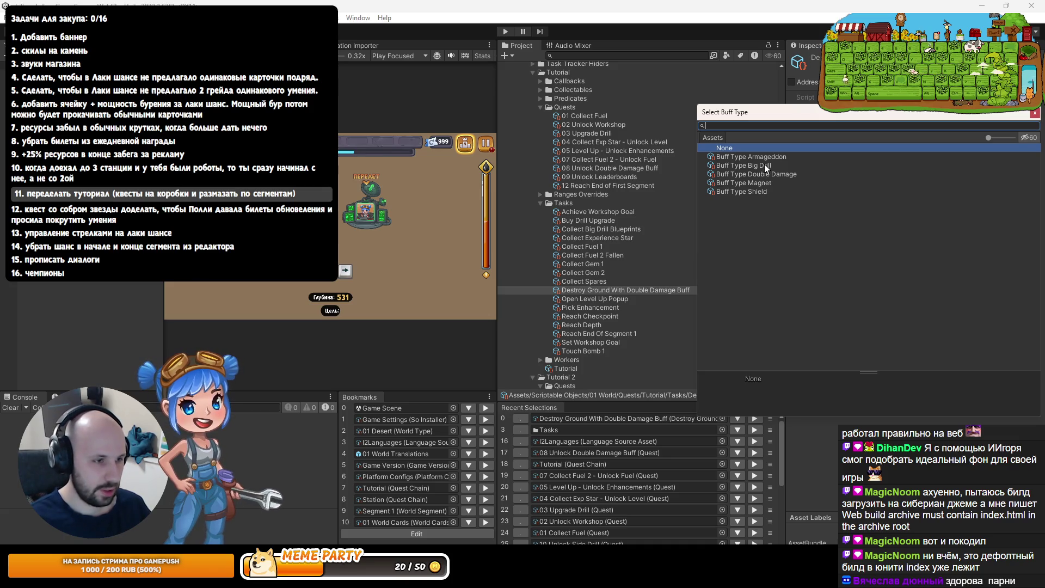
# Set the task's Buff Type to Buff Type Double Damage
pyautogui.click(764, 165)
pyautogui.press('Down')
pyautogui.press('Up')
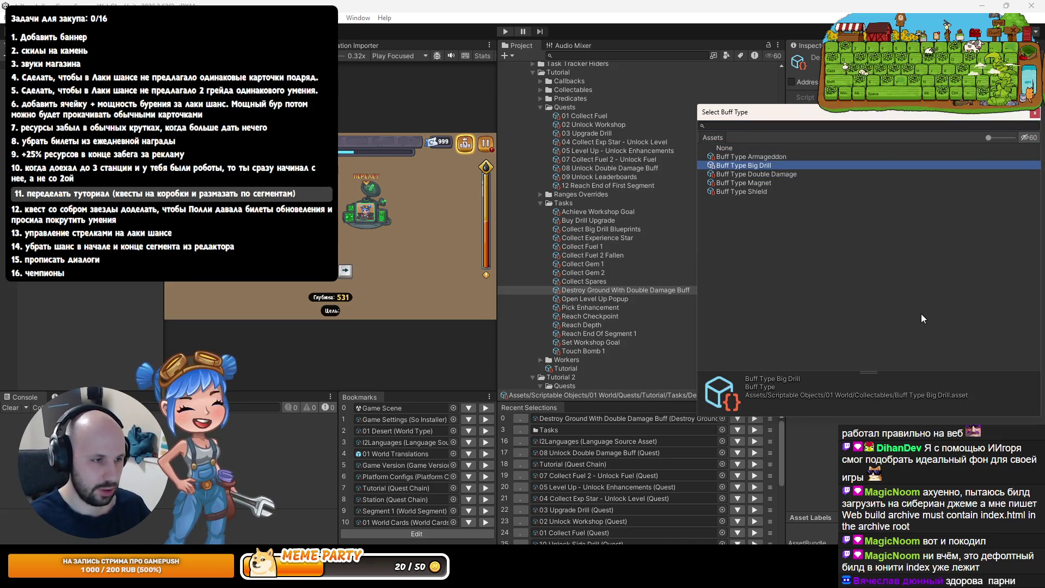
pyautogui.press('Down')
pyautogui.press('Return')
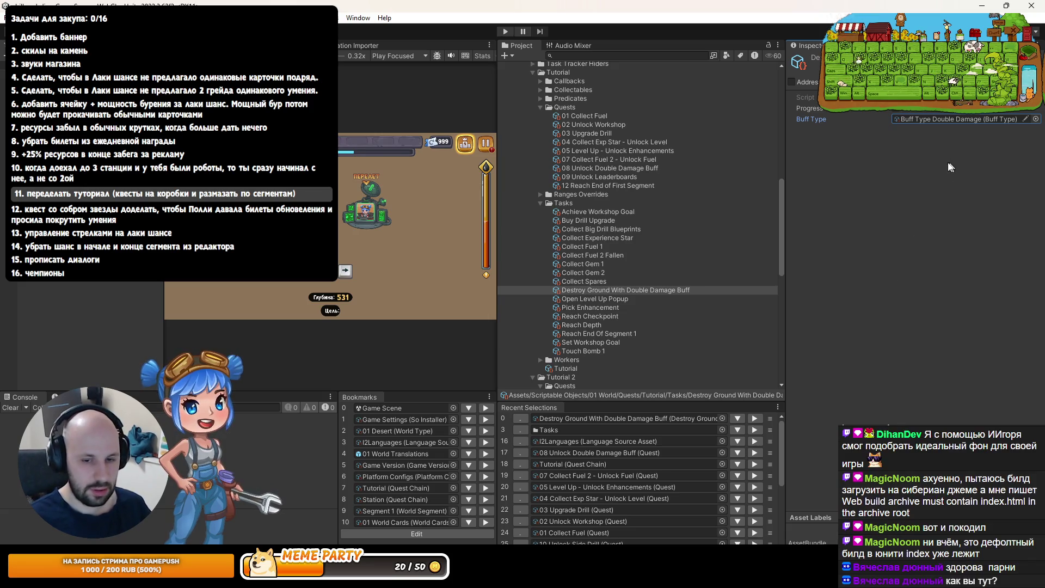
# Widen the game view and panels, then reselect the Destroy Ground With Double Damage Buff task
pyautogui.moveTo(786, 183); pyautogui.dragTo(817, 174)
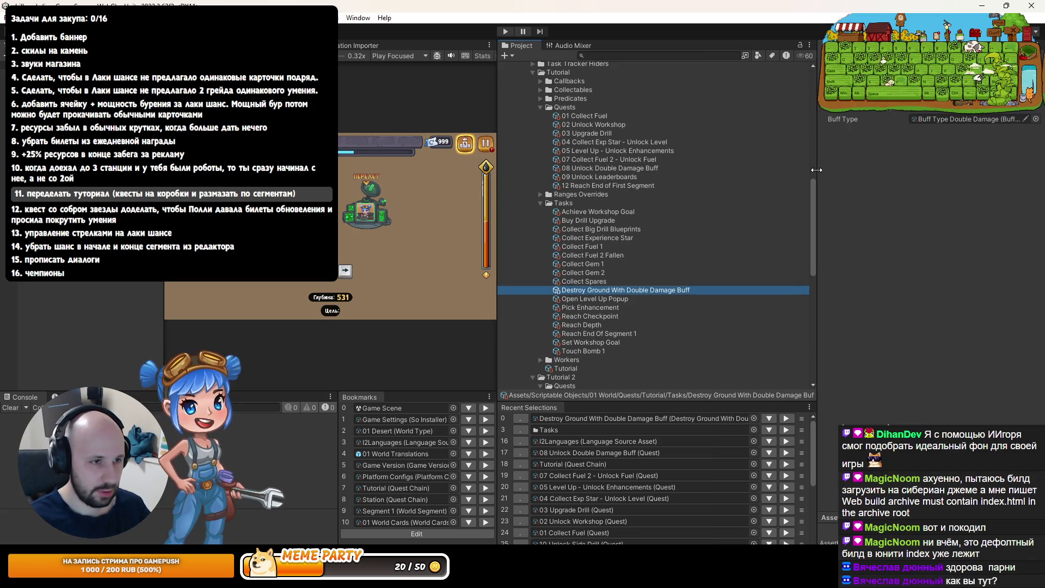
pyautogui.moveTo(497, 204); pyautogui.dragTo(583, 202)
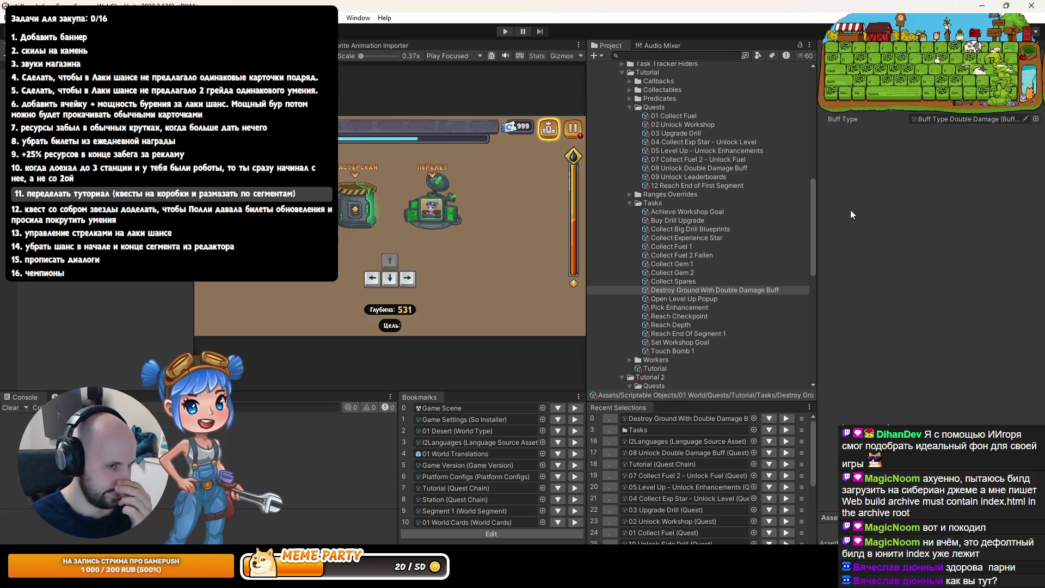
pyautogui.moveTo(817, 215); pyautogui.dragTo(811, 216)
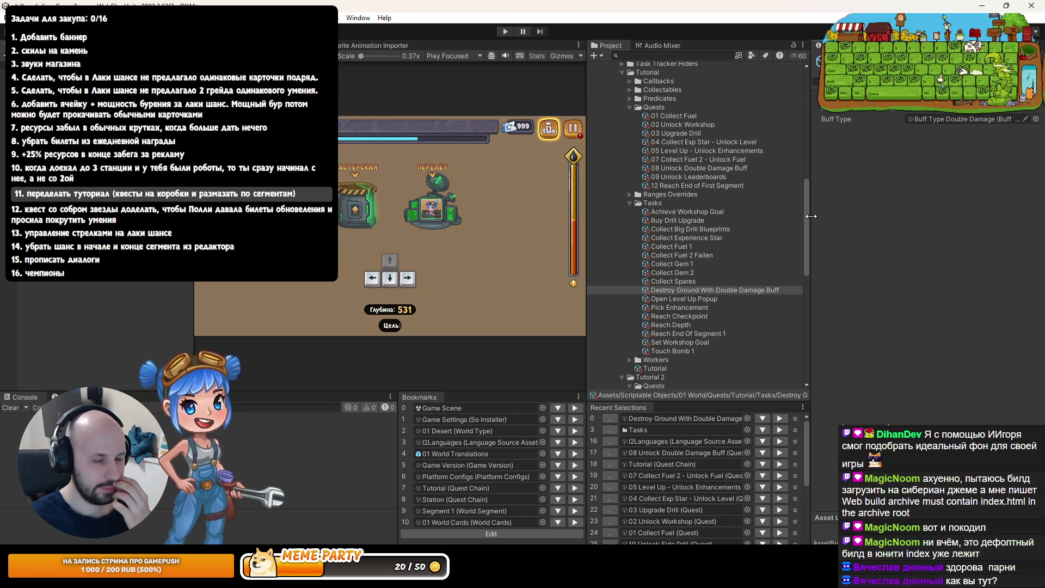
pyautogui.click(670, 291)
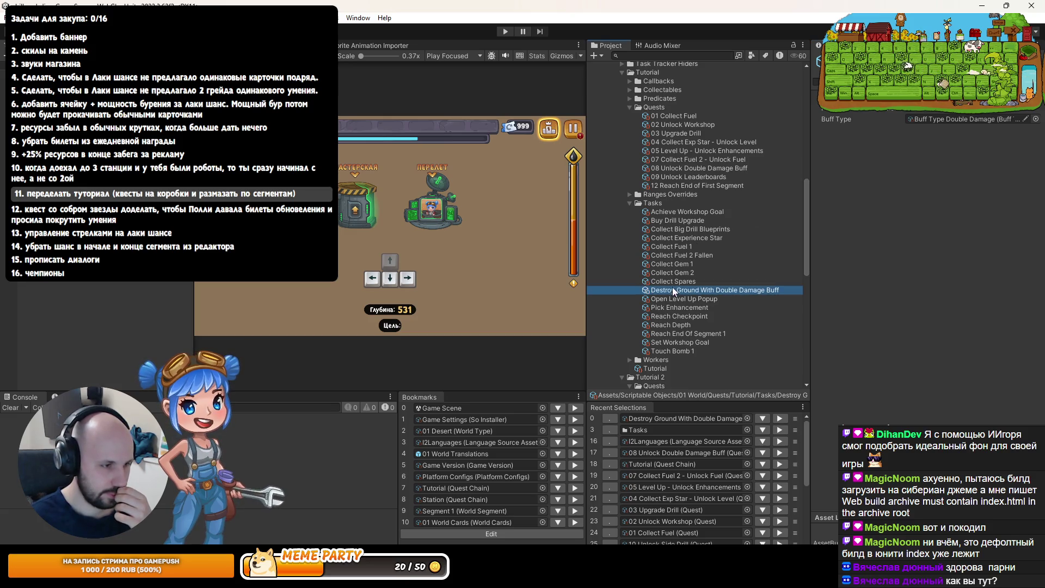
# Give quest 08 a Destroy Ground With Double Damage Buff task of count 30, reward Text Count 1
pyautogui.click(685, 170)
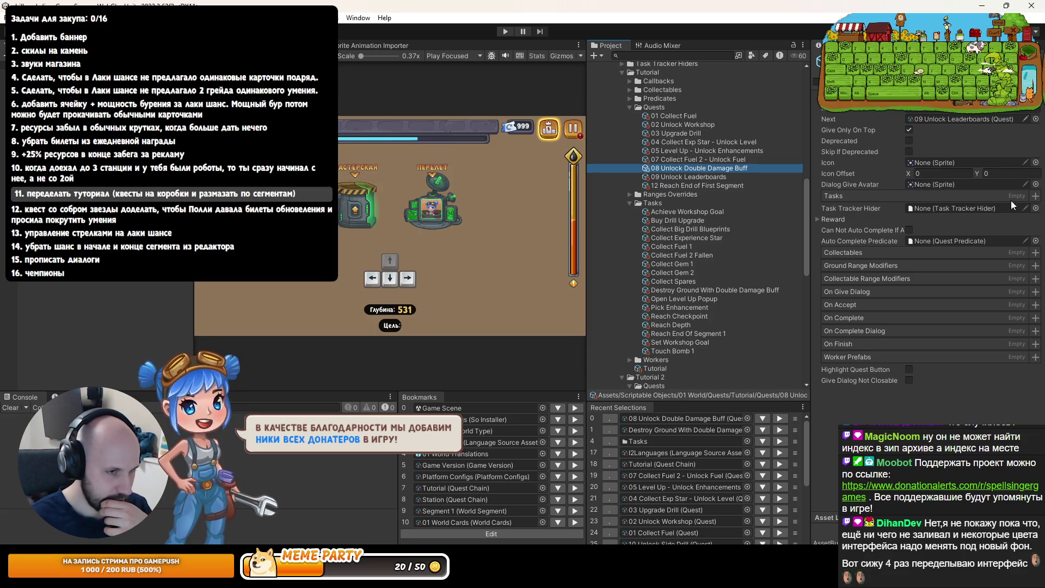
pyautogui.click(1033, 197)
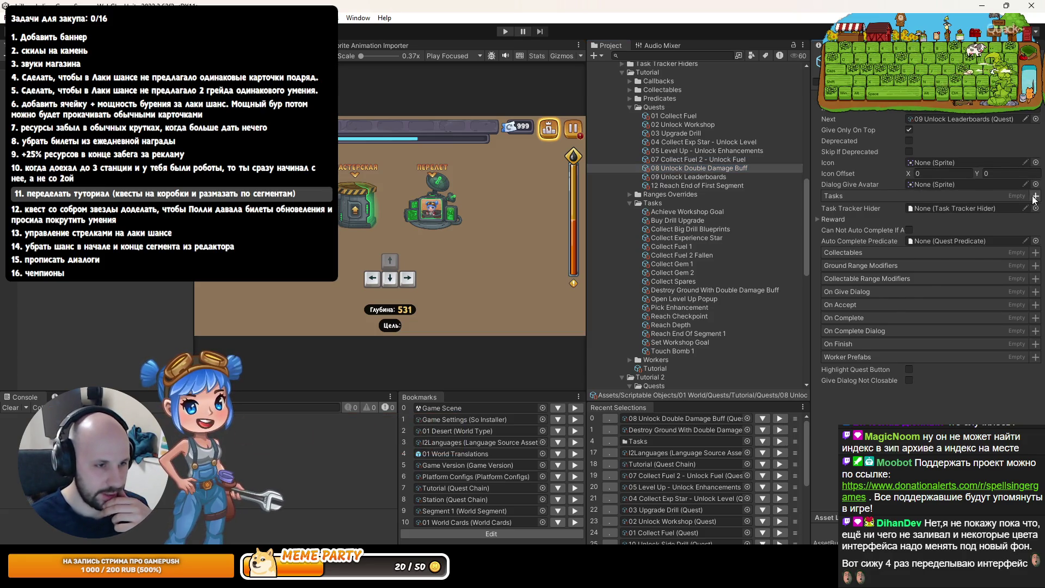
pyautogui.moveTo(801, 433)
pyautogui.mouseDown()
pyautogui.moveTo(926, 210)
pyautogui.moveTo(925, 220)
pyautogui.mouseUp()
pyautogui.click(928, 208)
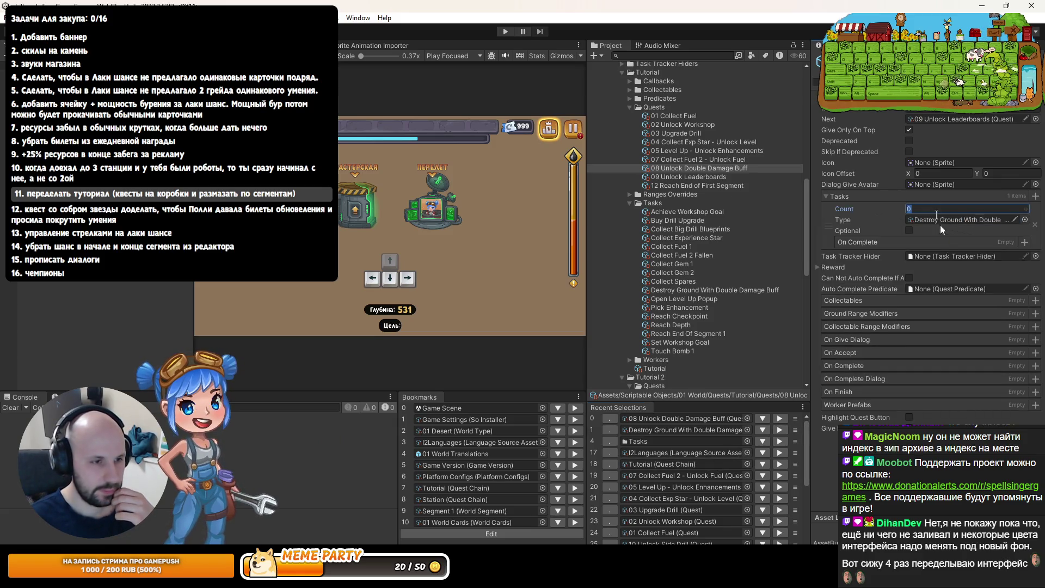
pyautogui.write('30')
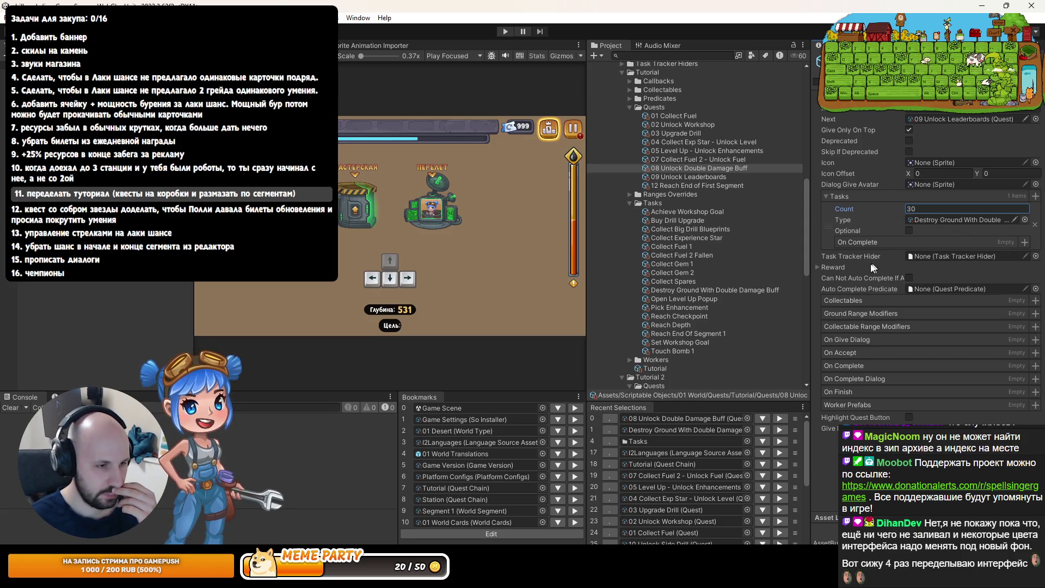
pyautogui.click(843, 269)
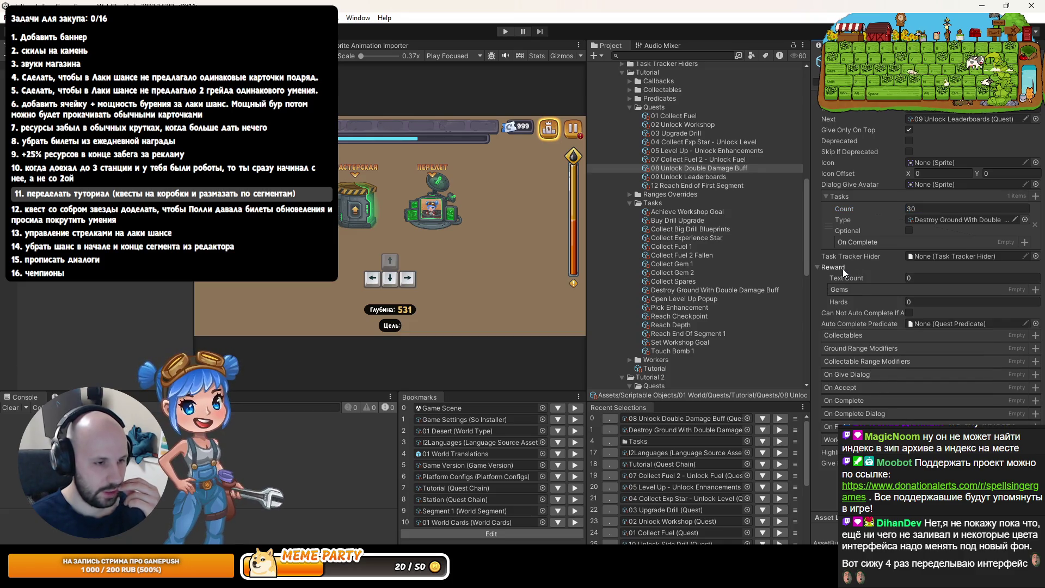
pyautogui.click(885, 277)
pyautogui.write('1')
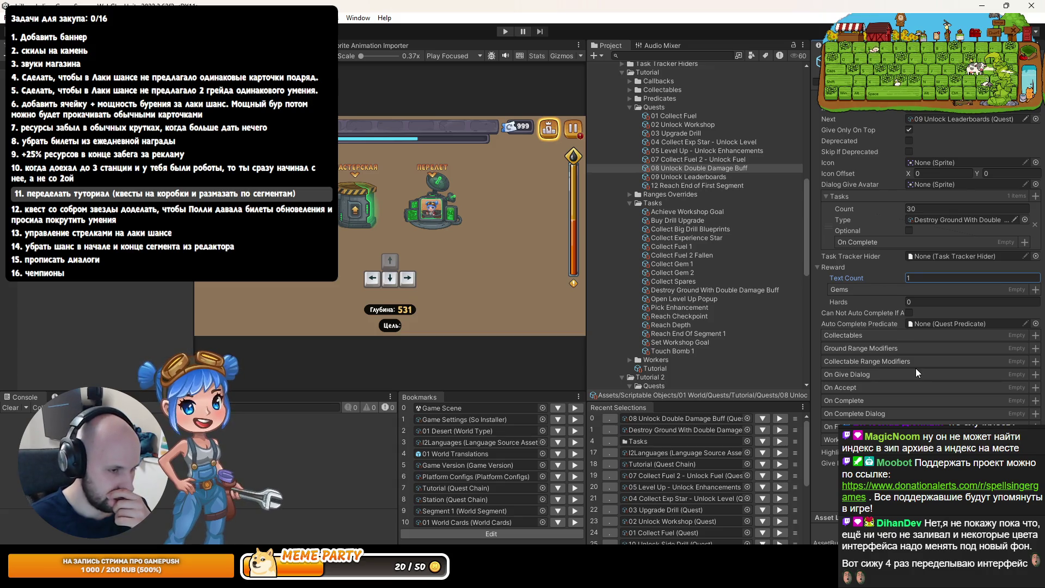
pyautogui.moveTo(812, 316); pyautogui.dragTo(770, 324)
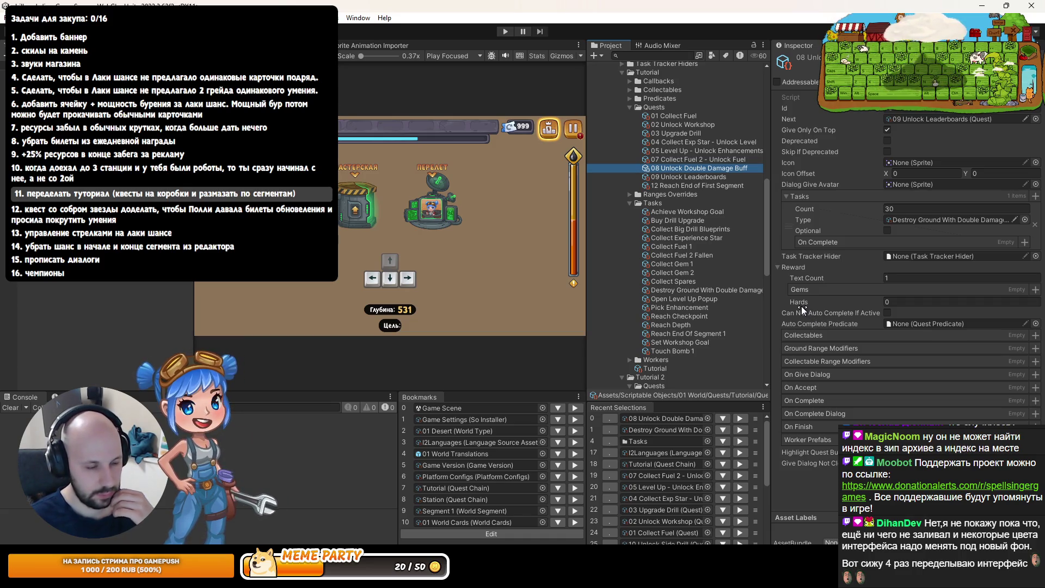
# Review the 05 Level Up and 12 Reach End of First Segment quests
pyautogui.press('Up')
pyautogui.press('Up')
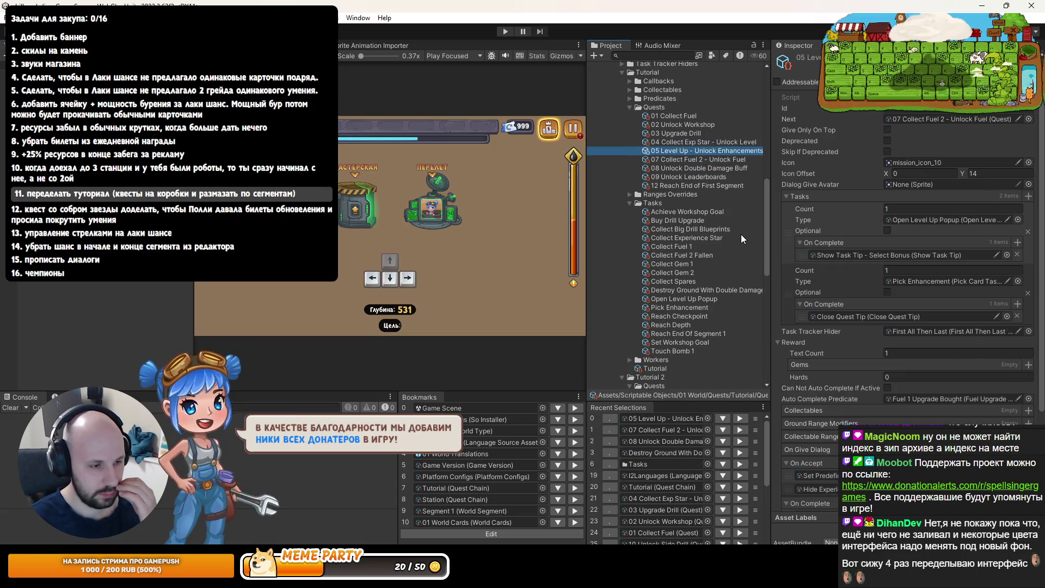
pyautogui.scroll(-5, 860, 294)
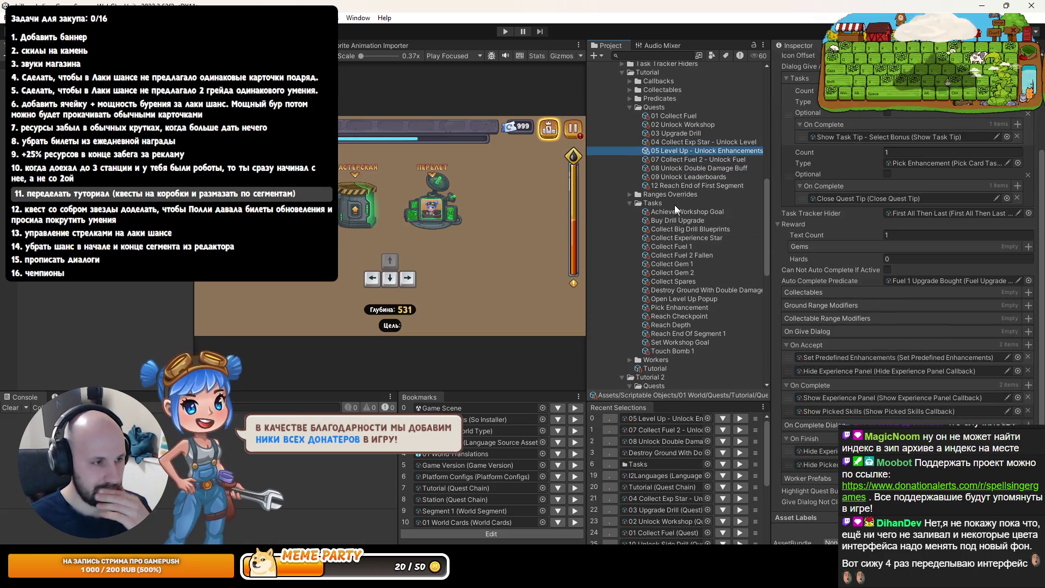
pyautogui.click(682, 186)
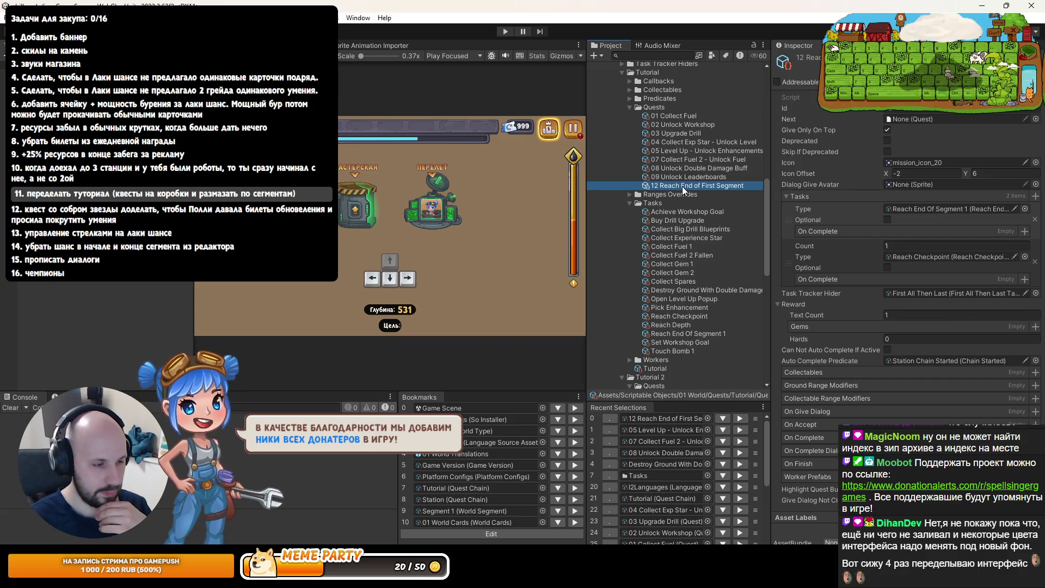
pyautogui.moveTo(771, 210); pyautogui.dragTo(771, 209)
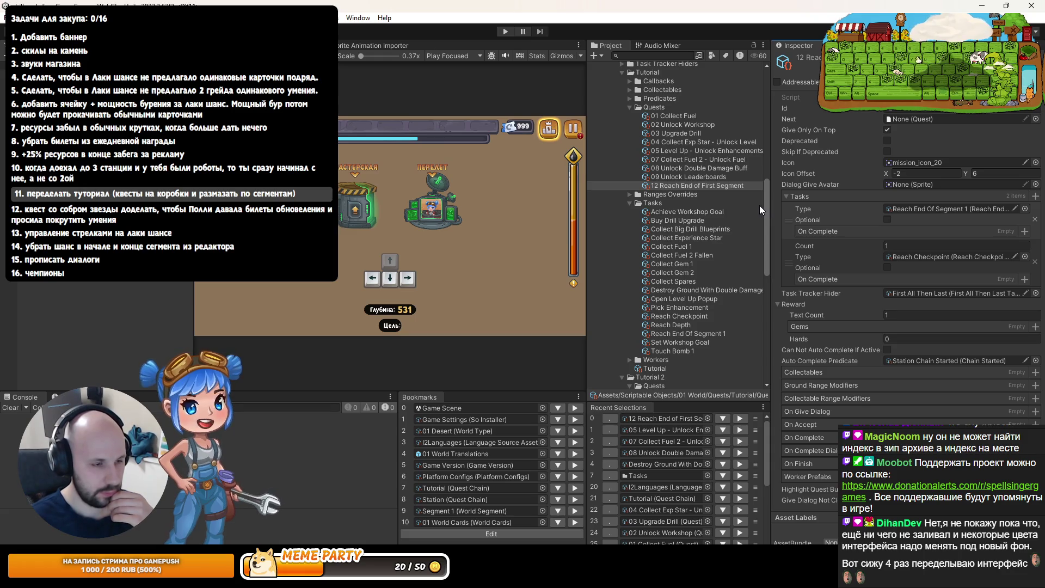
# Search the project for 'double dama' and open the 07 Double Damage Buff item
pyautogui.click(667, 56)
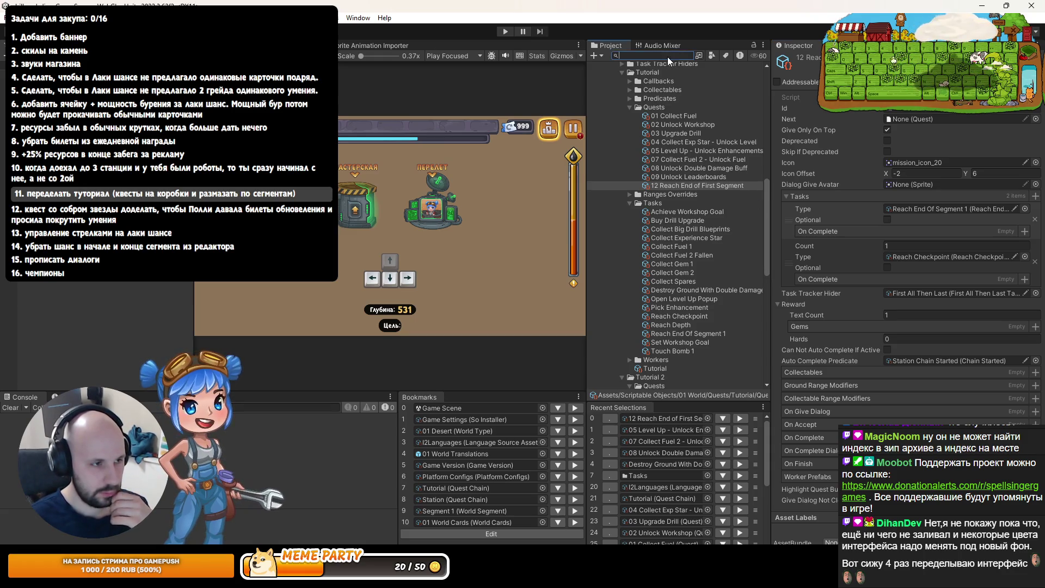
pyautogui.write('w')
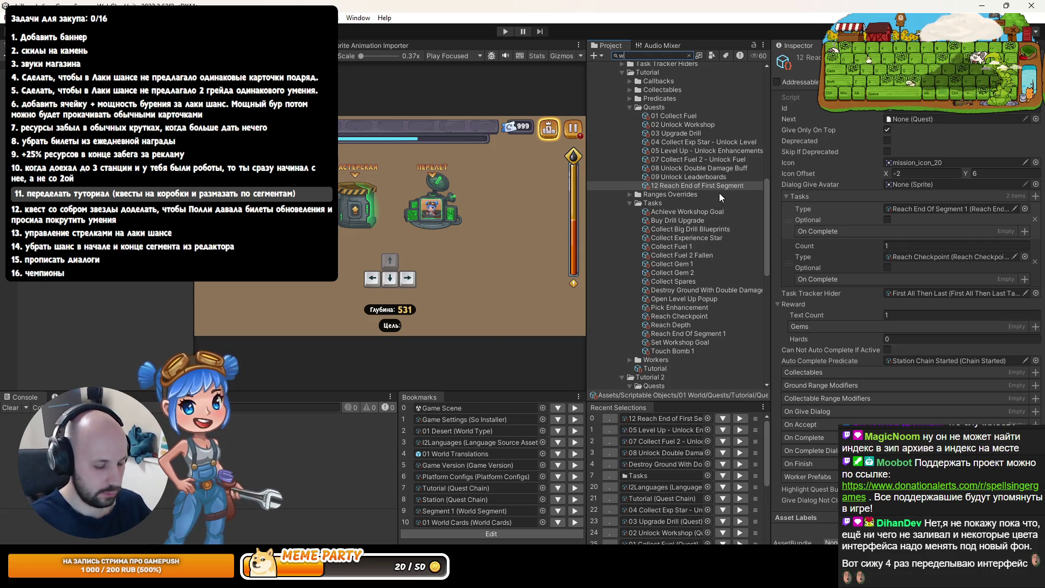
pyautogui.press('BackSpace')
pyautogui.write('double dama')
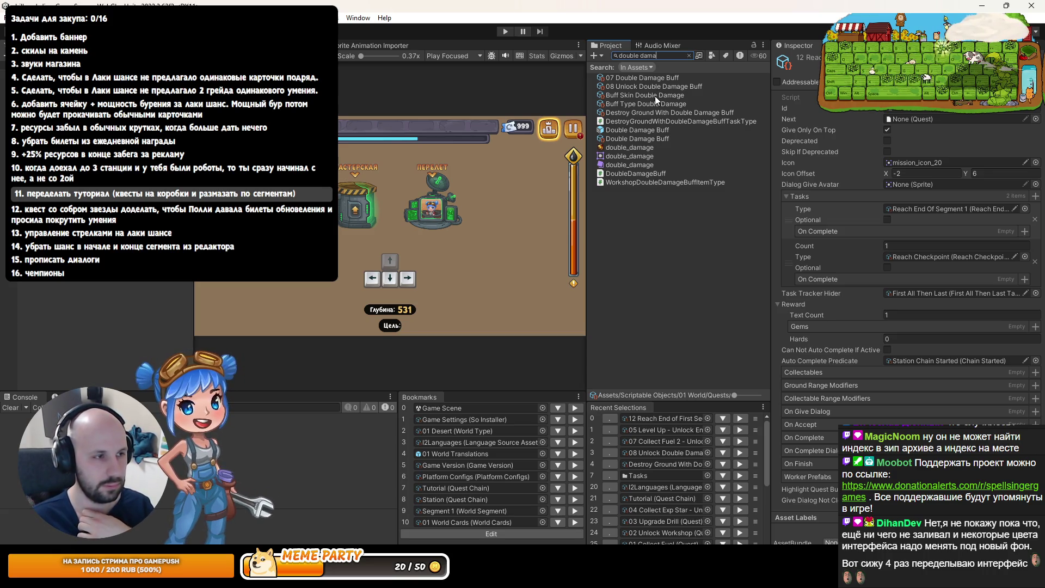
pyautogui.click(653, 78)
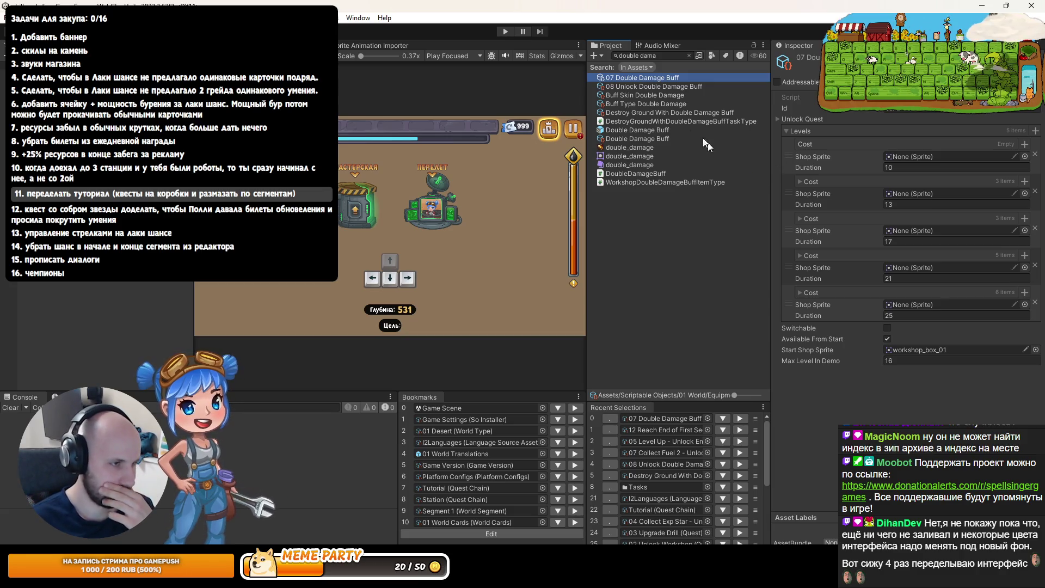
# Set Unlock Quest to Tutorial chain, quest 08 Unlock Double Damage Buff, mode Completed
pyautogui.click(802, 119)
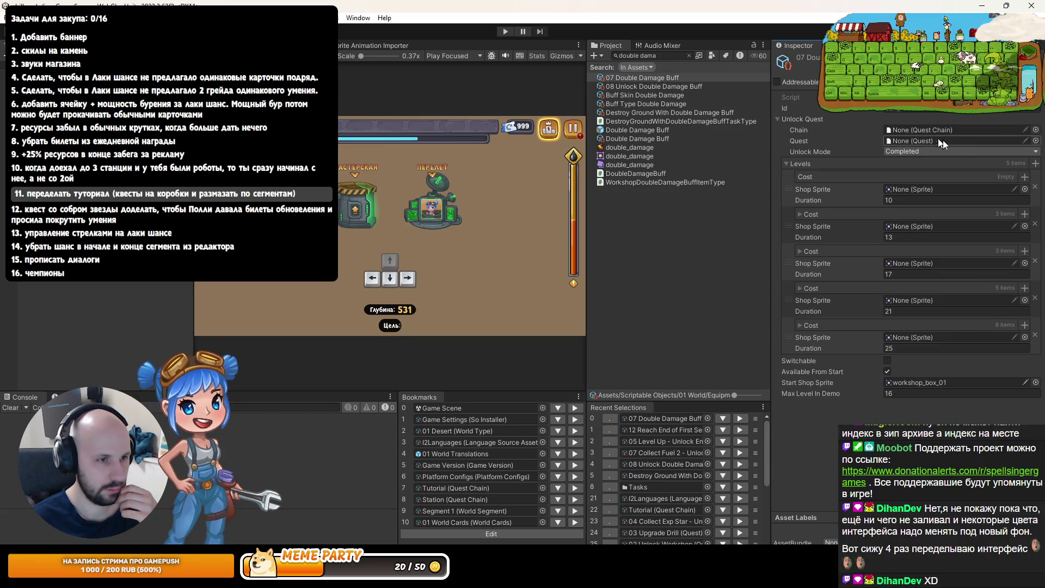
pyautogui.click(1036, 130)
pyautogui.doubleClick(724, 176)
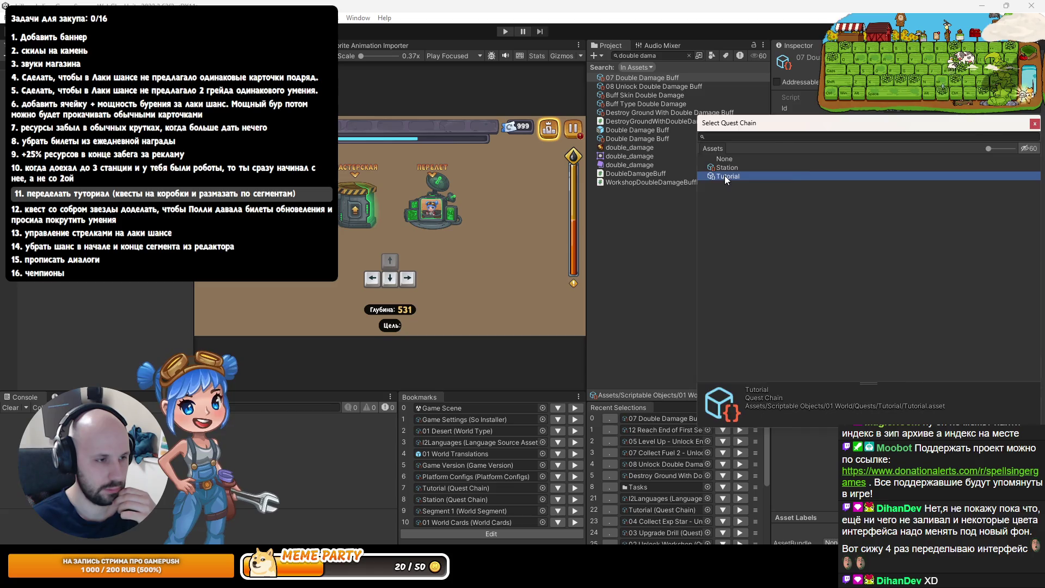
pyautogui.click(1036, 140)
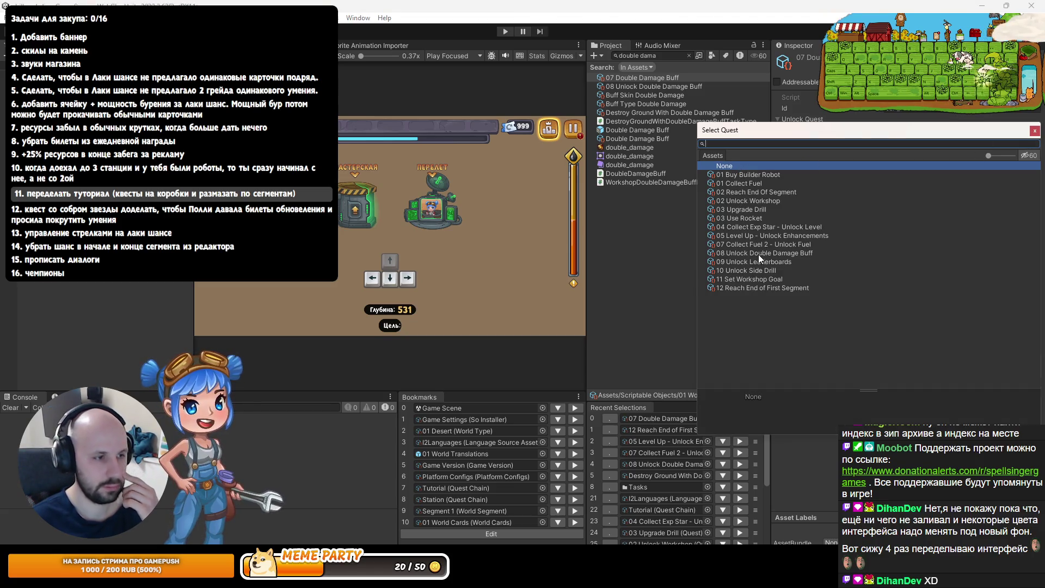
pyautogui.click(774, 254)
pyautogui.doubleClick(774, 254)
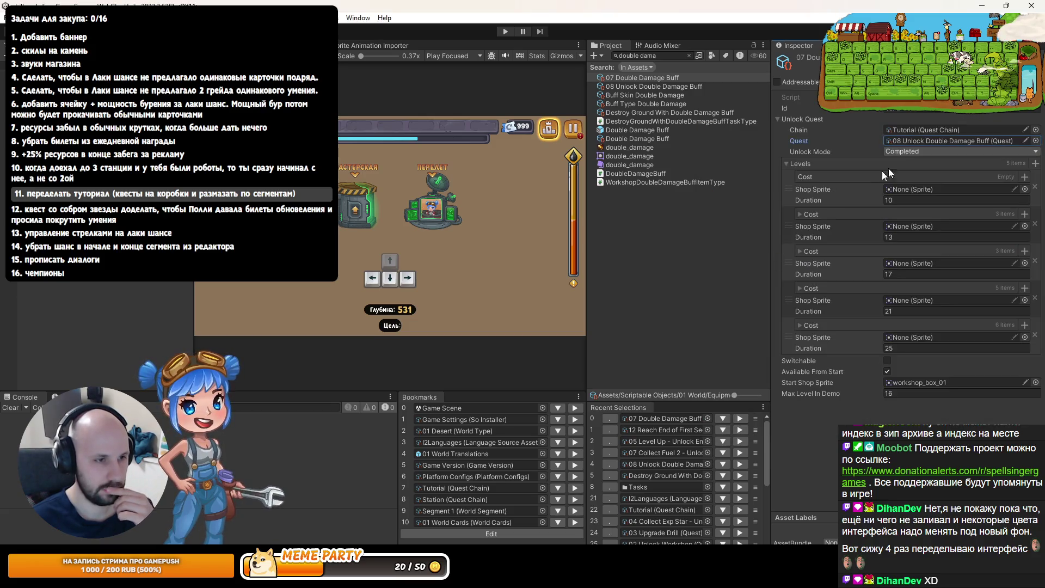
pyautogui.click(902, 151)
pyautogui.click(905, 175)
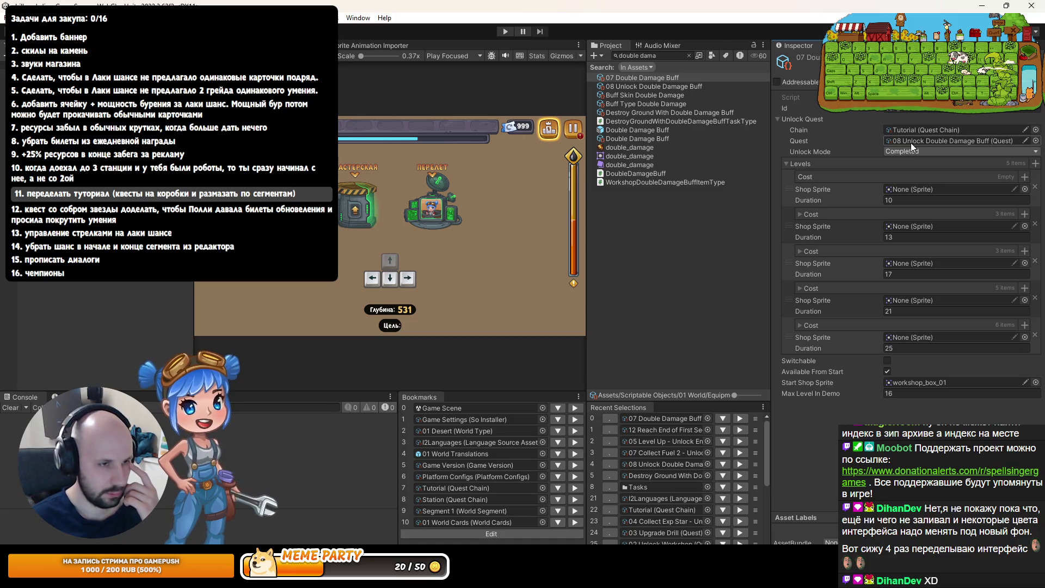
# Search 'double dama' again and inspect the Buff Type Double Damage and Double Damage Buff assets
pyautogui.click(688, 55)
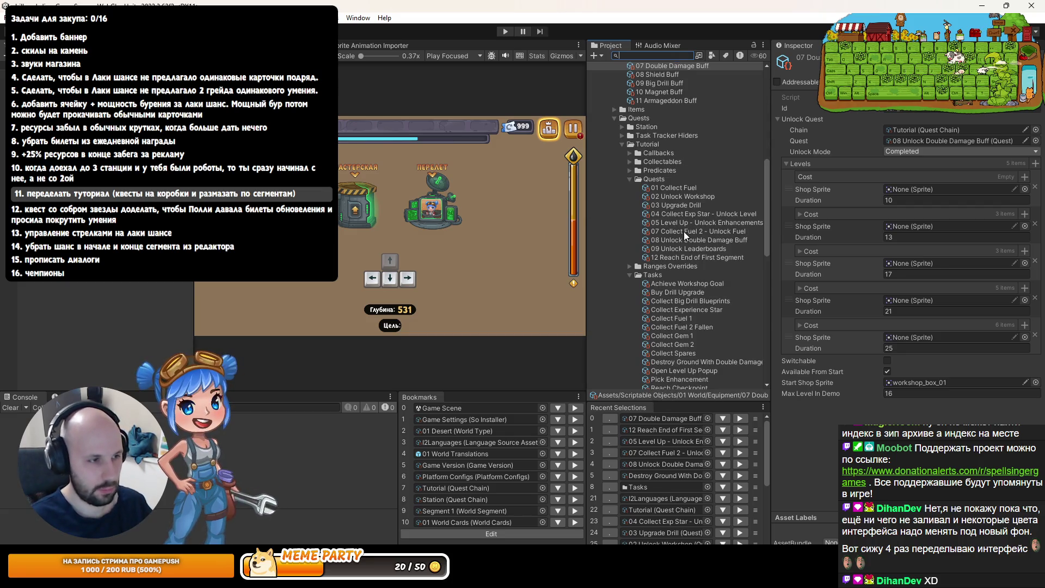
pyautogui.write('do')
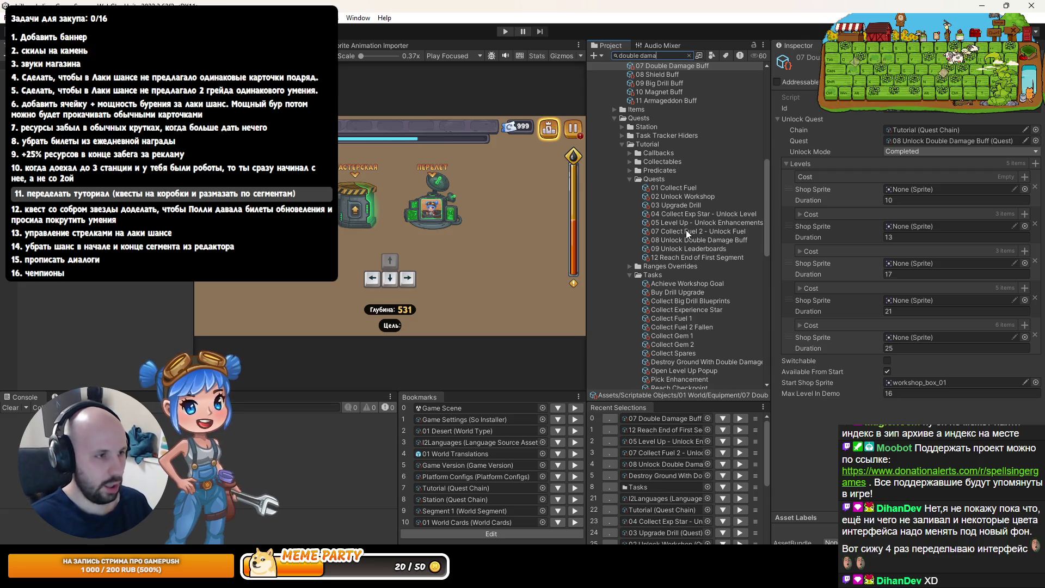
pyautogui.write('uble dama')
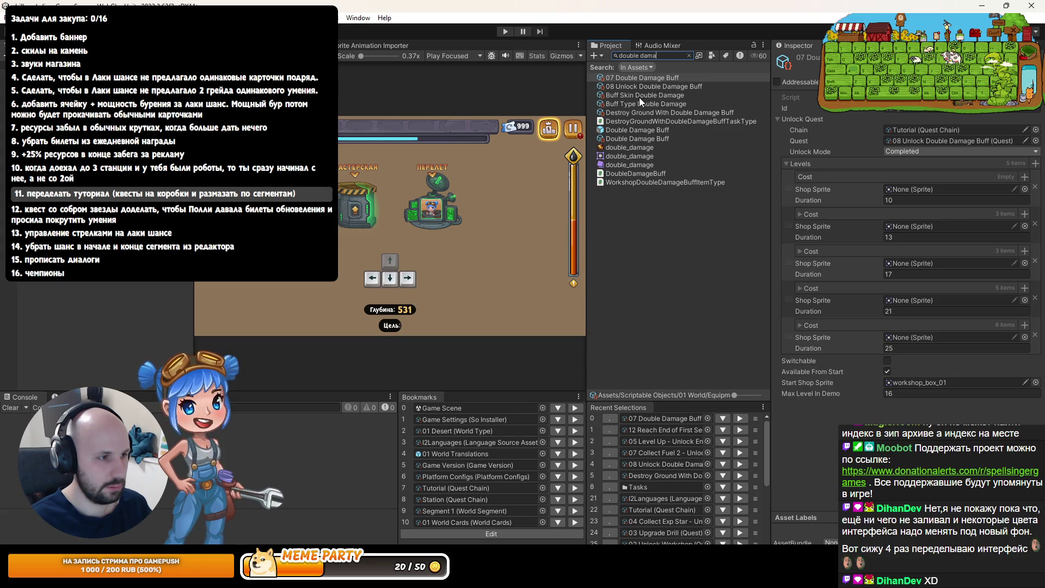
pyautogui.click(648, 103)
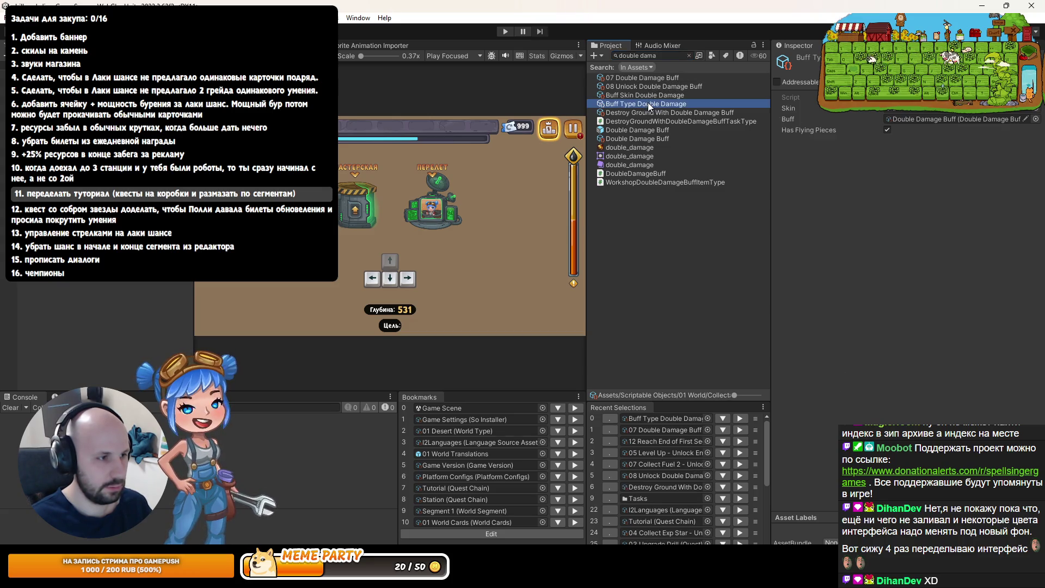
pyautogui.click(634, 137)
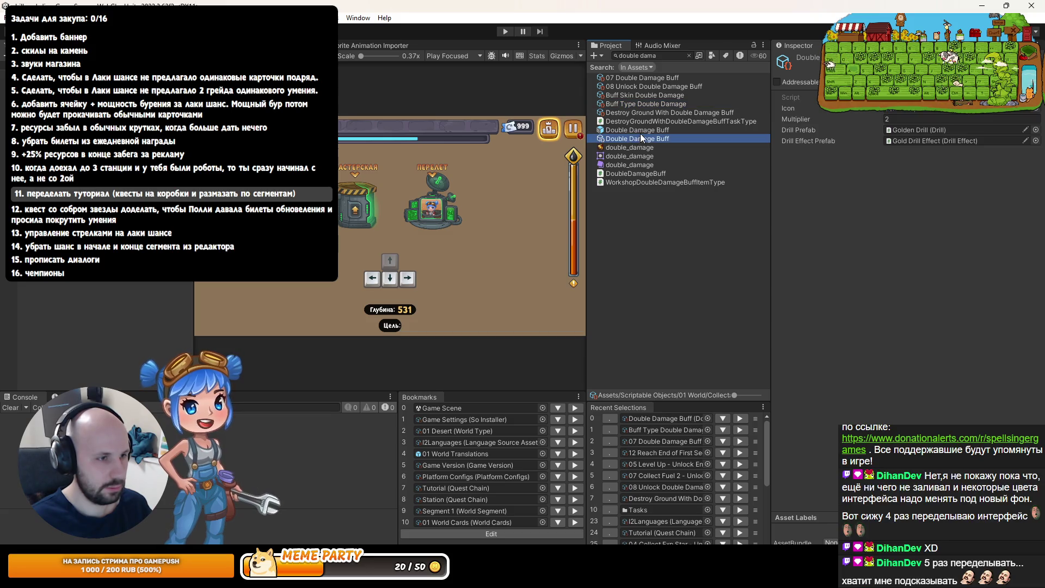
pyautogui.click(649, 104)
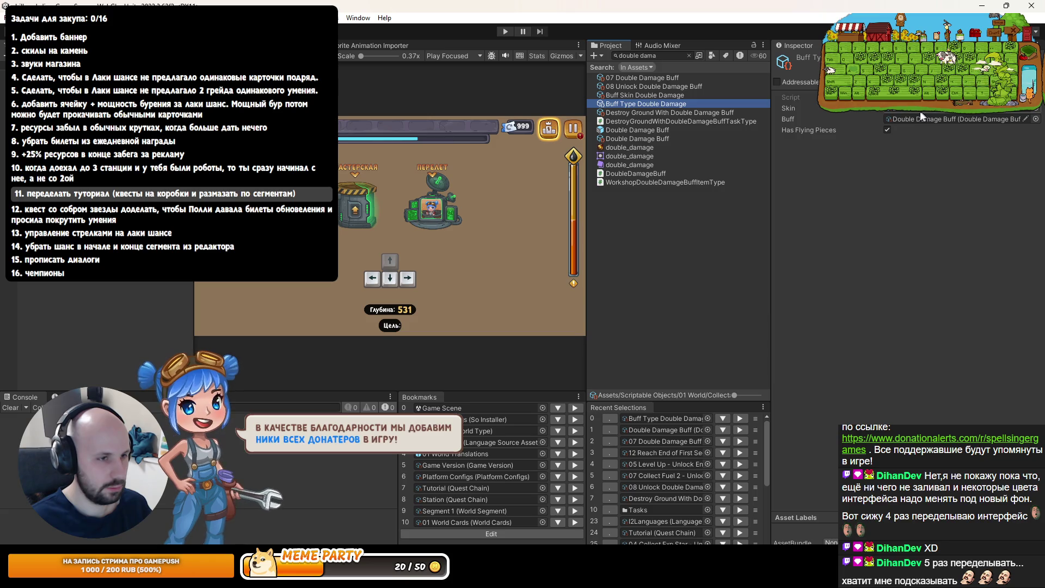
pyautogui.hotkey('alt', 'Tab')
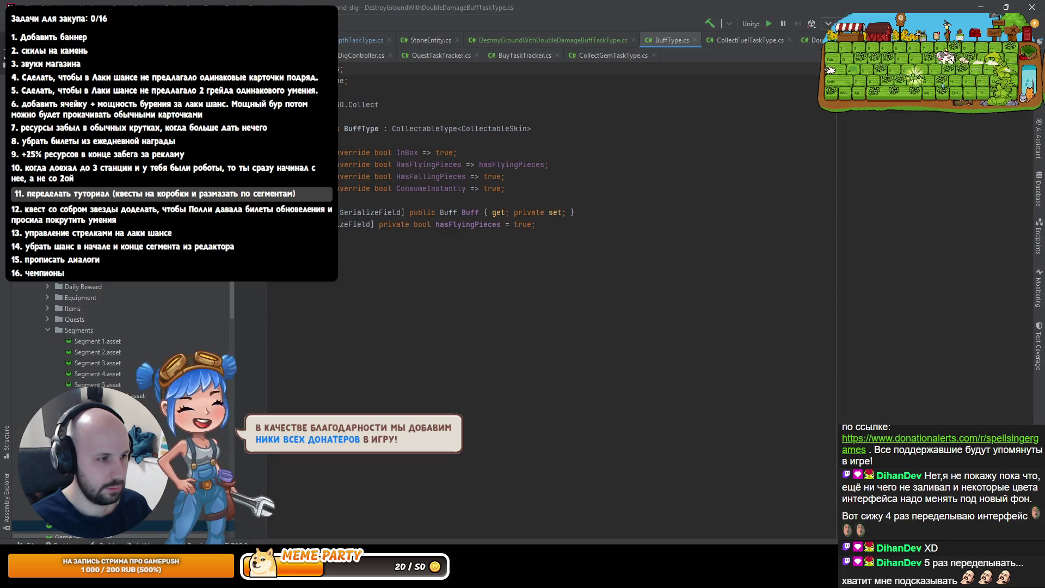
# Find BombType's UnlockQuest override and select its unlockQuest field and override lines
pyautogui.keyDown('ctrl'); pyautogui.click(446, 131); pyautogui.keyUp('ctrl')
pyautogui.scroll(-2, 445, 145)
pyautogui.keyDown('ctrl'); pyautogui.keyDown('alt'); pyautogui.click(459, 260); pyautogui.keyUp('alt'); pyautogui.keyUp('ctrl')
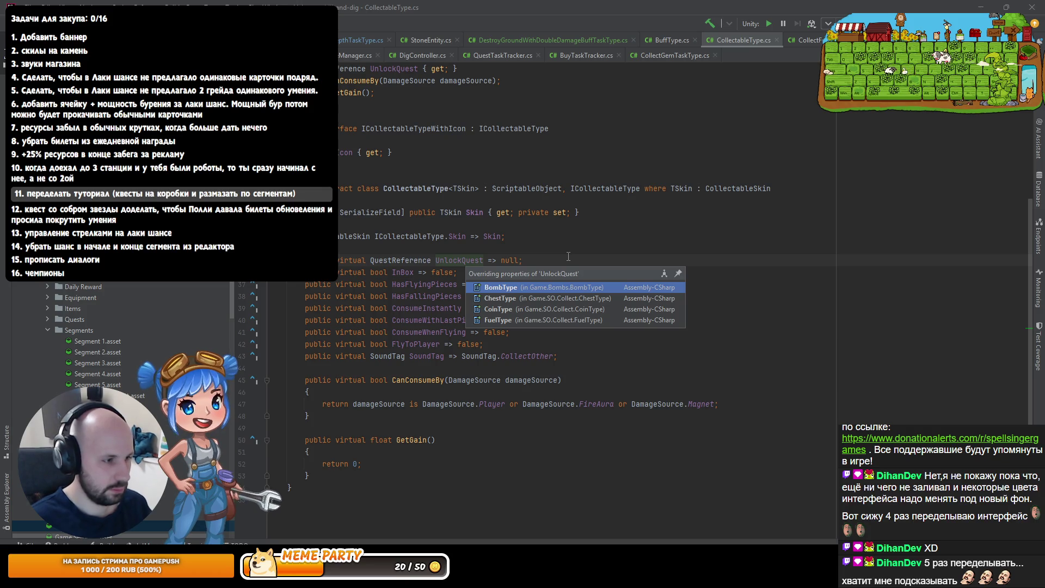
pyautogui.press('Return')
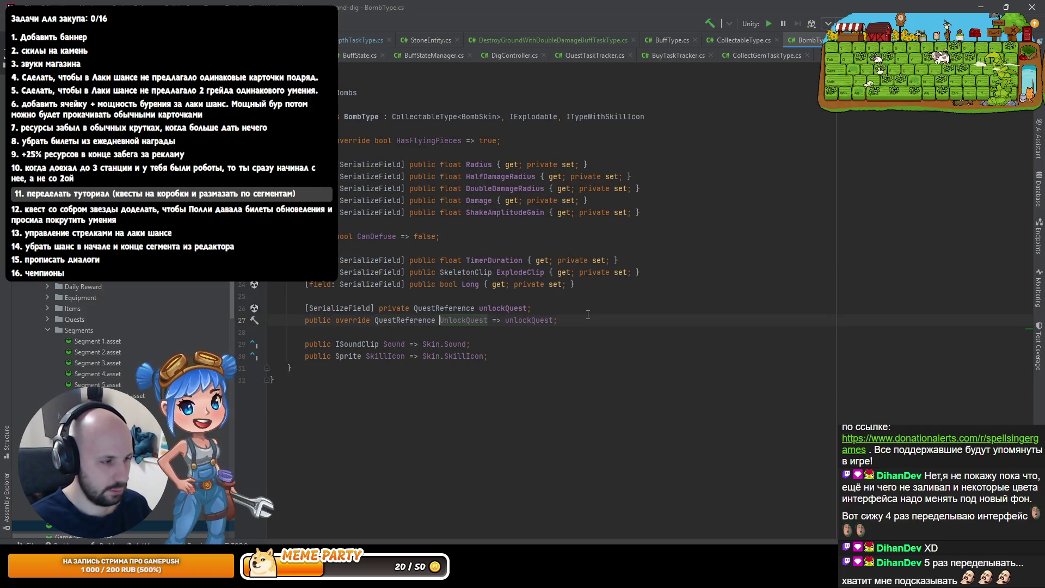
pyautogui.moveTo(586, 316)
pyautogui.mouseDown()
pyautogui.moveTo(629, 308)
pyautogui.moveTo(613, 288)
pyautogui.mouseUp()
pyautogui.hotkey('ctrl', 'c')
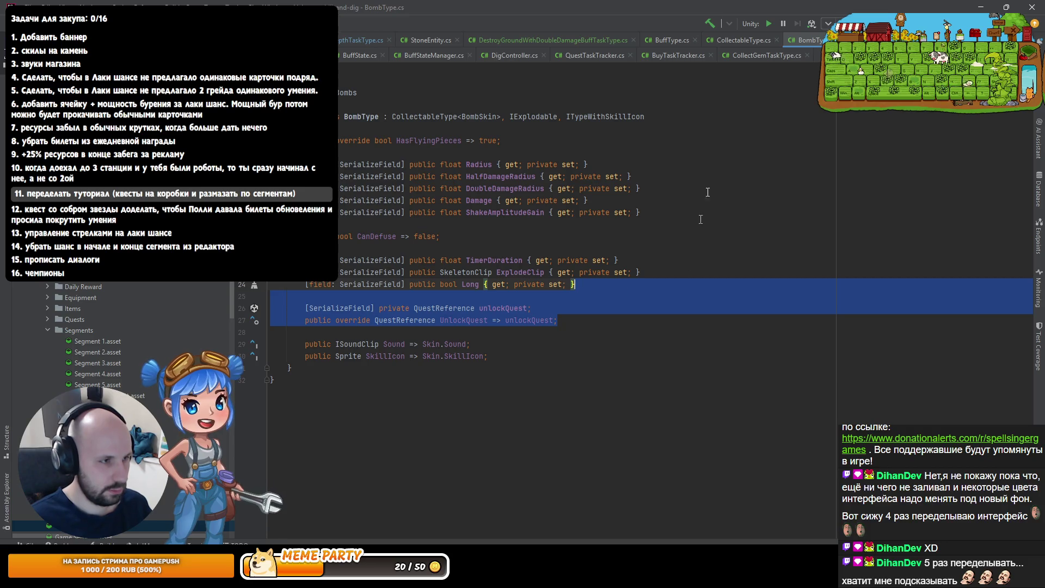
# Paste the unlockQuest lines into BuffType, reformat, and import the QuestReference namespace
pyautogui.click(744, 40)
pyautogui.hotkey('alt', 'Left')
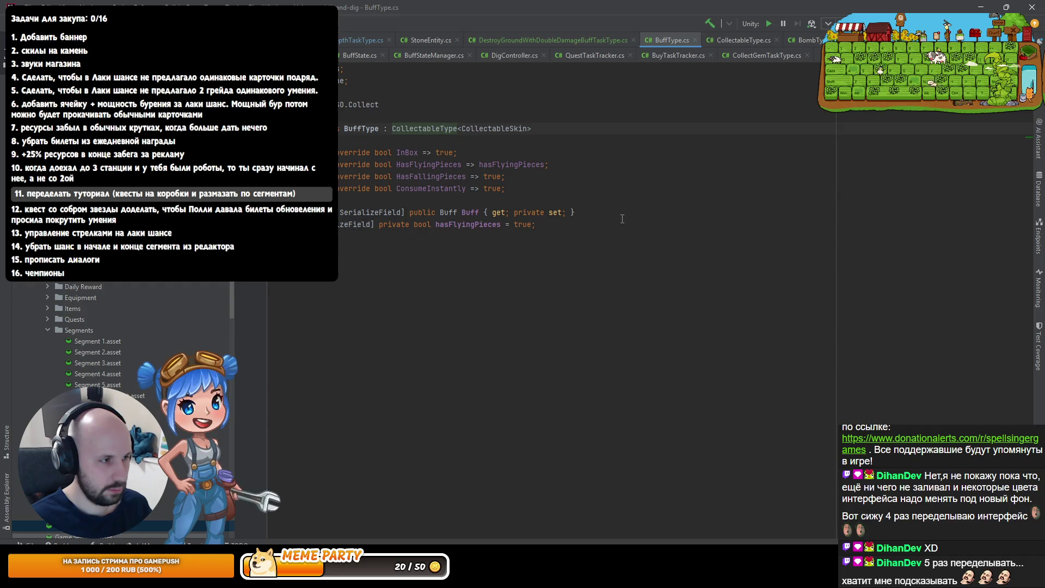
pyautogui.hotkey('alt', 'Right')
pyautogui.hotkey('alt', 'Right')
pyautogui.hotkey('alt', 'Left')
pyautogui.hotkey('alt', 'Left')
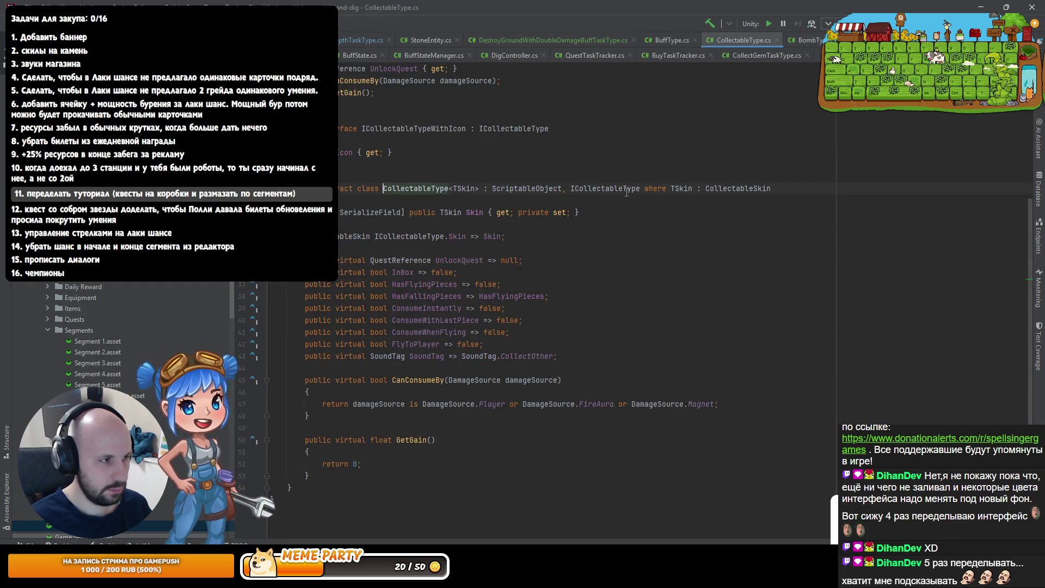
pyautogui.hotkey('ctrl', 'v')
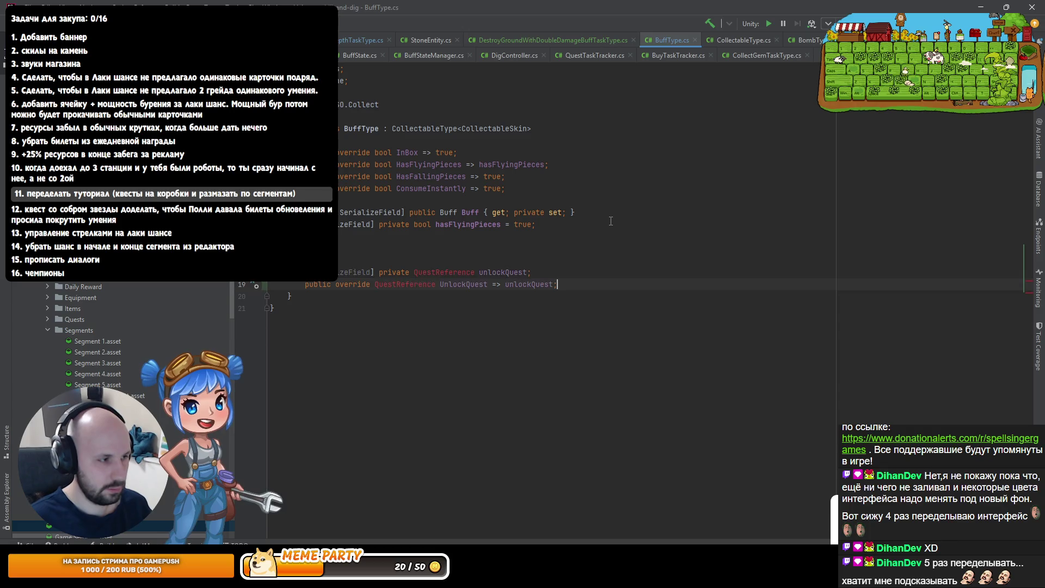
pyautogui.hotkey('ctrl', 'alt', 'l')
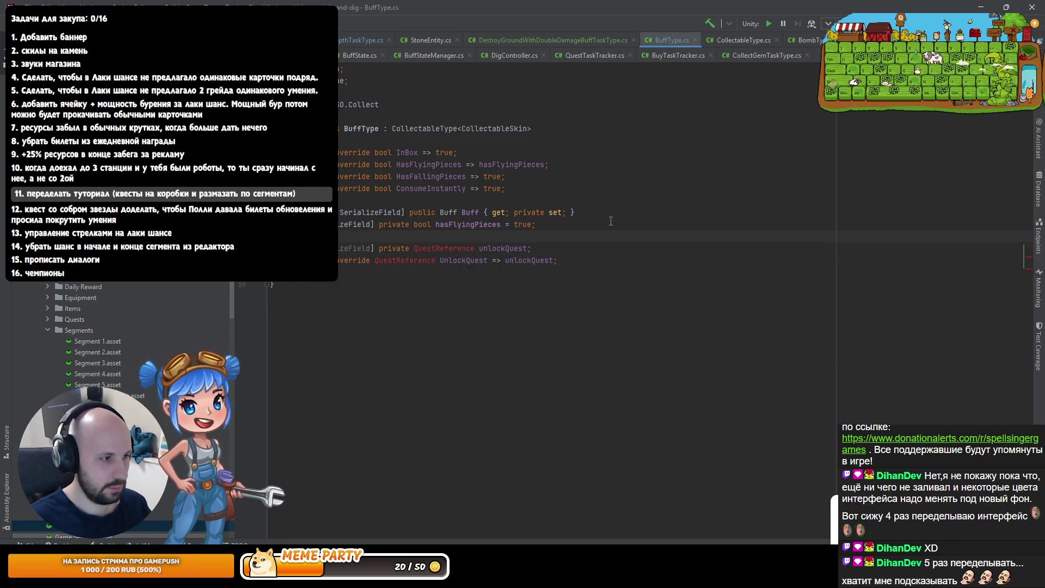
pyautogui.hotkey('alt', 'Return')
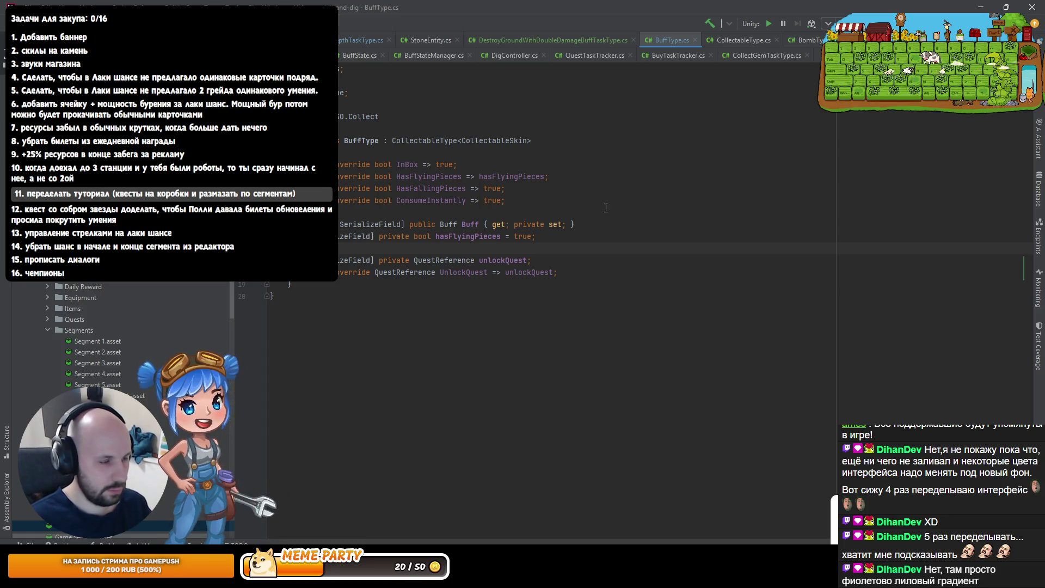
pyautogui.hotkey('alt', 'Tab')
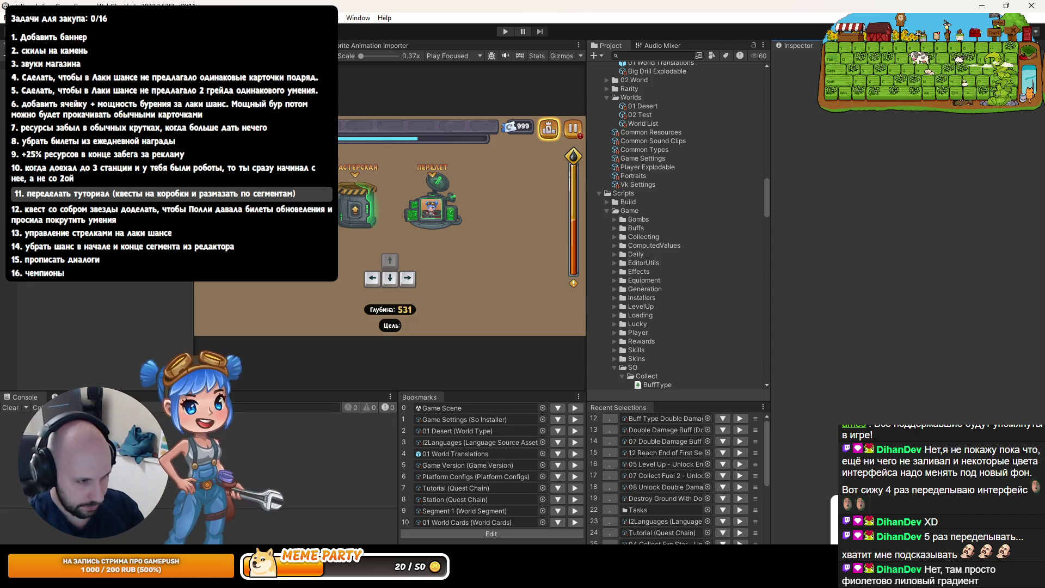
# Set Buff Type Double Damage to unlock from Tutorial quest 08 when Active Or Completed
pyautogui.click(740, 418)
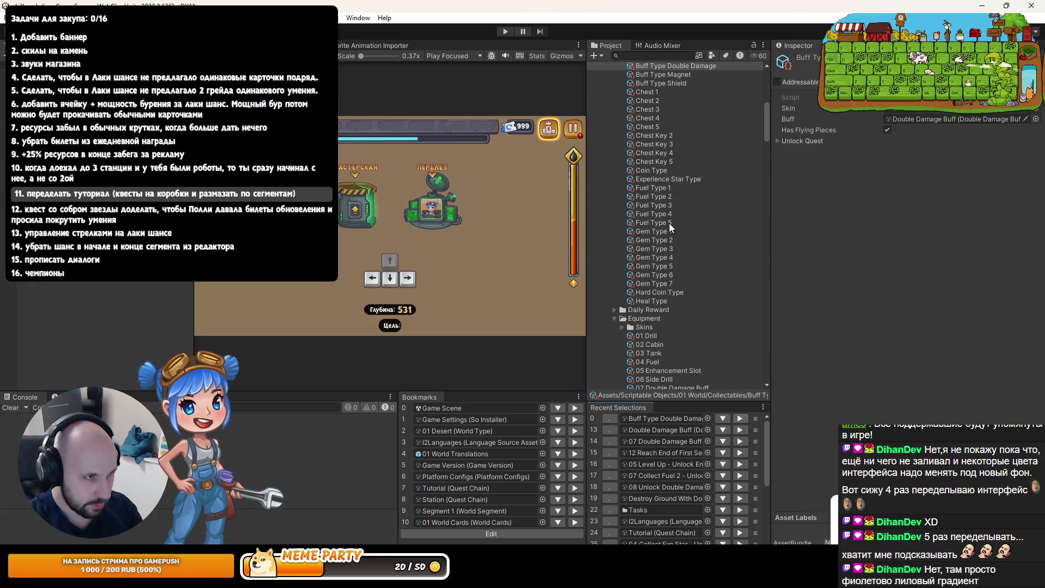
pyautogui.click(815, 143)
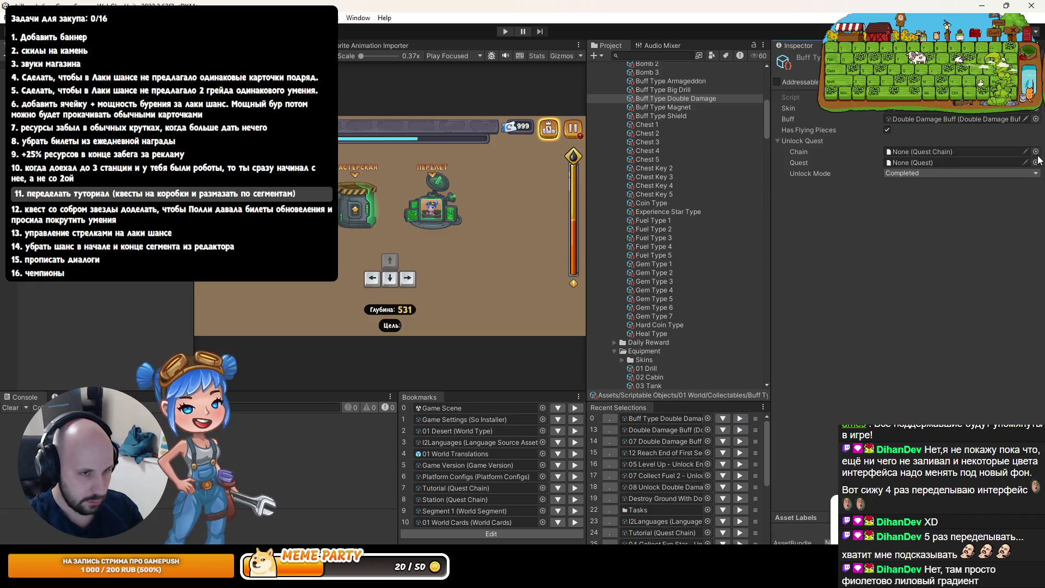
pyautogui.click(897, 175)
pyautogui.click(728, 196)
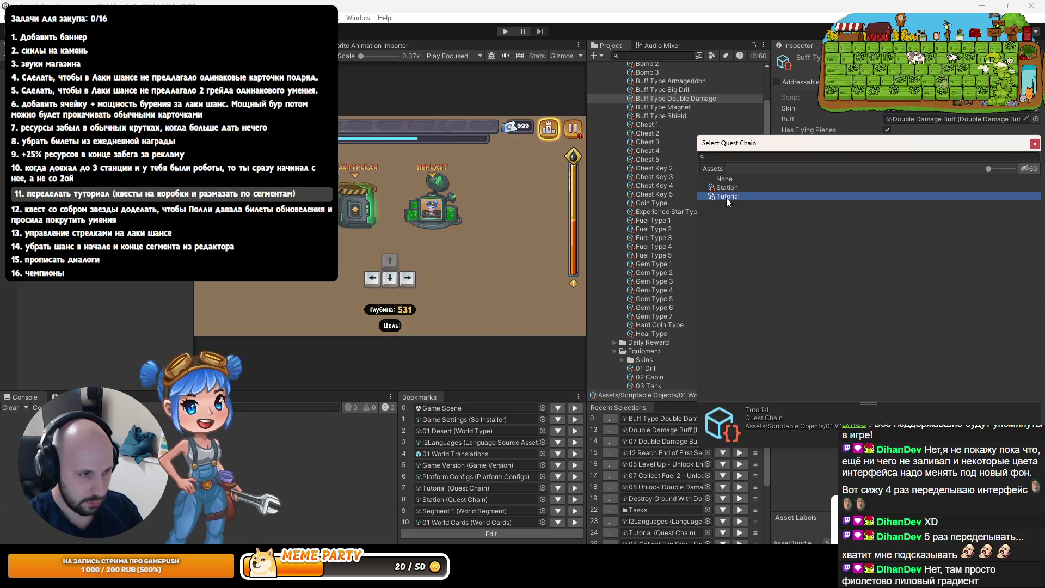
pyautogui.doubleClick(728, 196)
pyautogui.click(1036, 162)
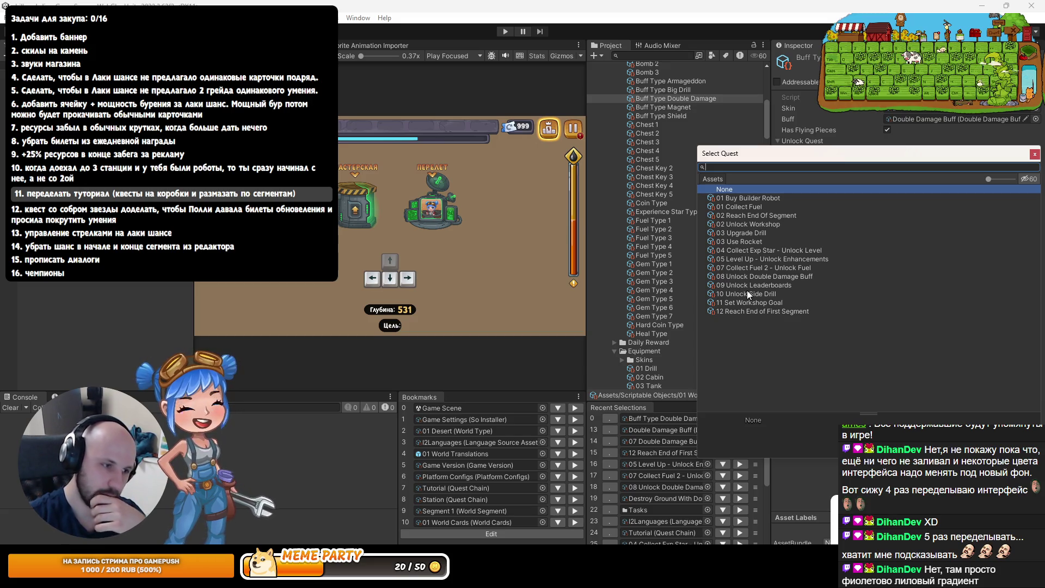
pyautogui.doubleClick(763, 276)
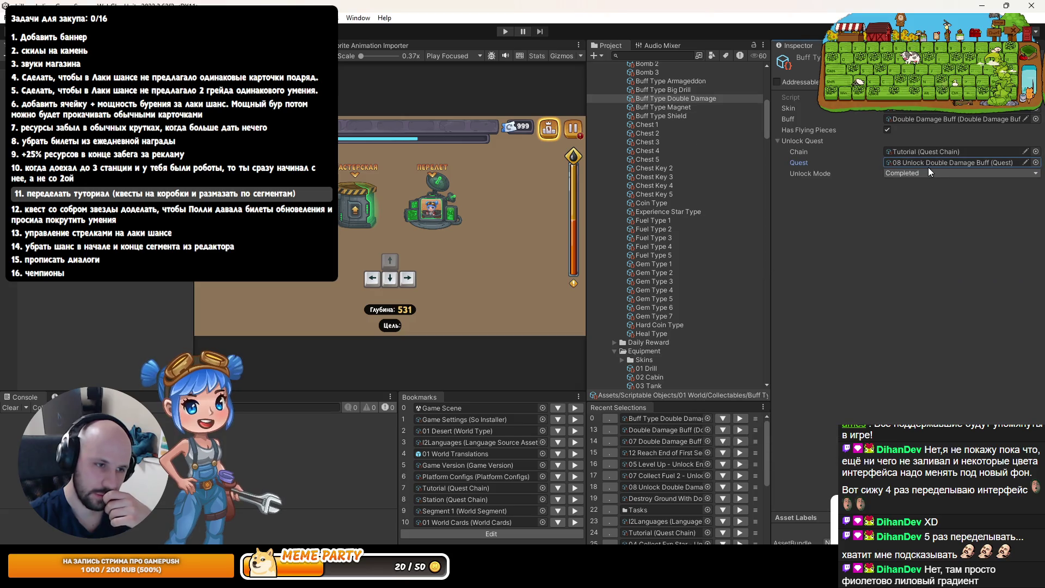
pyautogui.click(920, 175)
pyautogui.click(913, 203)
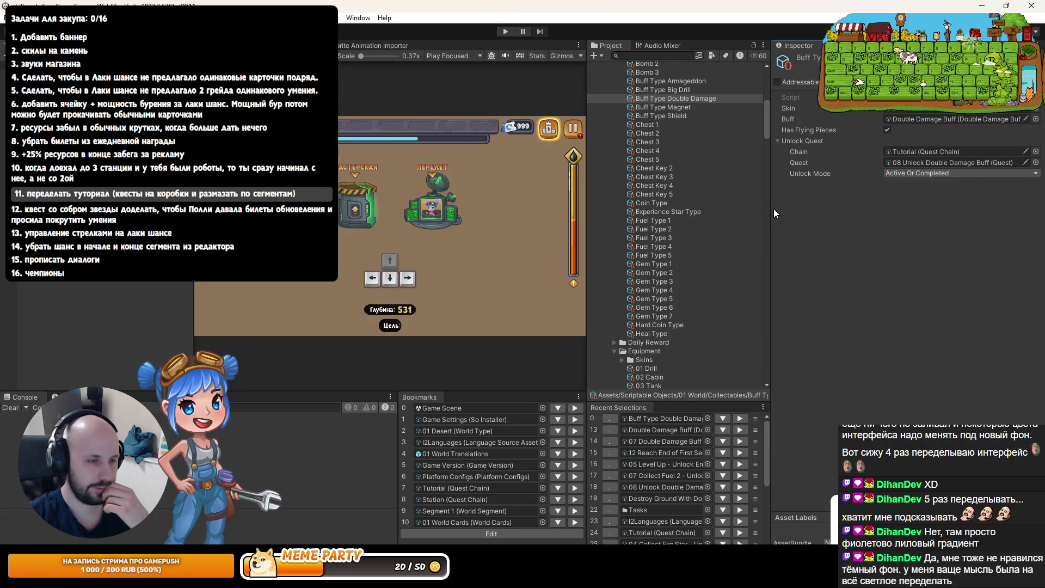
# Maximize the Game view and start Play mode to test
pyautogui.moveTo(772, 208); pyautogui.dragTo(784, 208)
pyautogui.moveTo(588, 174); pyautogui.dragTo(598, 178)
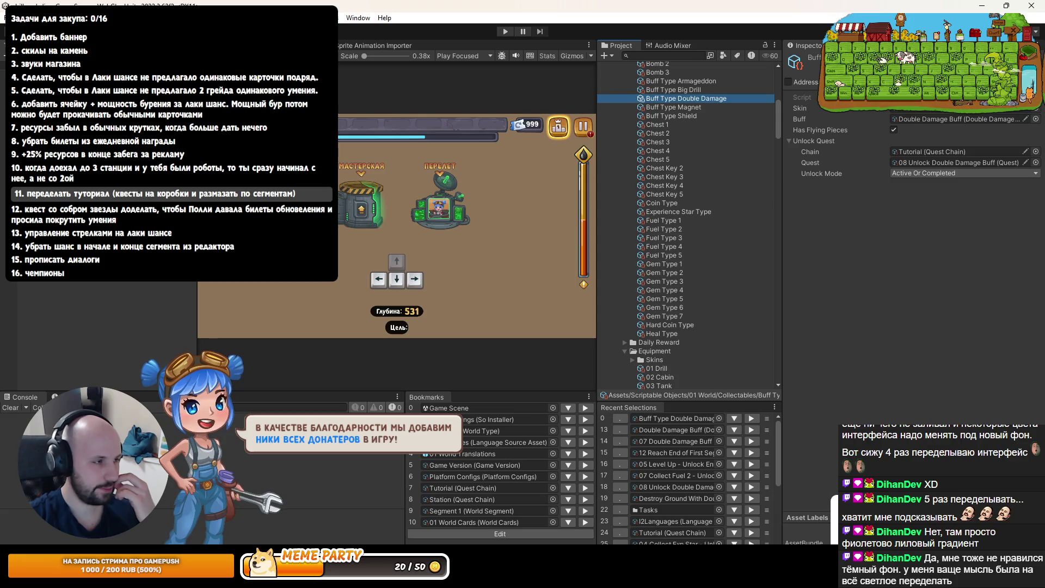
pyautogui.hotkey('shift', 'space')
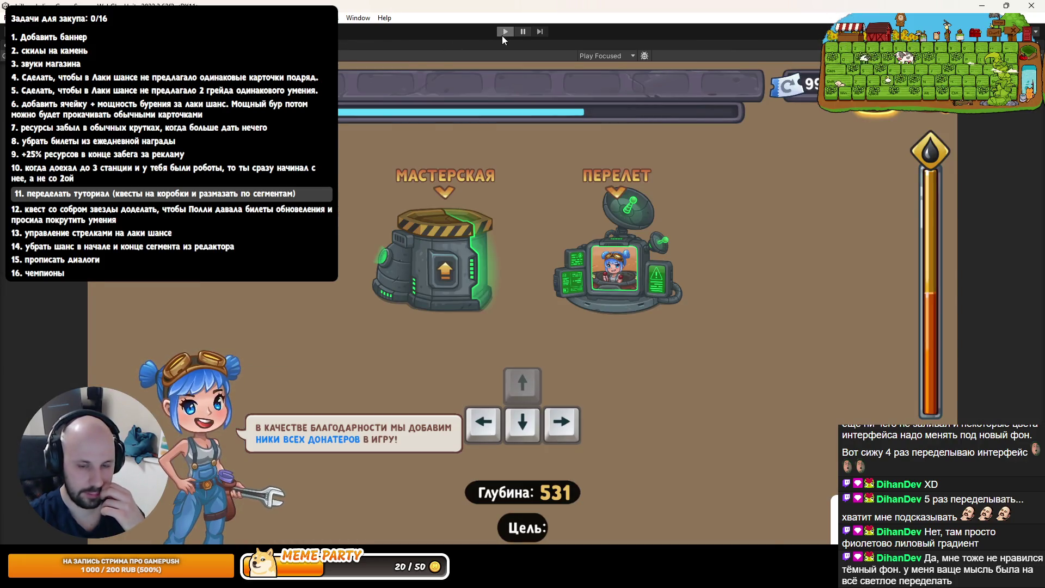
pyautogui.click(504, 31)
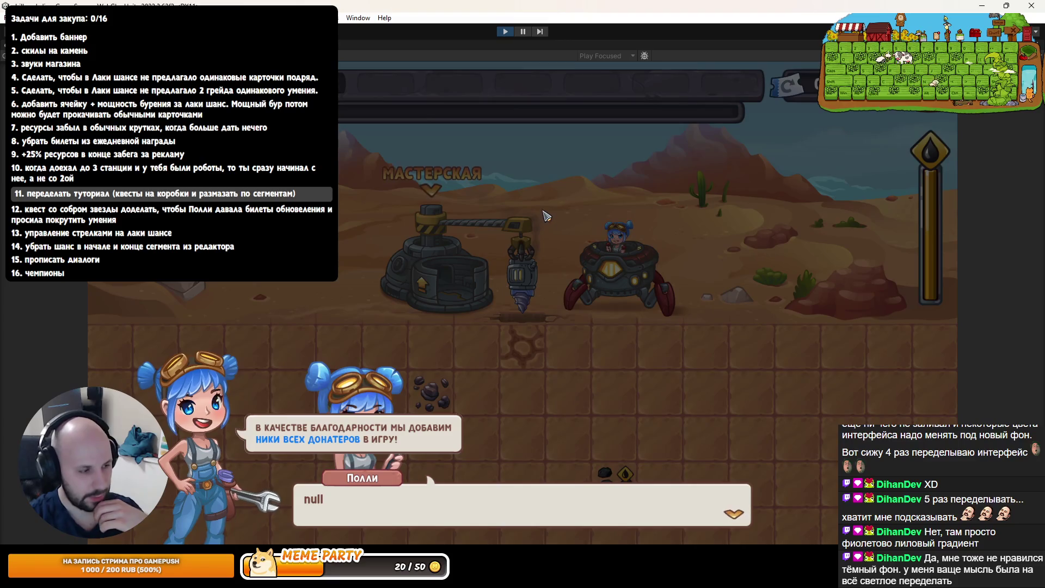
# Dismiss Polly's null dialog, re-maximize the Game view, steer the drill left, and finish Polly's greeting
pyautogui.click(545, 214)
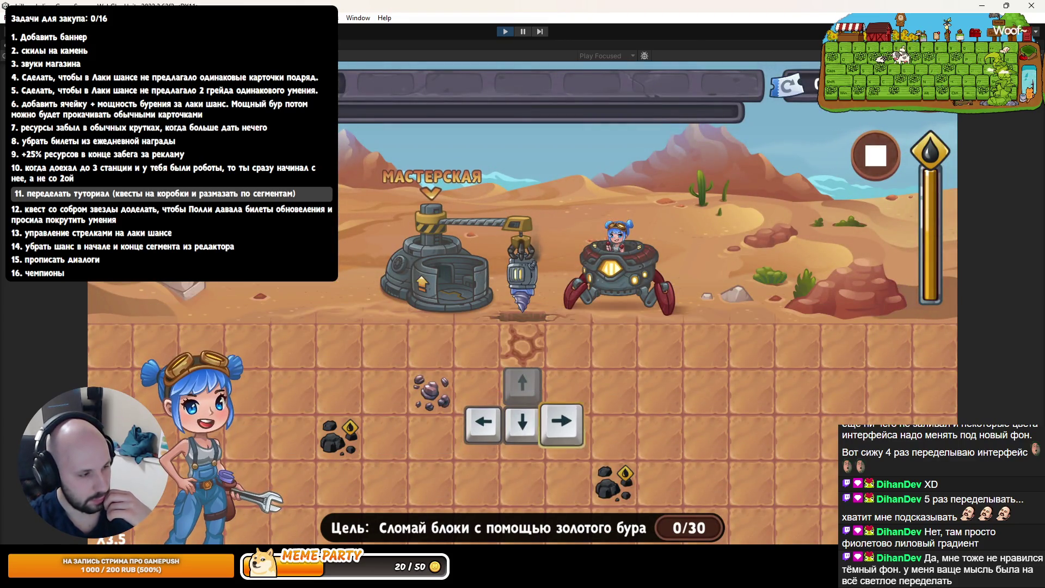
pyautogui.hotkey('shift', 'space')
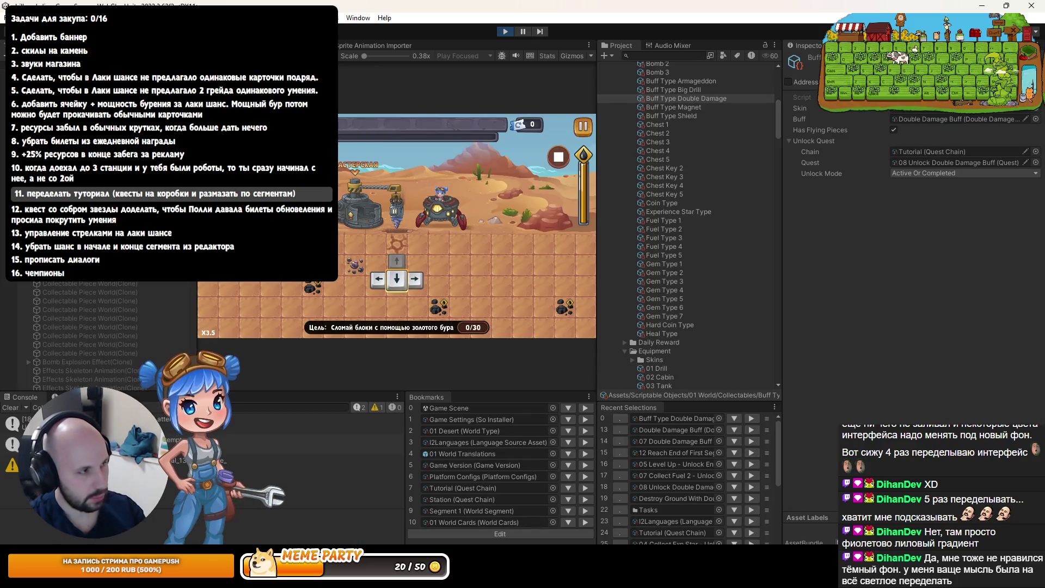
pyautogui.hotkey('shift', 'space')
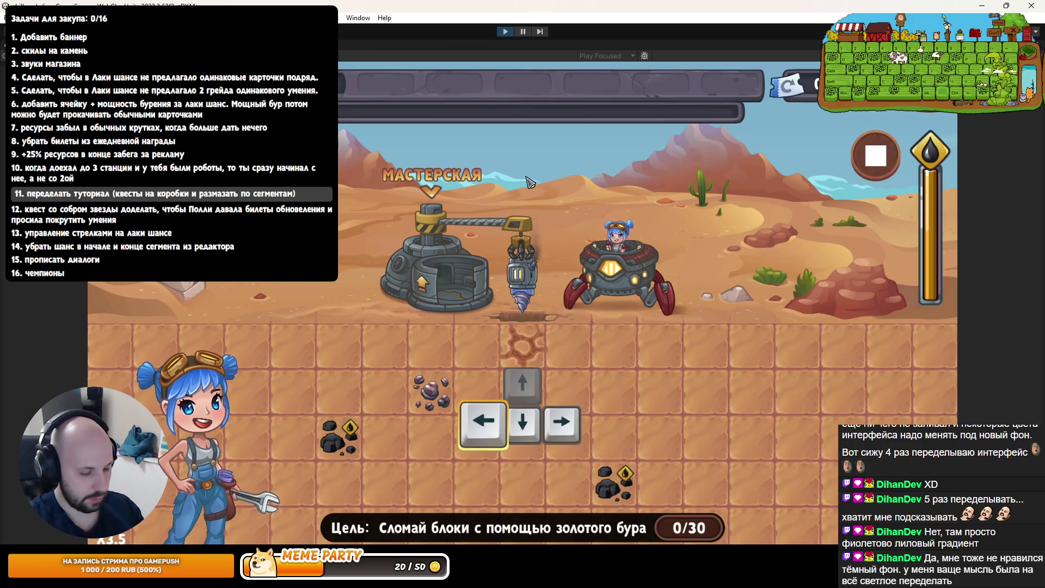
pyautogui.press('Left')
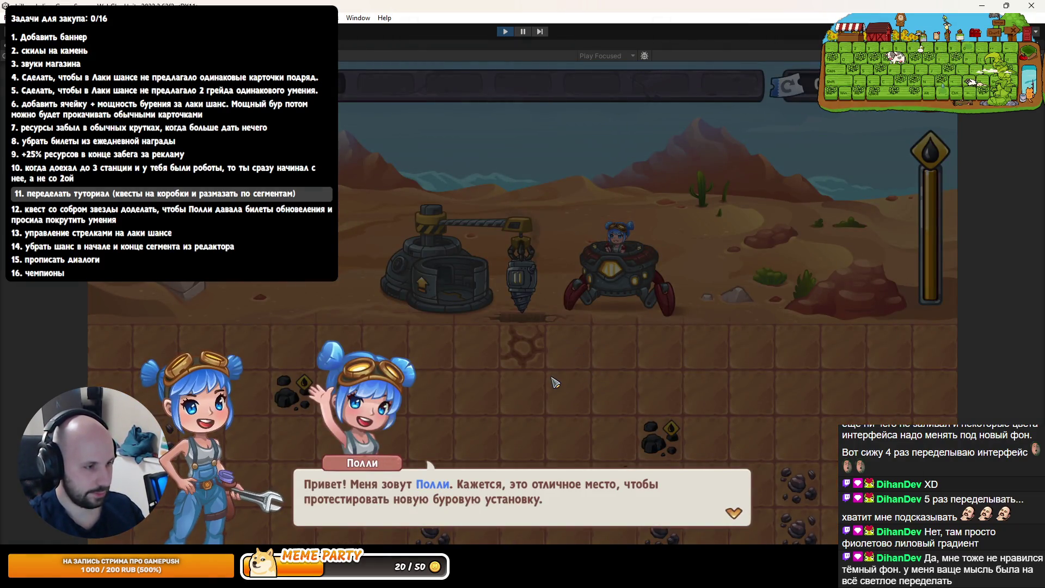
pyautogui.click(554, 382)
pyautogui.click(554, 382)
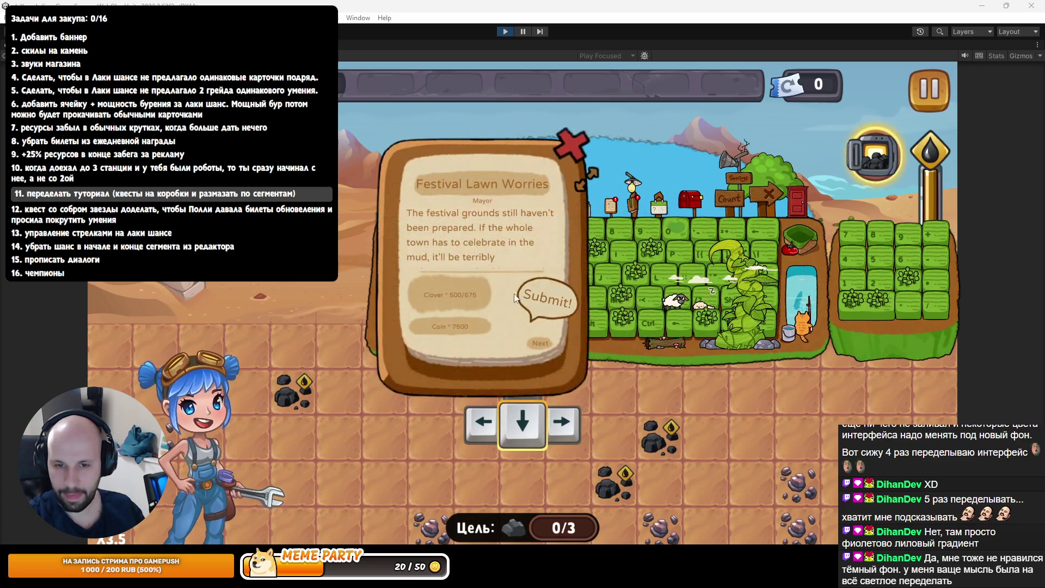
# Submit the Festival Lawn Worries order, collect the 7500-coin reward, and check the storage barn
pyautogui.click(544, 303)
pyautogui.click(582, 360)
pyautogui.click(533, 384)
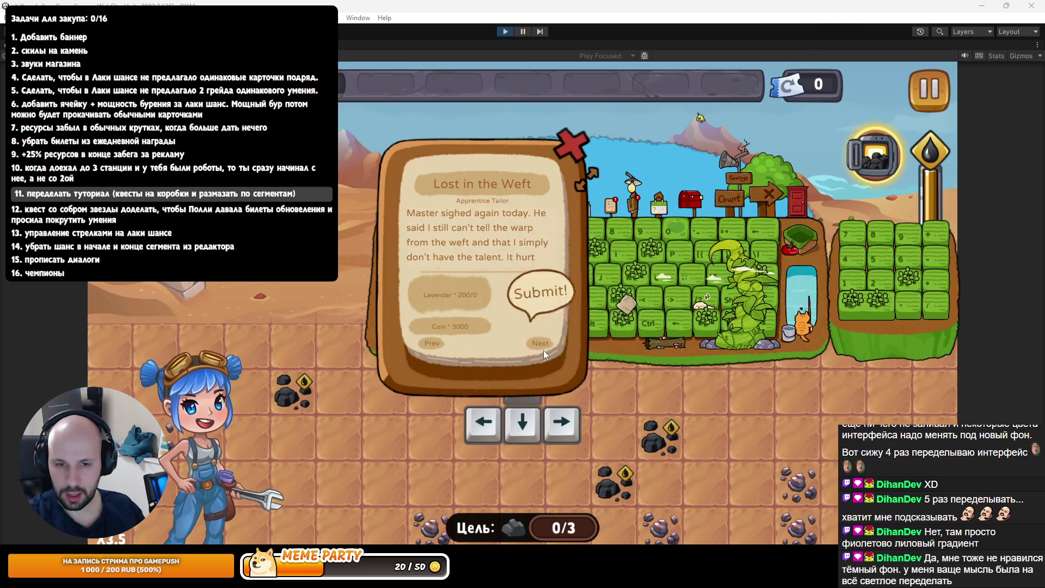
pyautogui.click(559, 146)
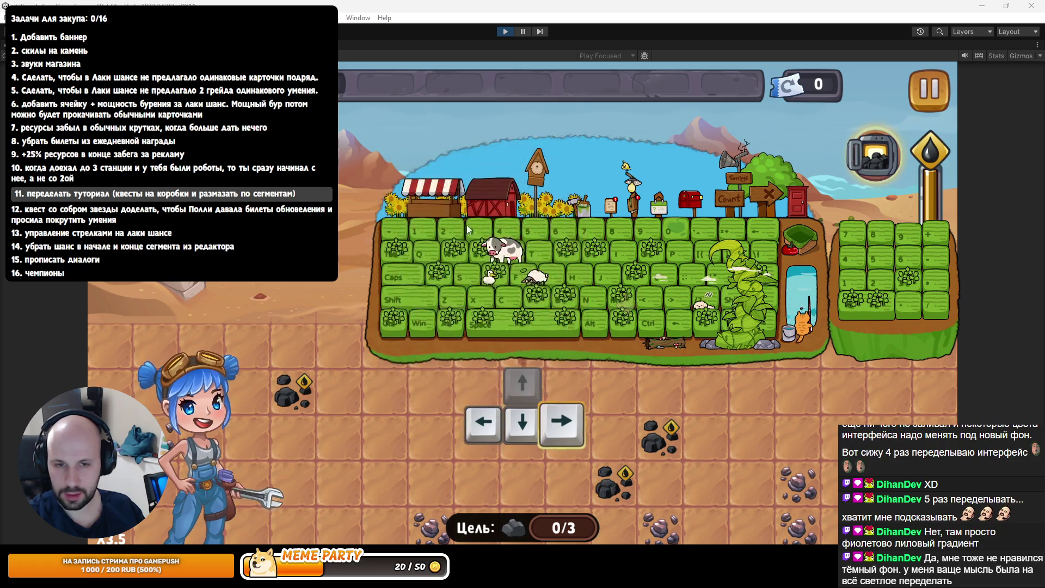
pyautogui.click(490, 198)
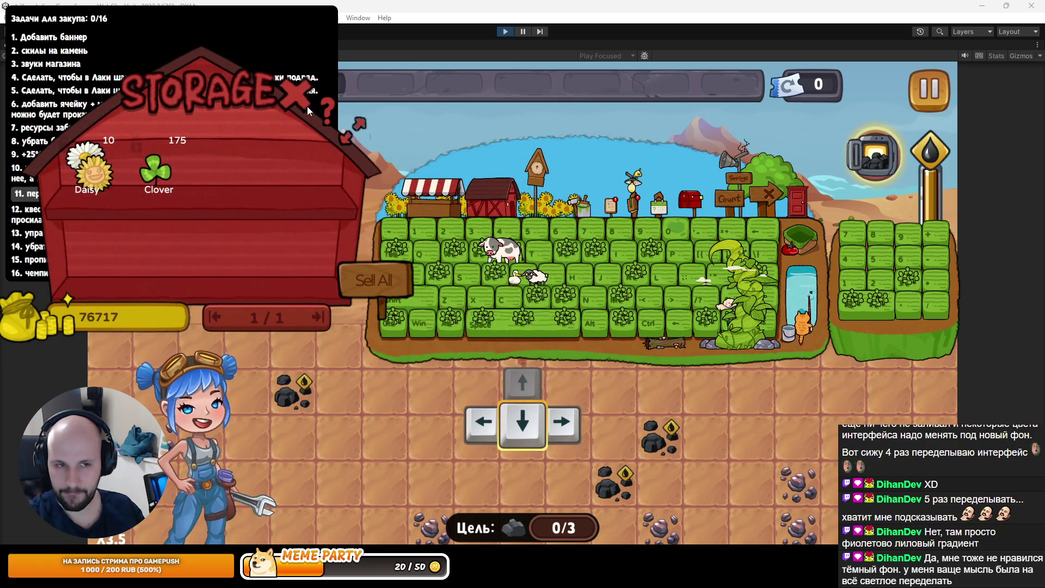
pyautogui.click(308, 107)
# Unlock Lavender seeds in the seed shop and plant Lavender in all plots
pyautogui.click(422, 211)
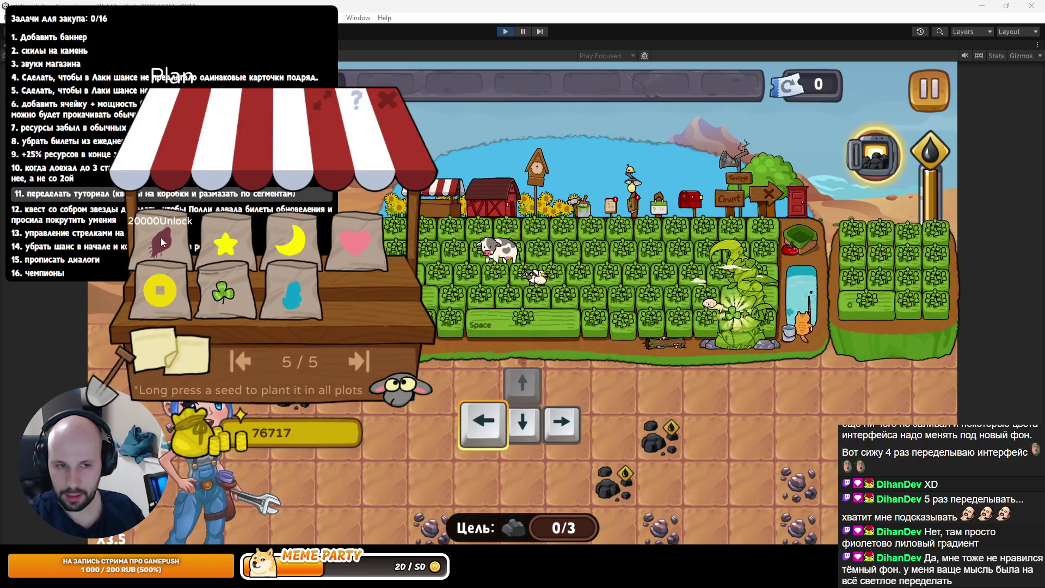
pyautogui.click(251, 368)
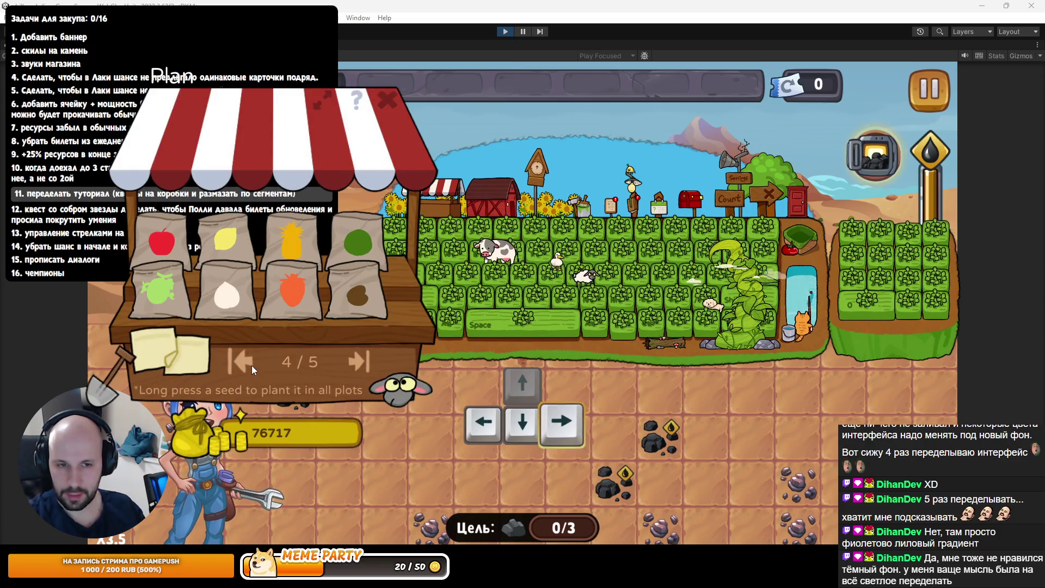
pyautogui.click(251, 365)
pyautogui.click(286, 236)
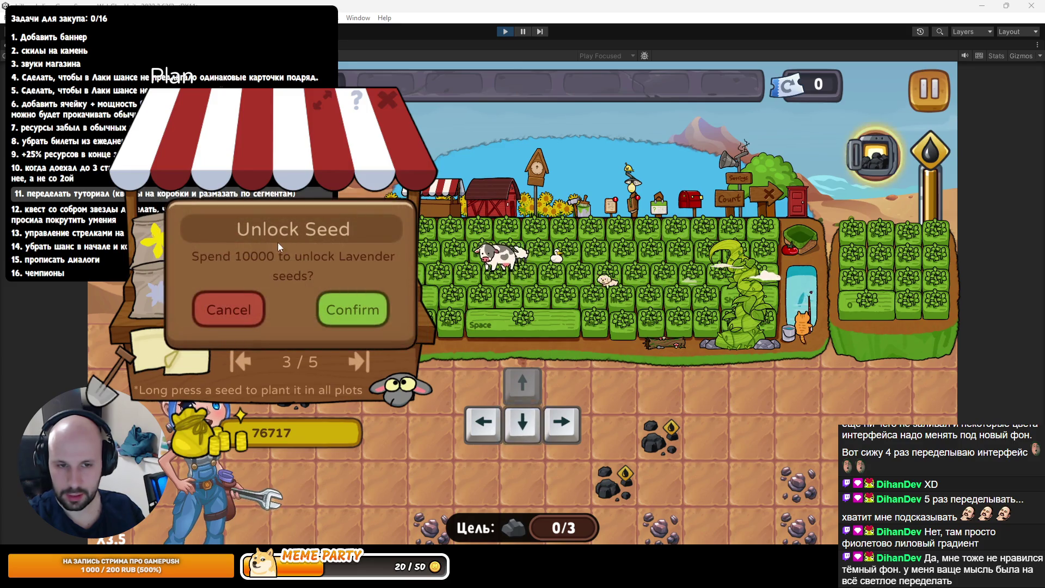
pyautogui.click(355, 309)
pyautogui.click(309, 246)
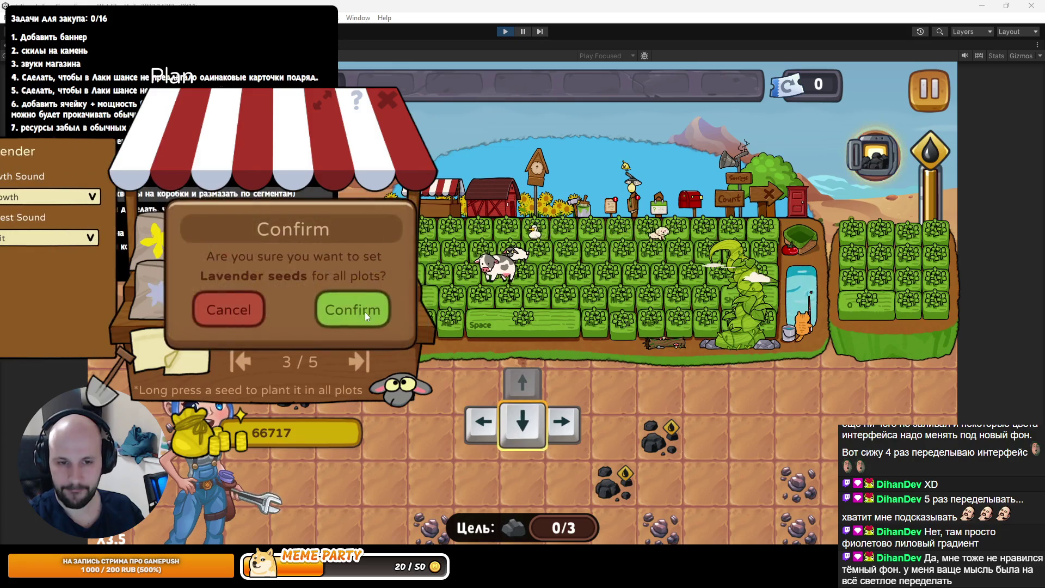
pyautogui.click(364, 313)
pyautogui.click(389, 104)
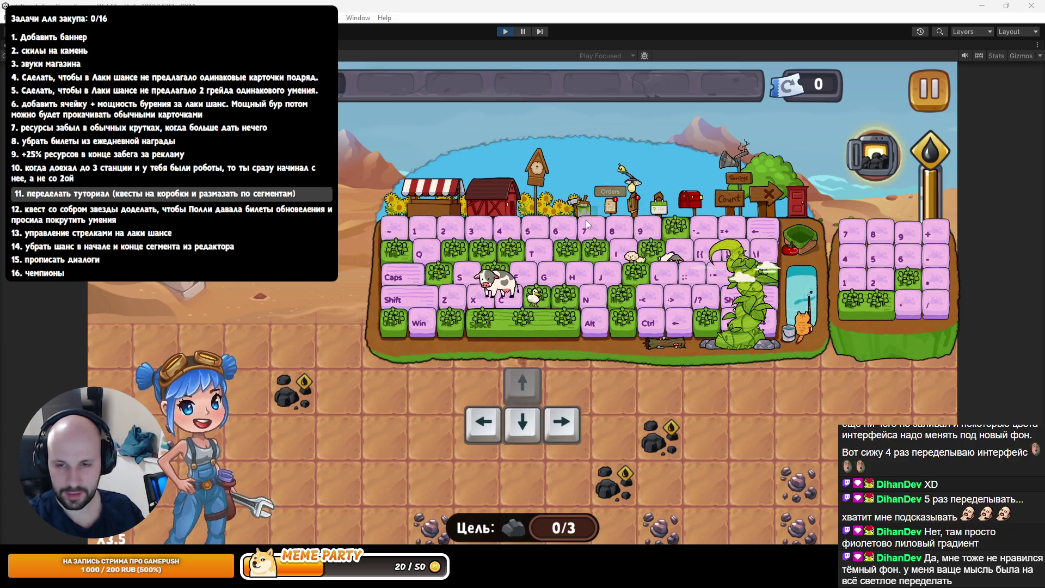
# Page through the fish bucket's catches and sell them all for 236 coins
pyautogui.click(804, 328)
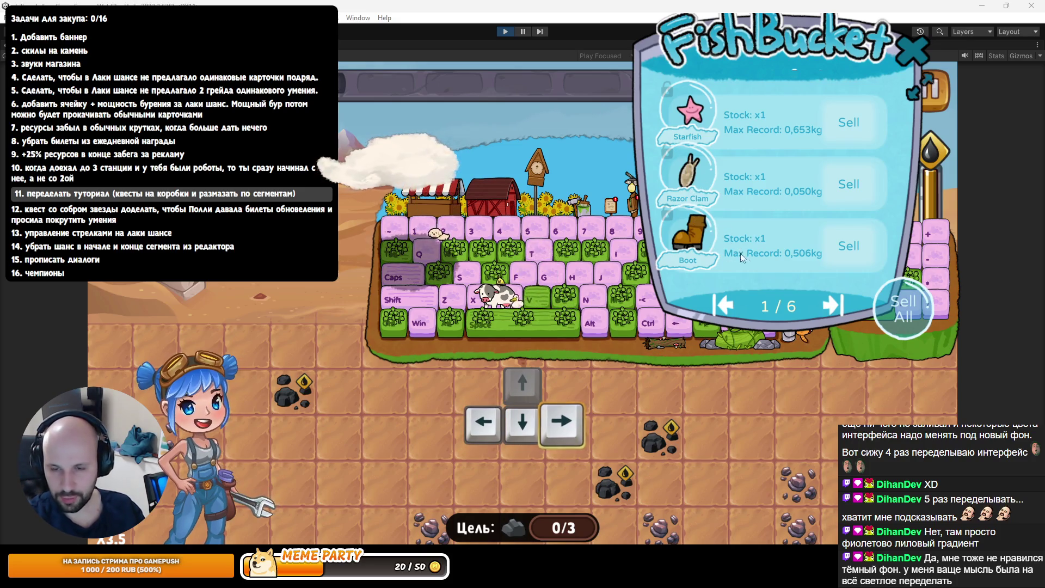
pyautogui.click(827, 306)
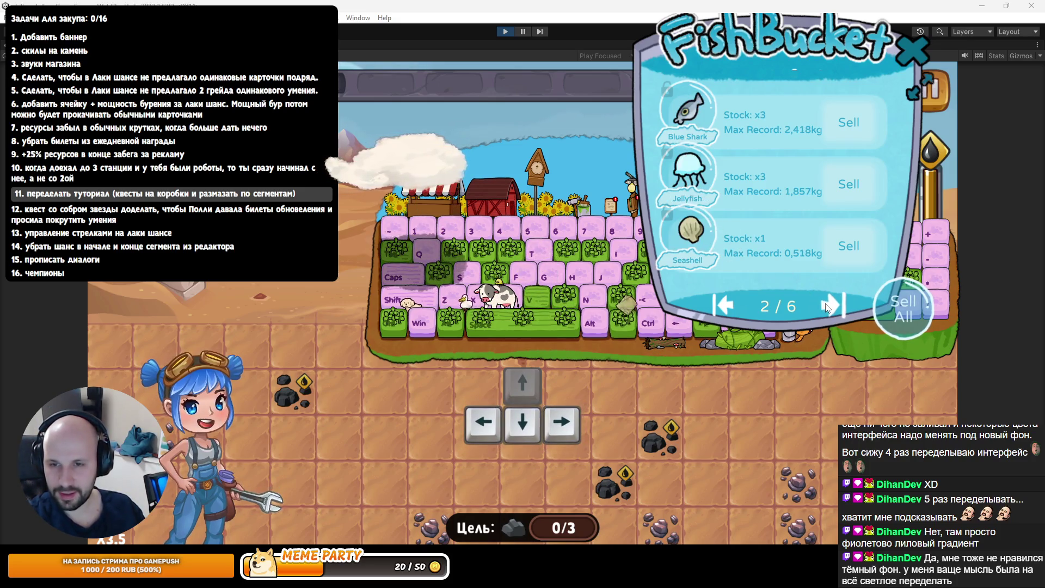
pyautogui.click(828, 307)
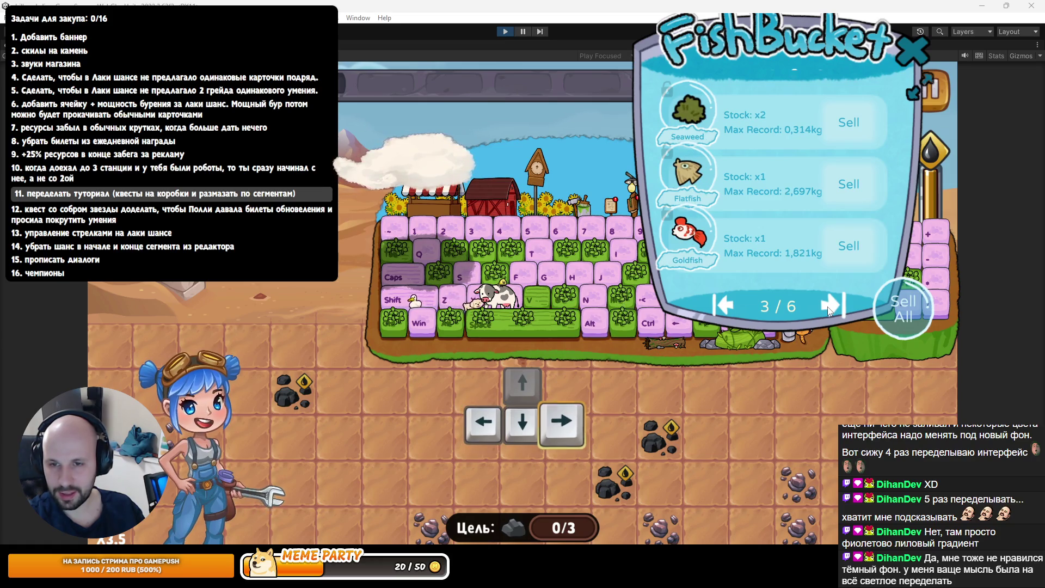
pyautogui.click(828, 307)
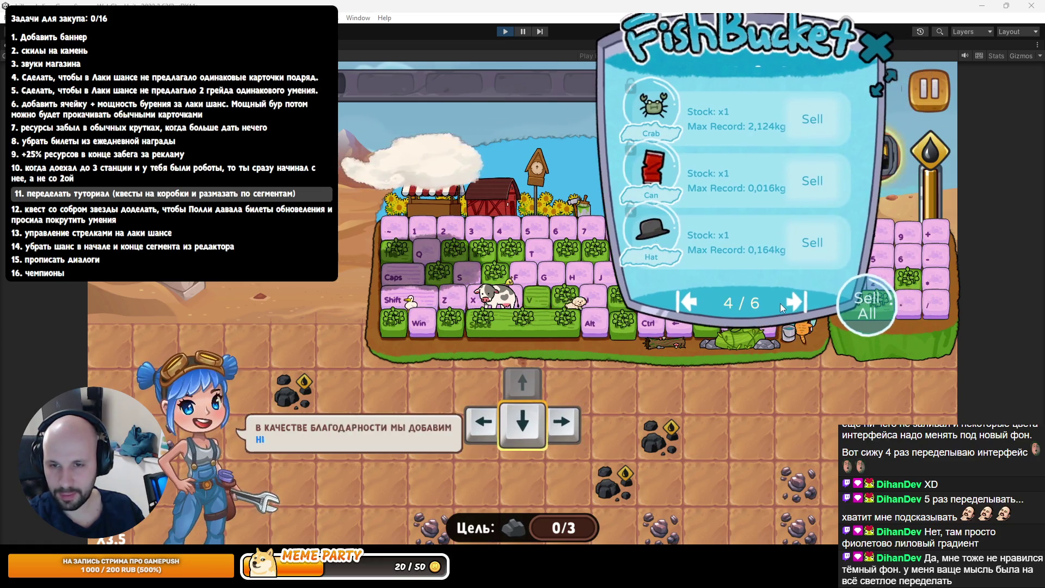
pyautogui.click(858, 303)
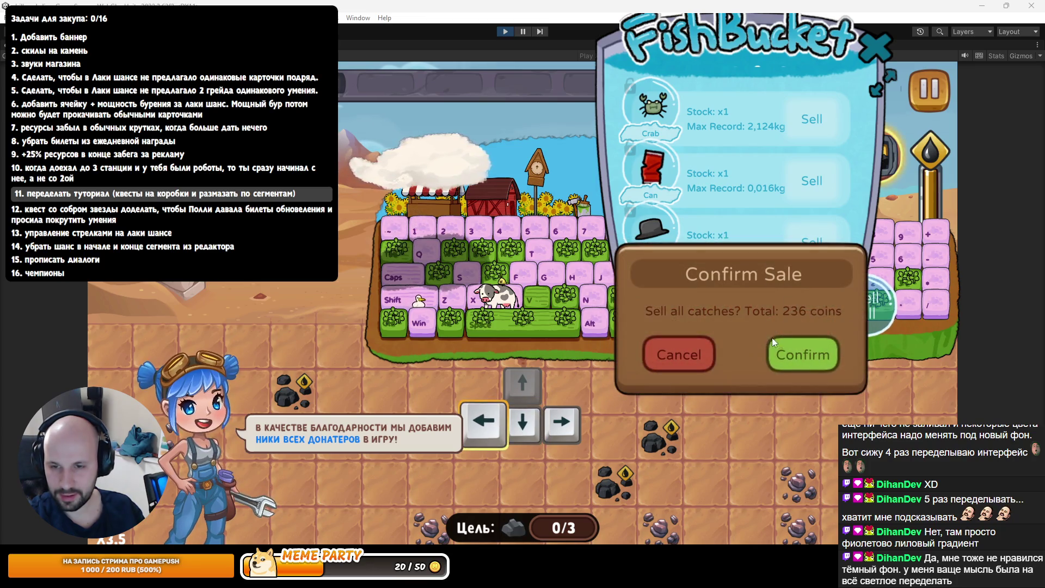
pyautogui.click(794, 343)
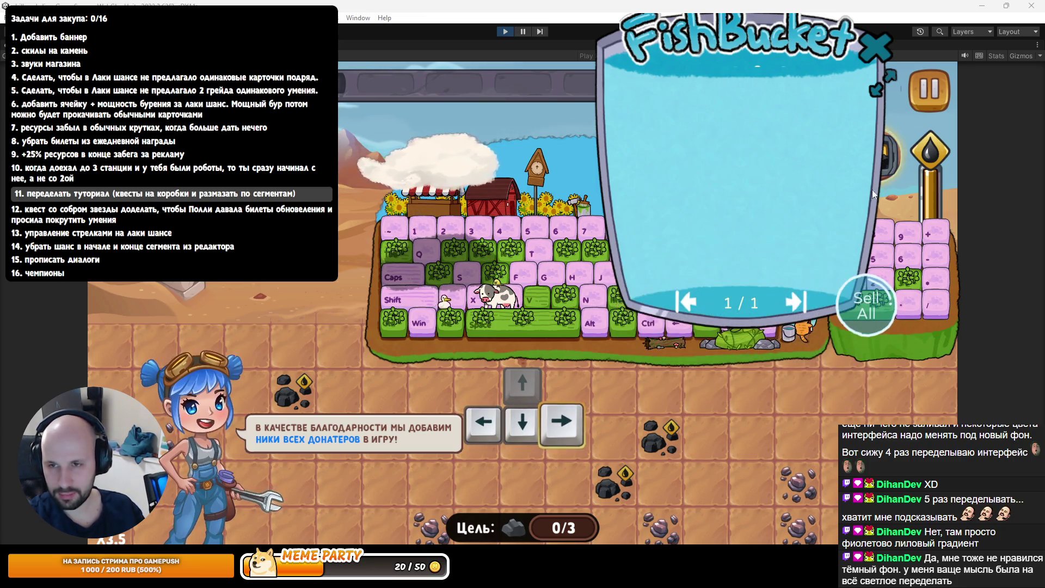
pyautogui.click(872, 53)
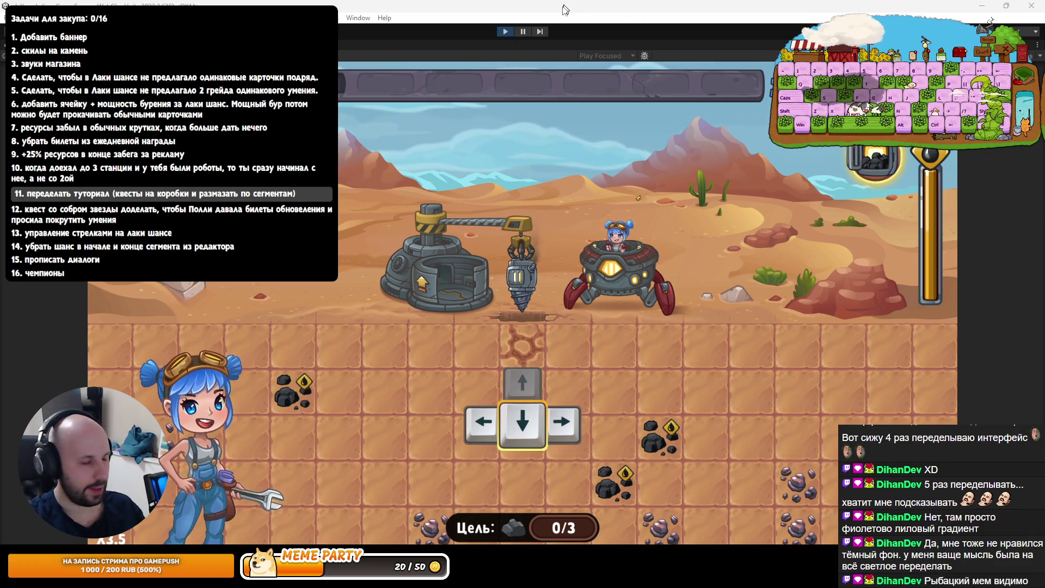
# Drill down to depth 25 steering left and right, skip Polly's lines, then return from the results
pyautogui.press('Down')
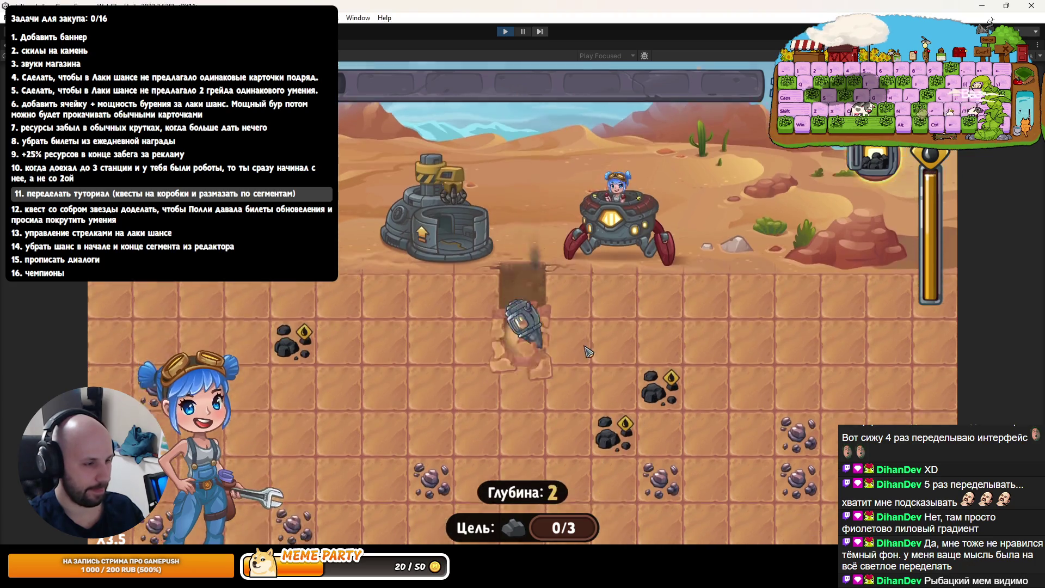
pyautogui.press('Left')
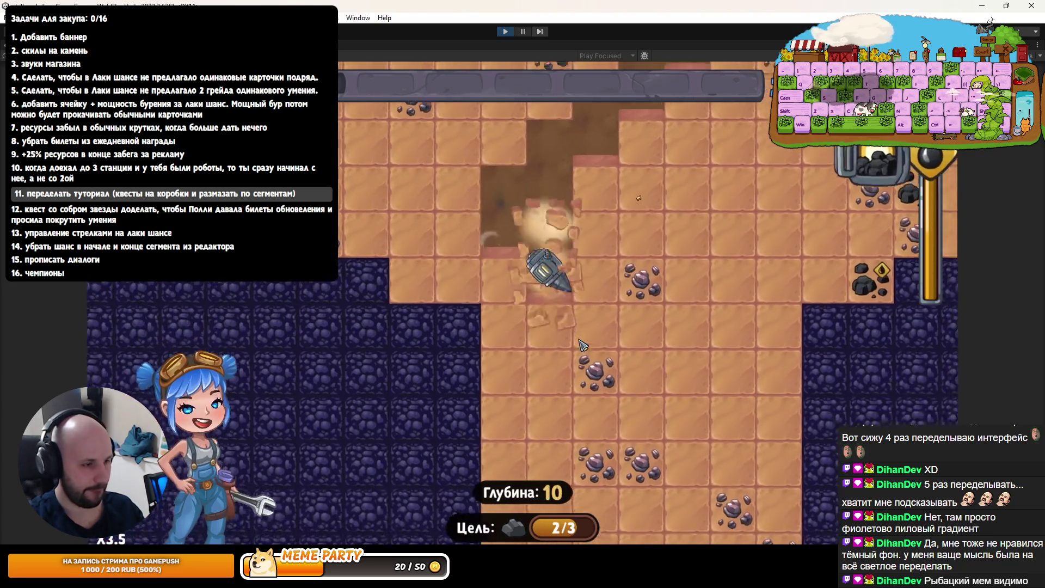
pyautogui.press('Right')
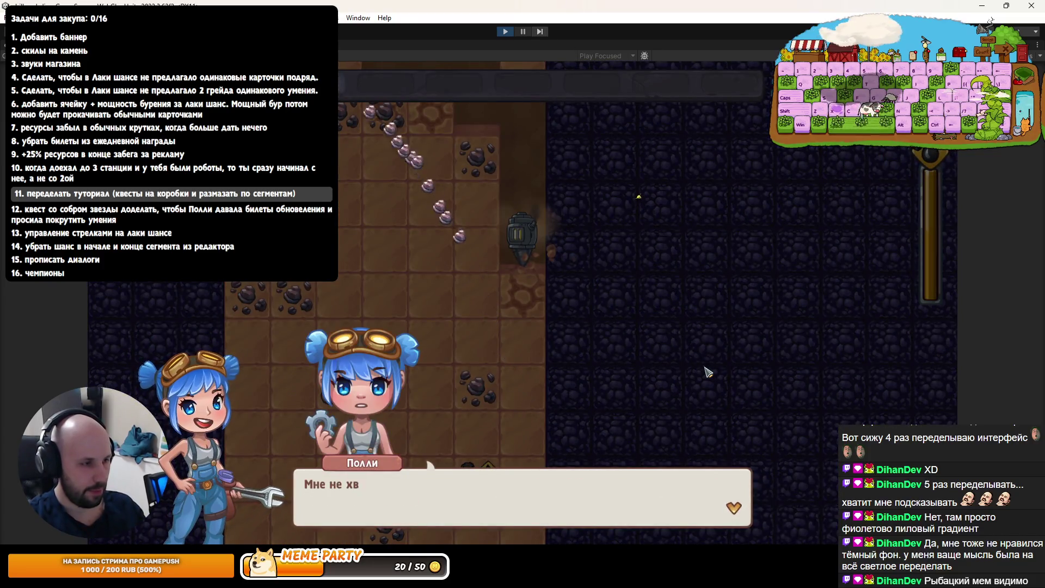
pyautogui.click(707, 372)
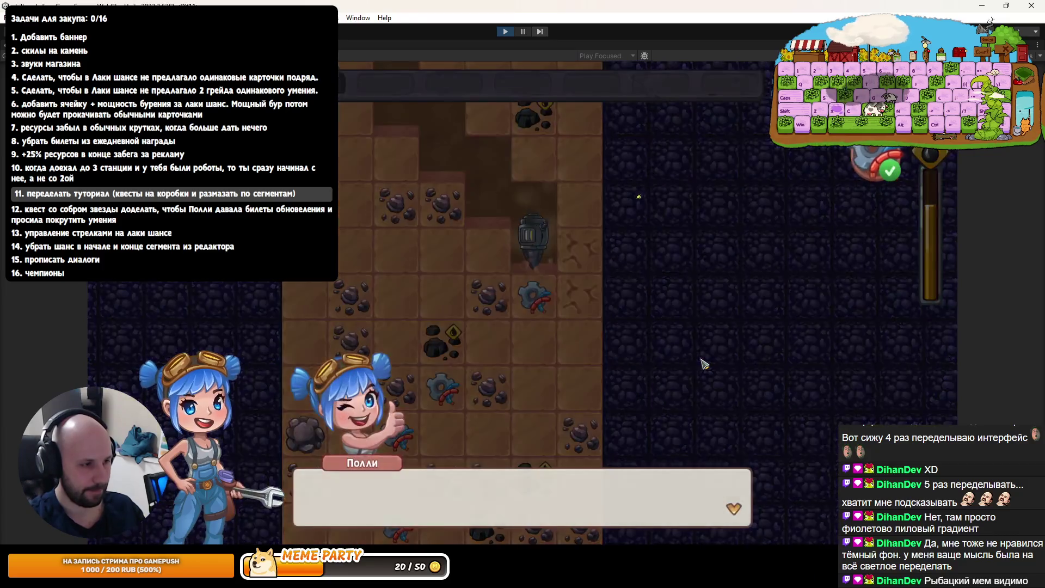
pyautogui.click(699, 361)
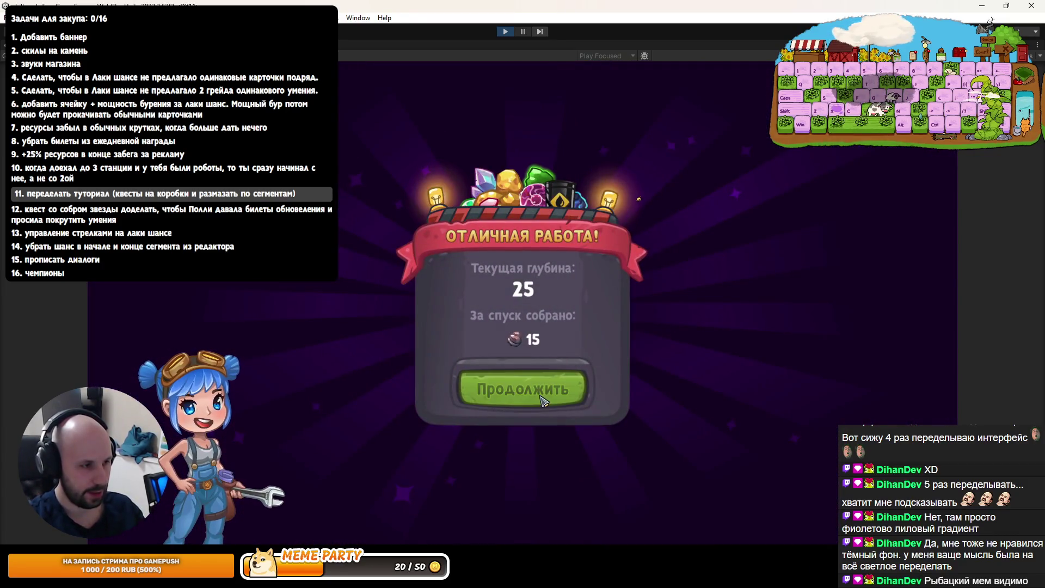
pyautogui.click(539, 399)
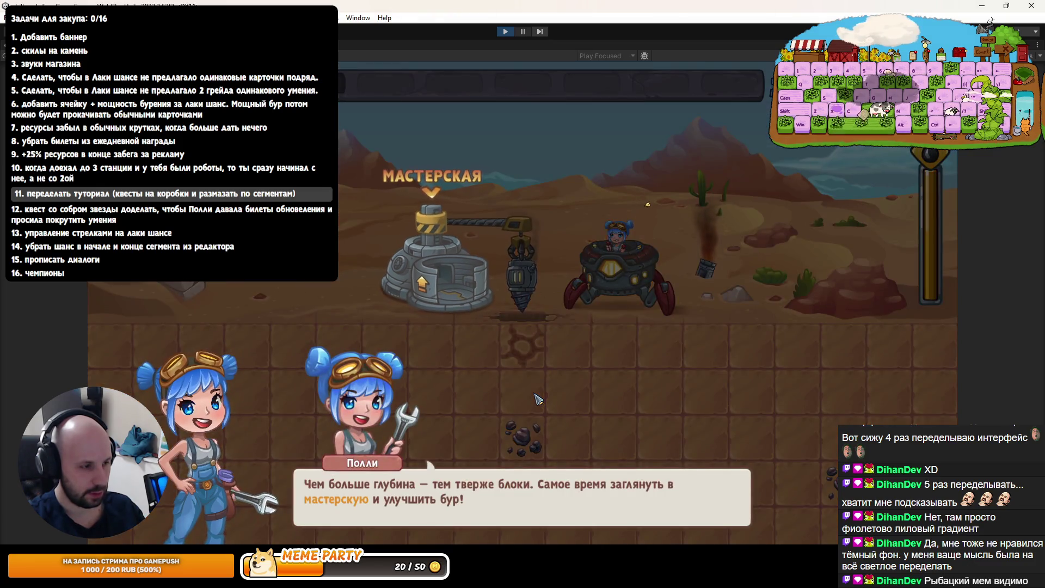
# Follow Polly's dialogue through opening and closing the workshop, then switch to the quest design notes
pyautogui.click(460, 303)
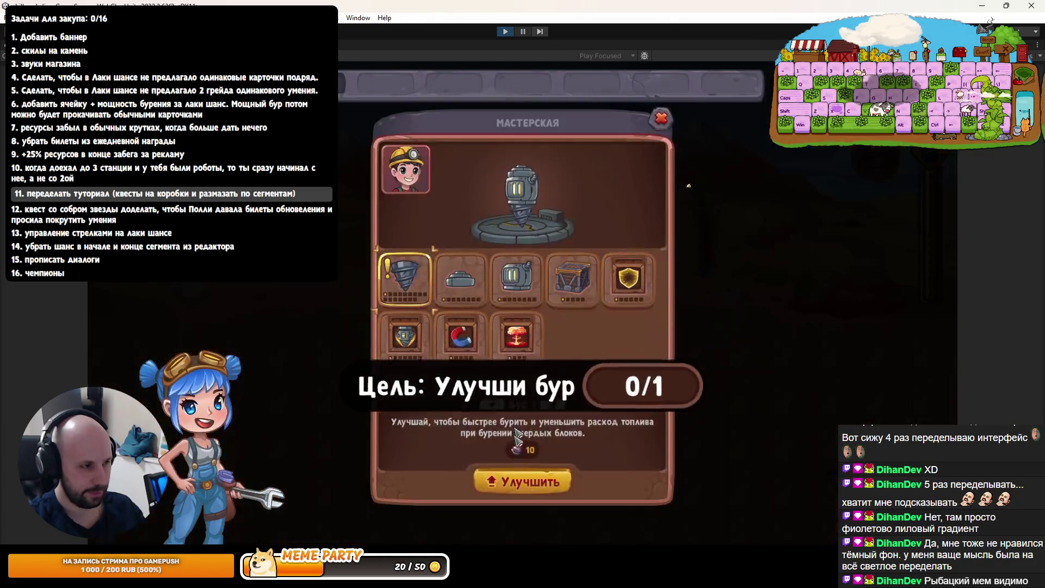
pyautogui.click(354, 353)
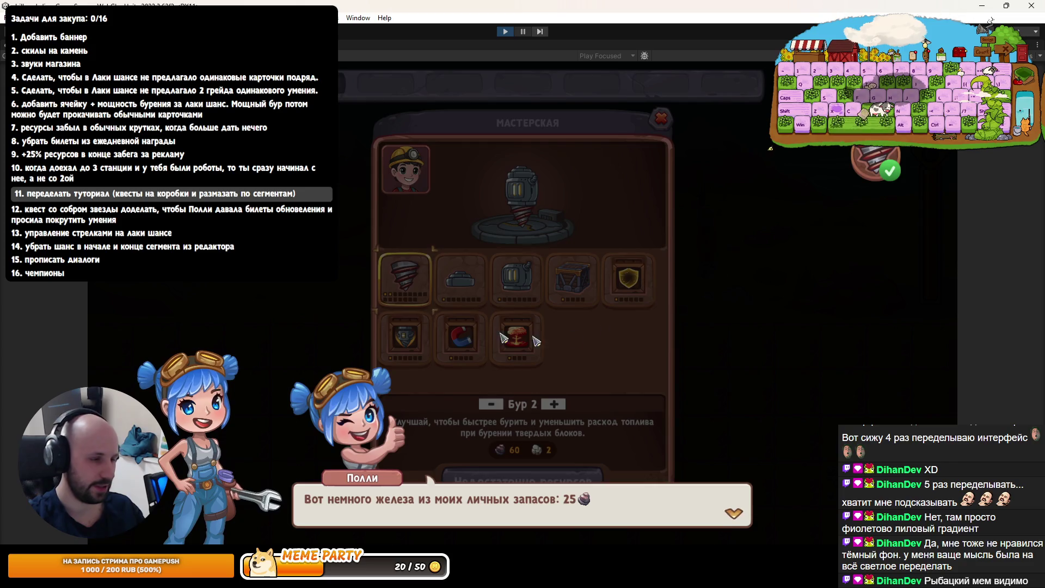
pyautogui.click(384, 343)
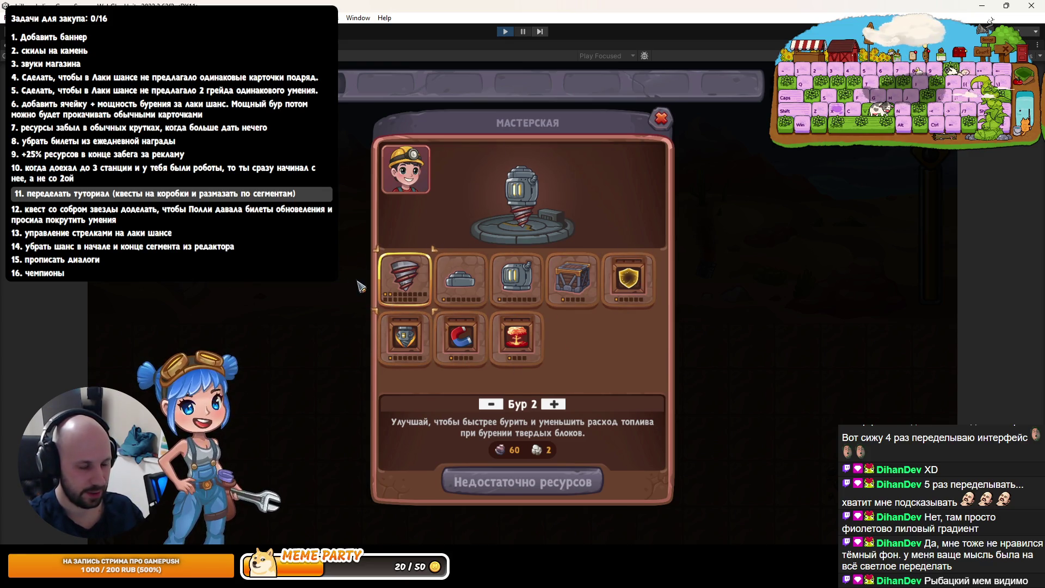
pyautogui.click(661, 118)
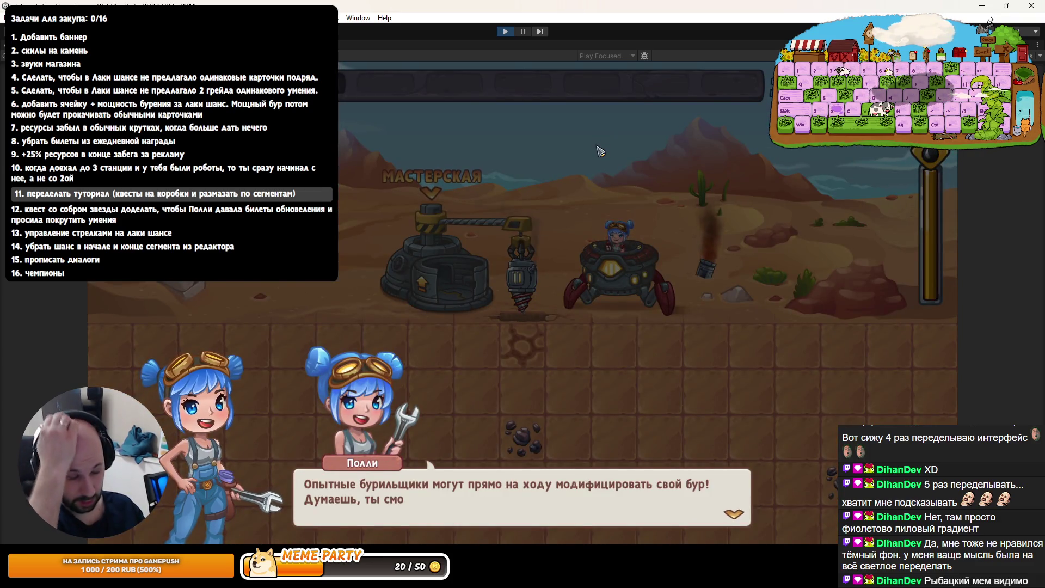
pyautogui.click(601, 151)
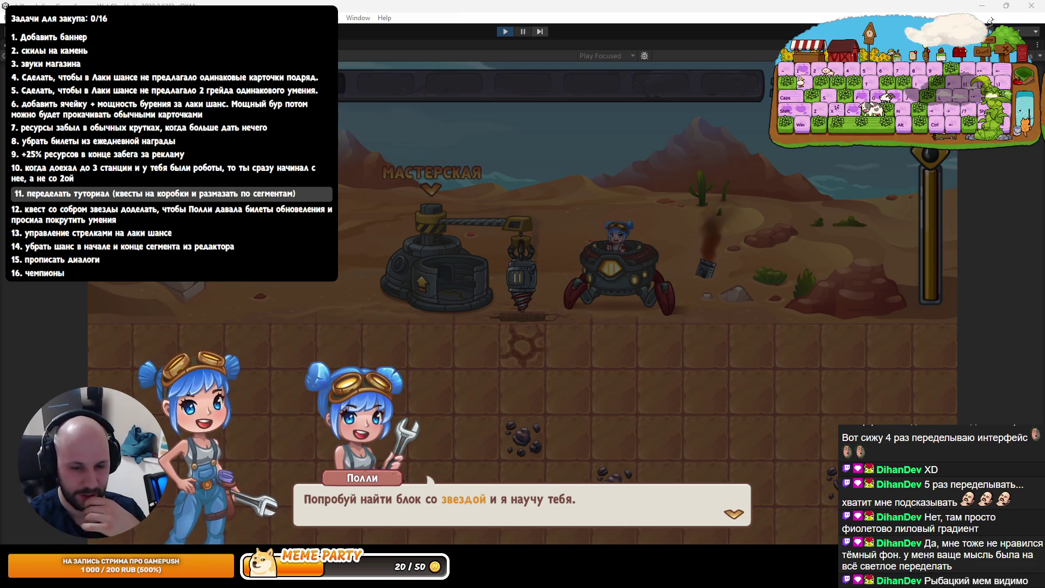
pyautogui.hotkey('alt', 'Tab')
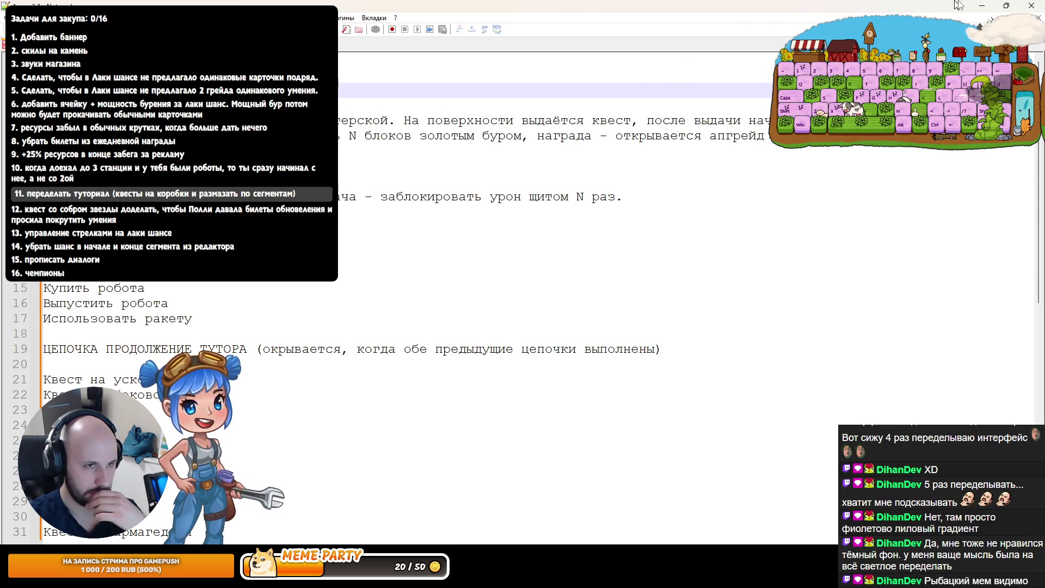
pyautogui.click(982, 6)
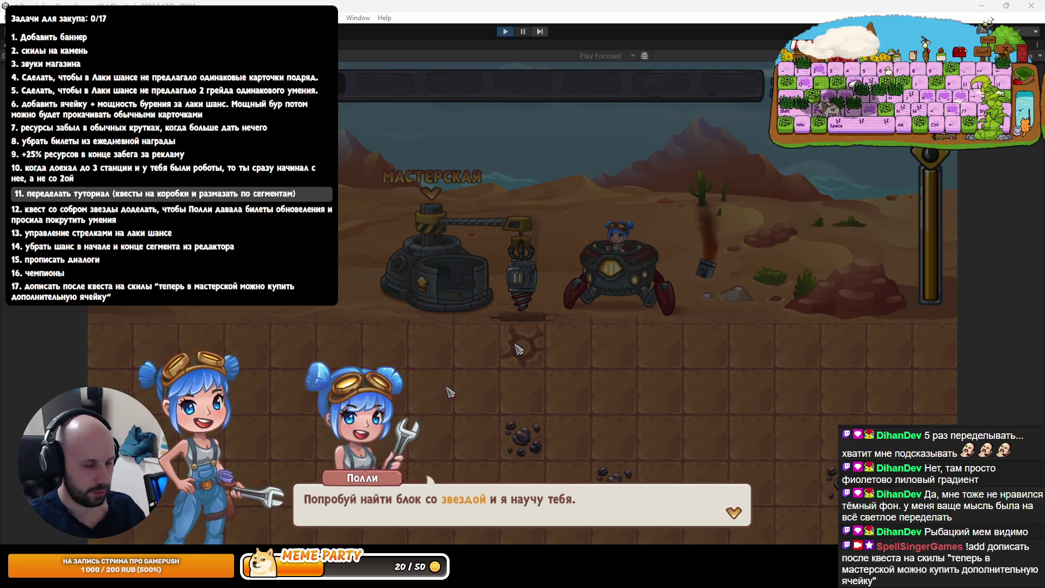
# Return to the running game, dismiss Polly's dialogue, and restore the normal editor layout
pyautogui.hotkey('alt', 'Tab')
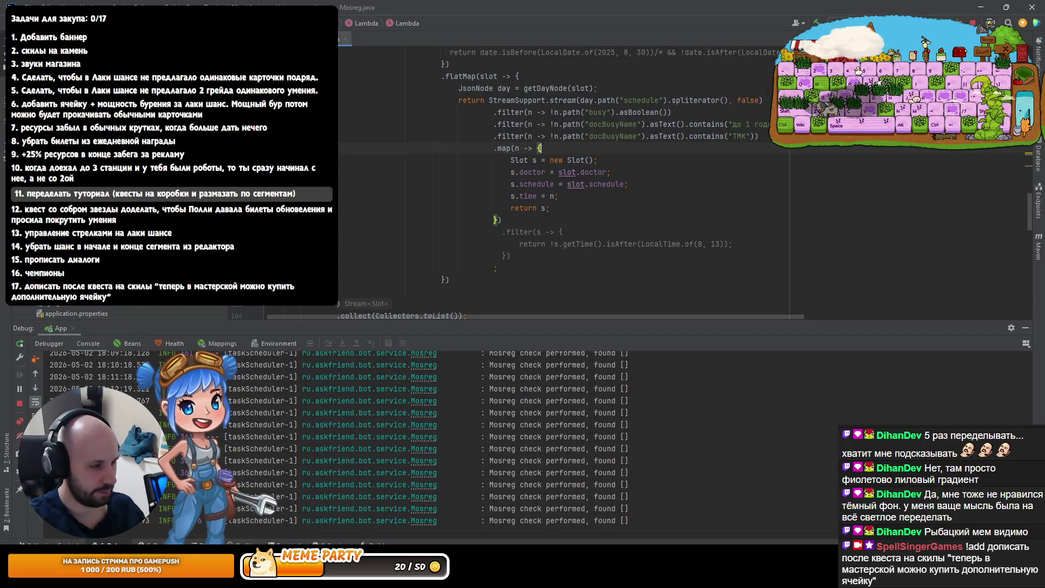
pyautogui.hotkey('alt', 'Tab')
pyautogui.click(717, 369)
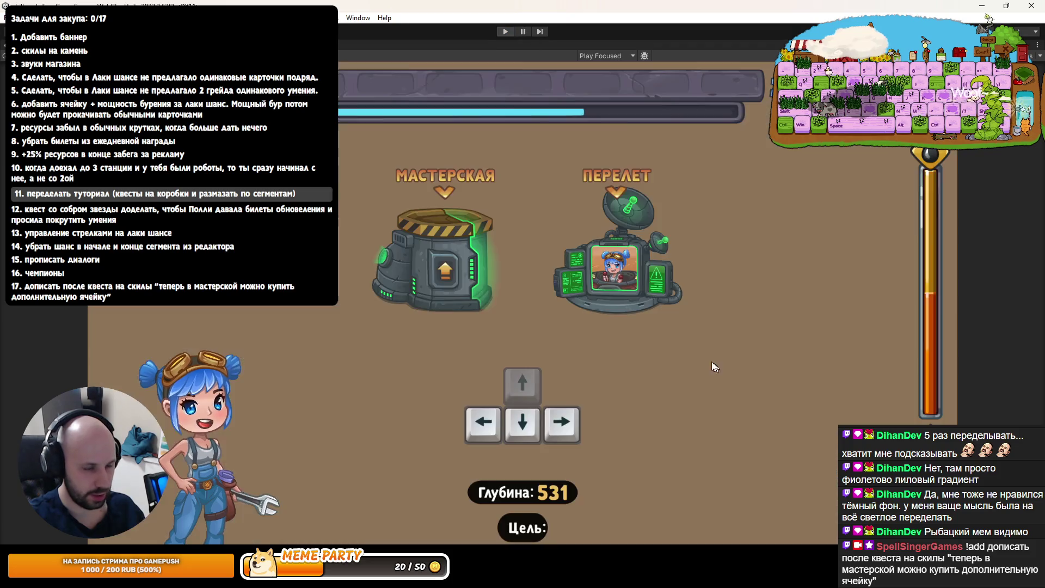
pyautogui.hotkey('shift', 'space')
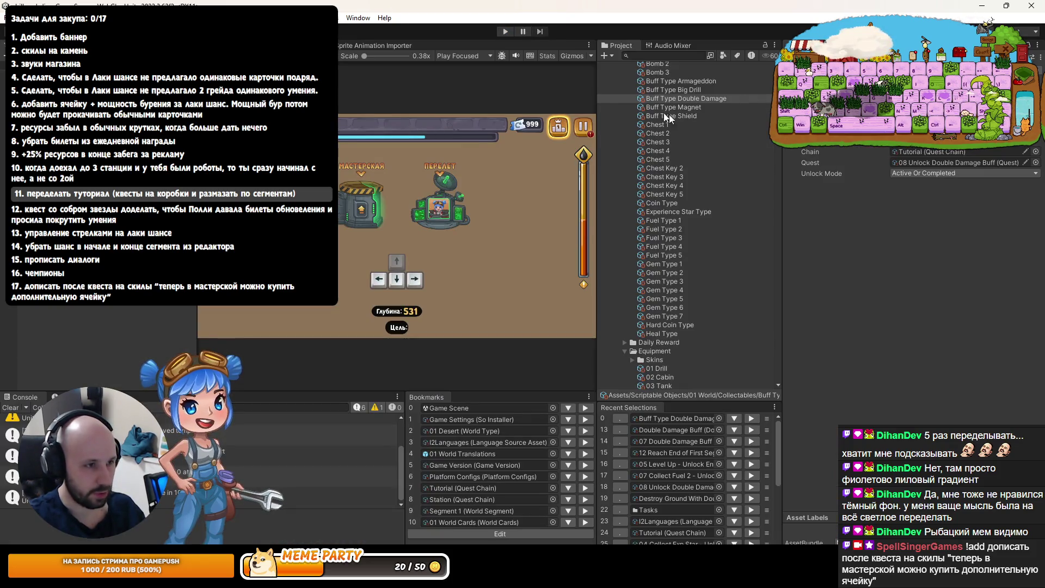
# Select the 05 Enhancement Slot equipment asset and open its Unlock Quest object picker
pyautogui.scroll(8, 677, 198)
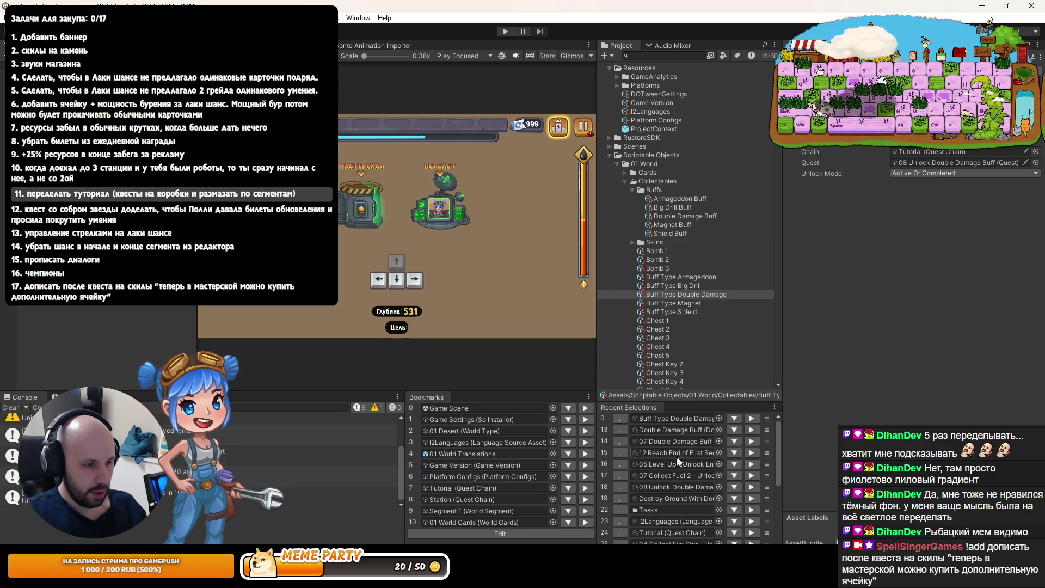
pyautogui.click(707, 440)
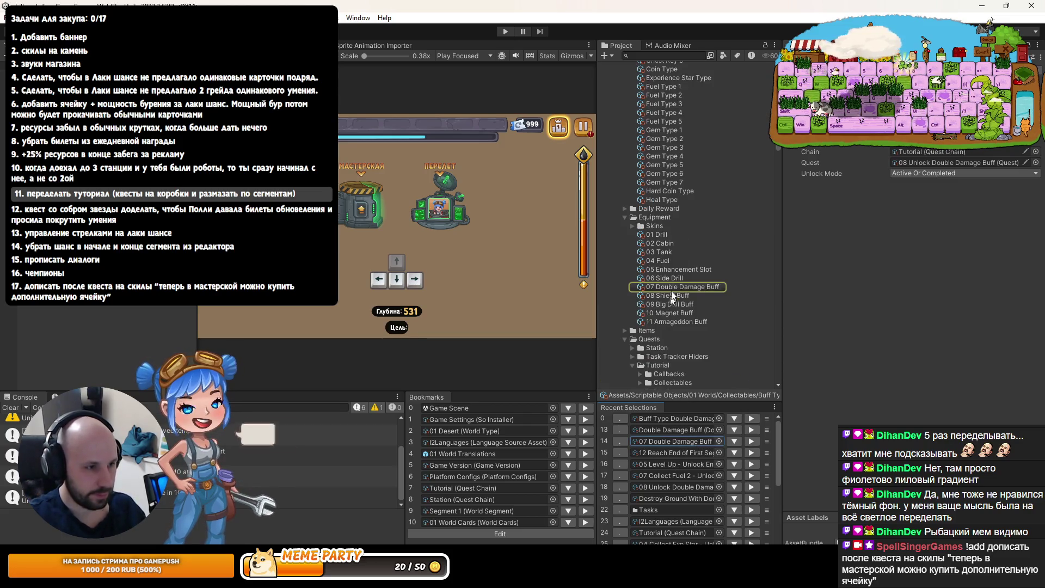
pyautogui.click(671, 270)
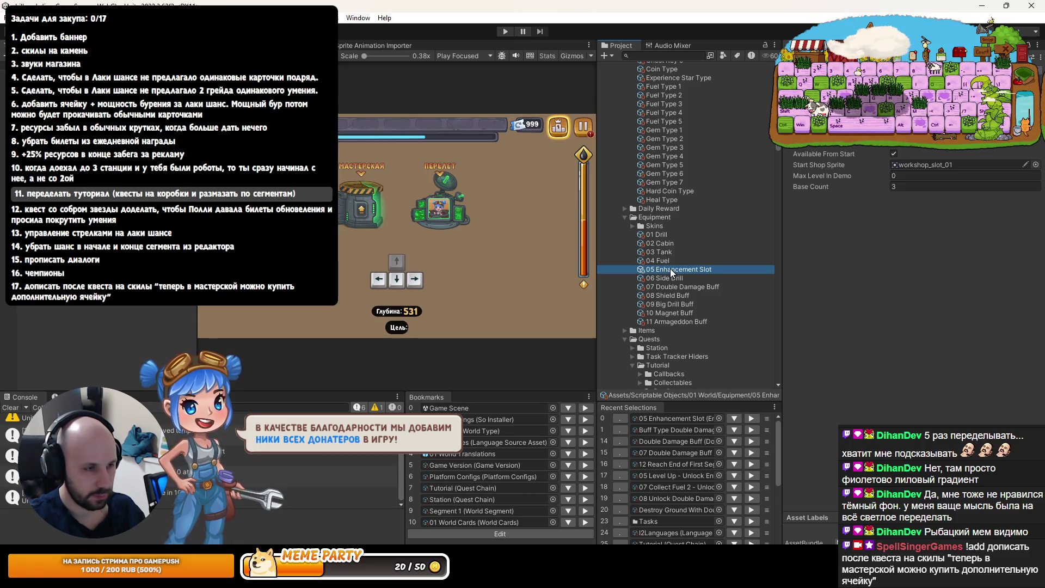
pyautogui.click(854, 151)
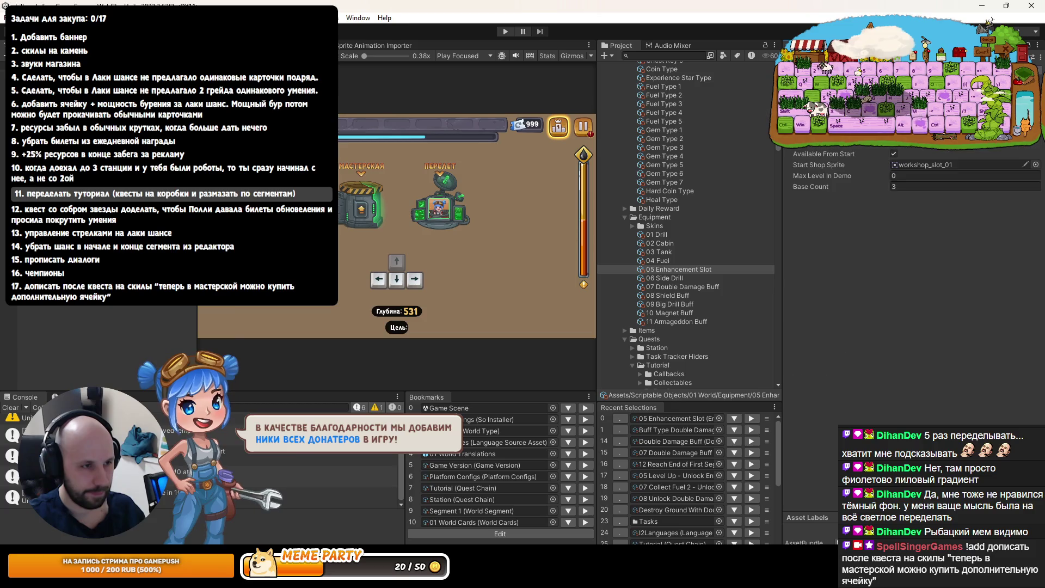
pyautogui.scroll(1, 854, 151)
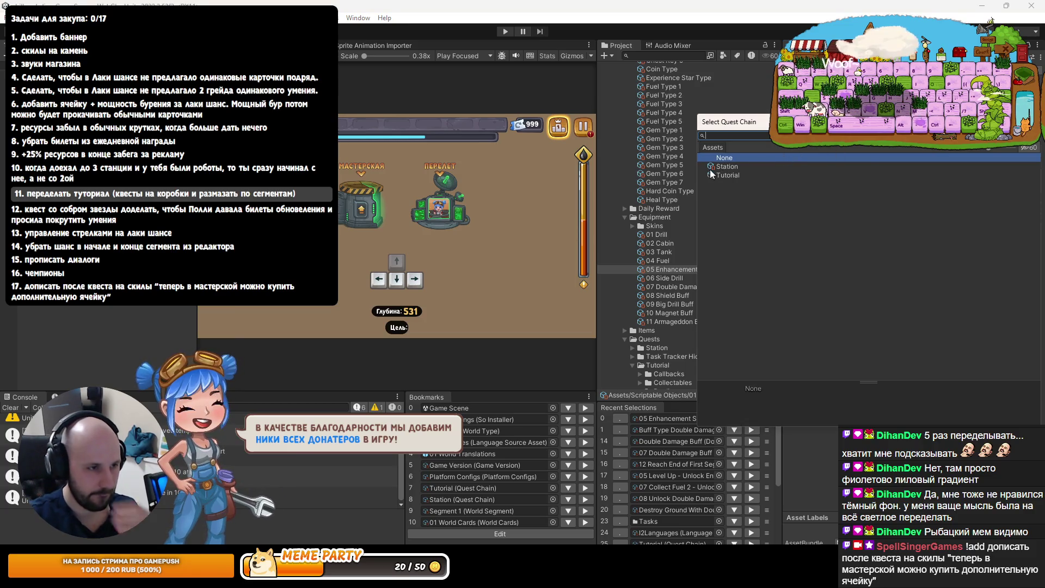
pyautogui.click(1033, 146)
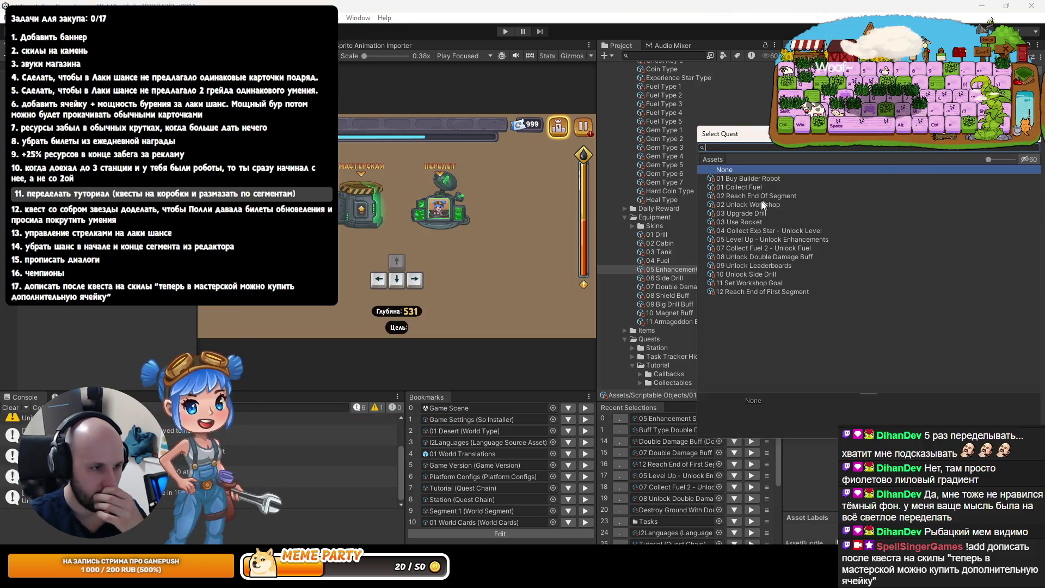